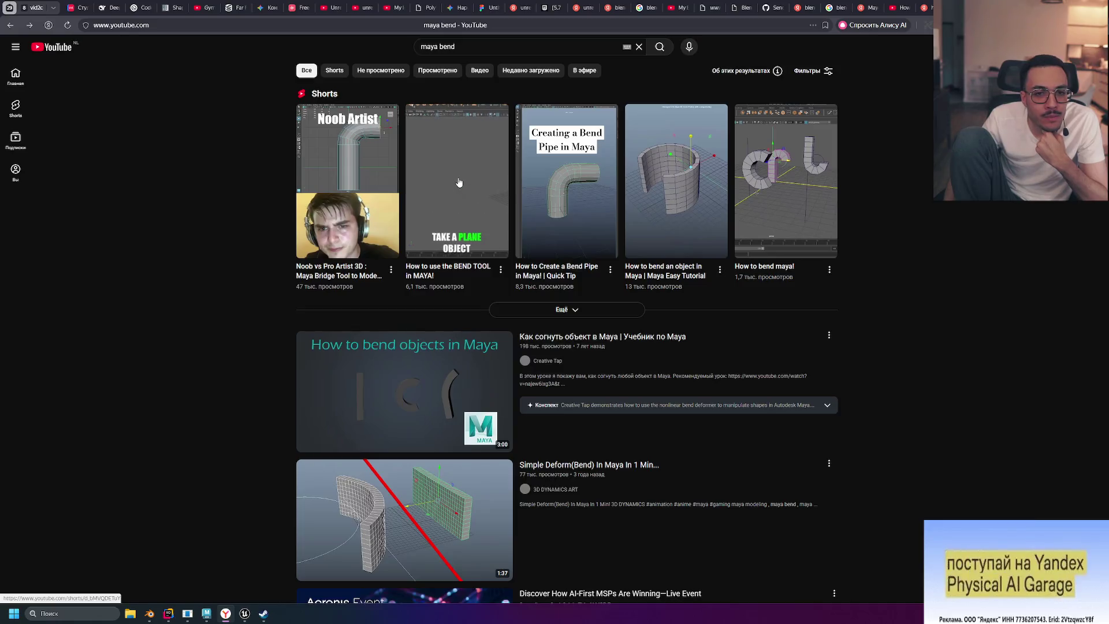
Step: Play the 'How to use the BEND TOOL in MAYA!' Short to its end card, then return to Maya
left_click(458, 181)
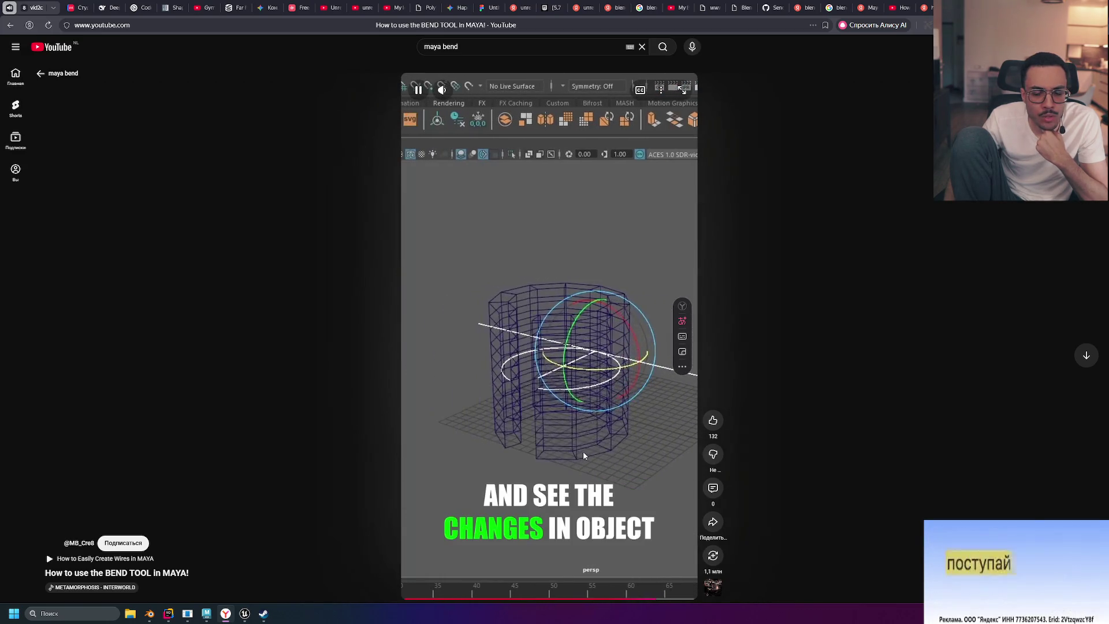
left_click(540, 436)
left_click(545, 440)
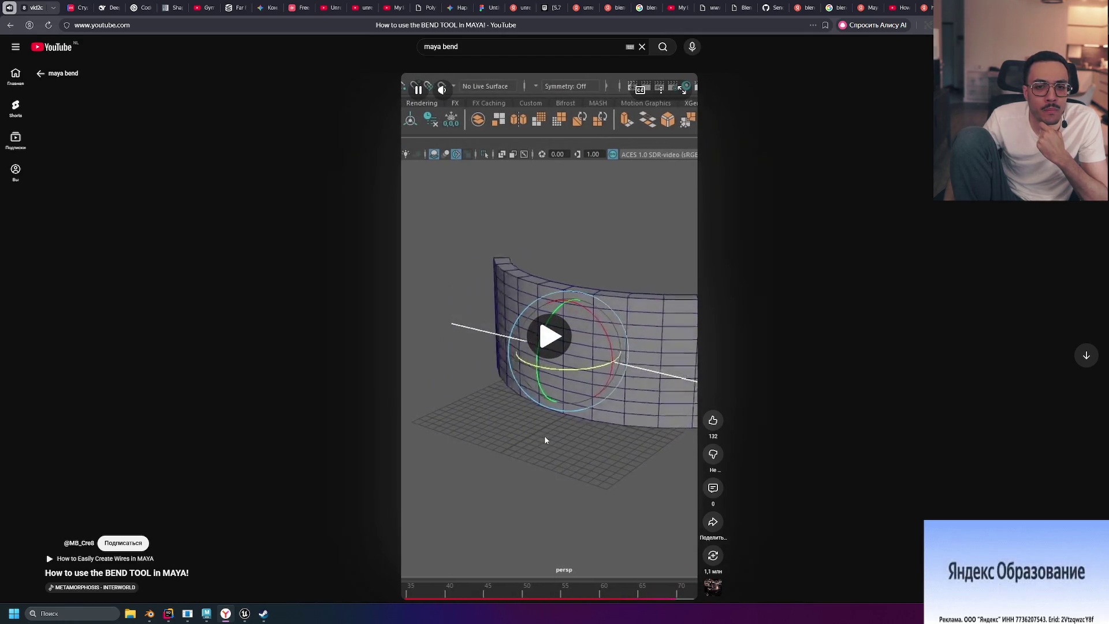
left_click(557, 482)
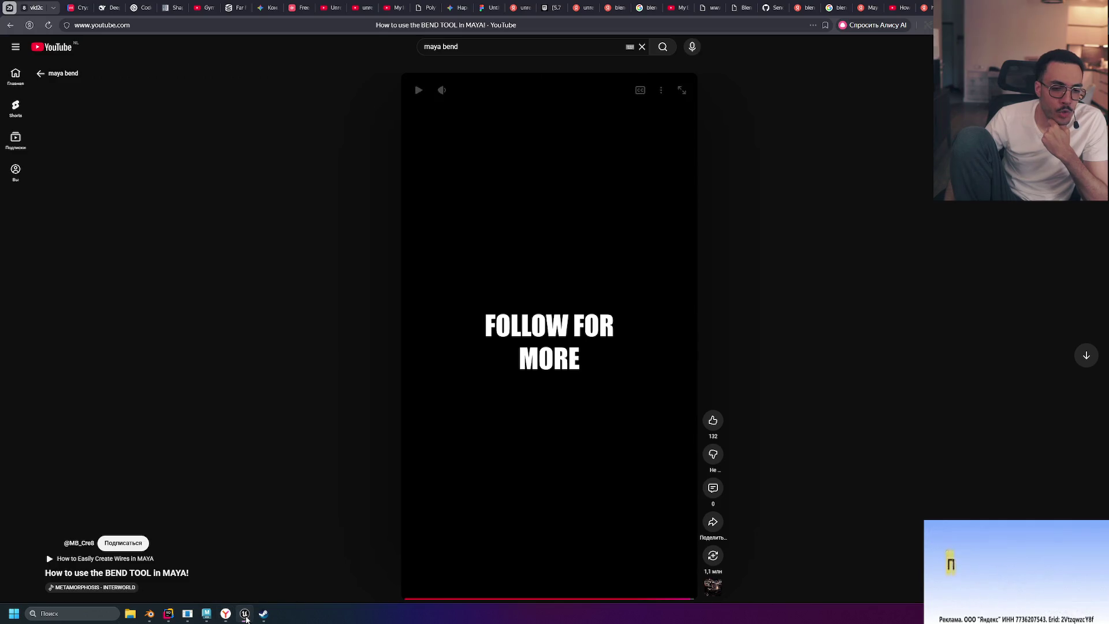
left_click(239, 617)
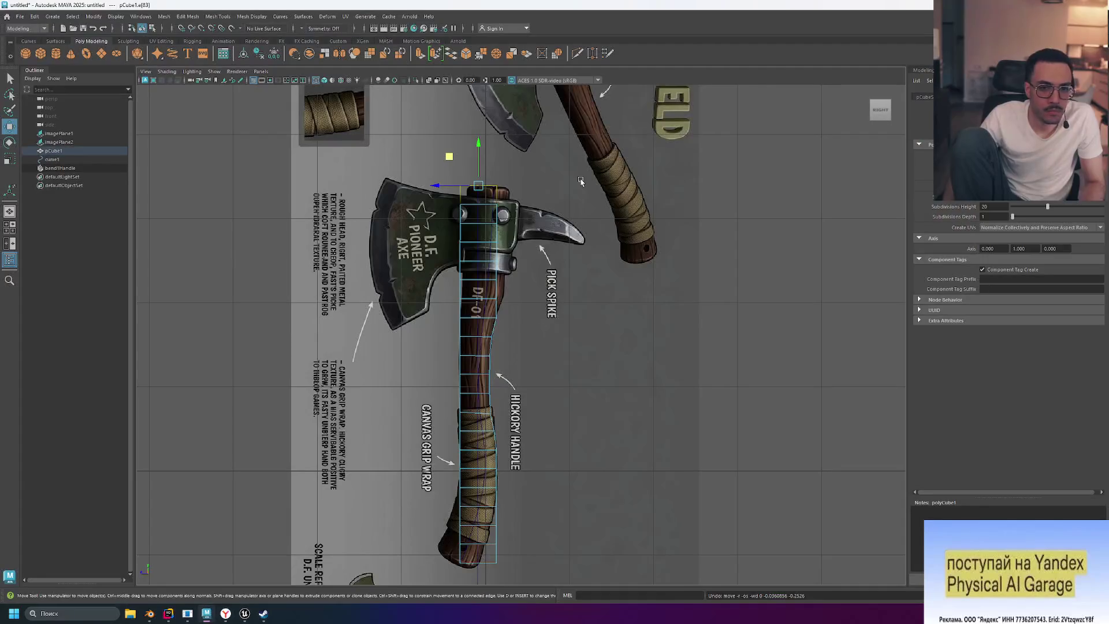
Step: Delete the old bend1Handle and add a new Nonlinear Bend deformer to pCube1
left_click(81, 170)
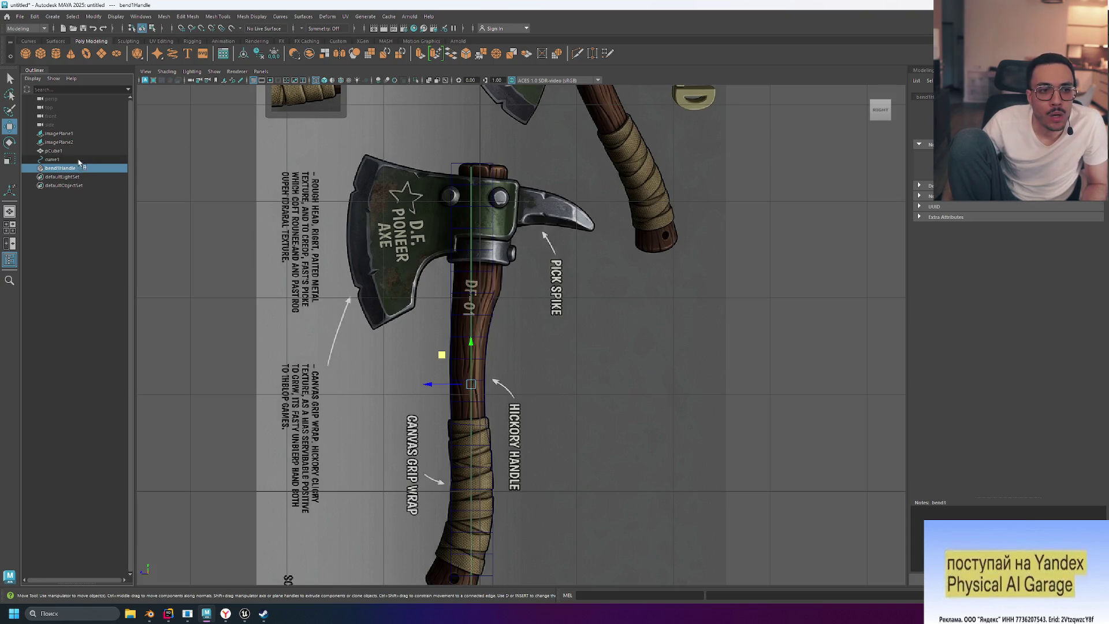
key("Delete")
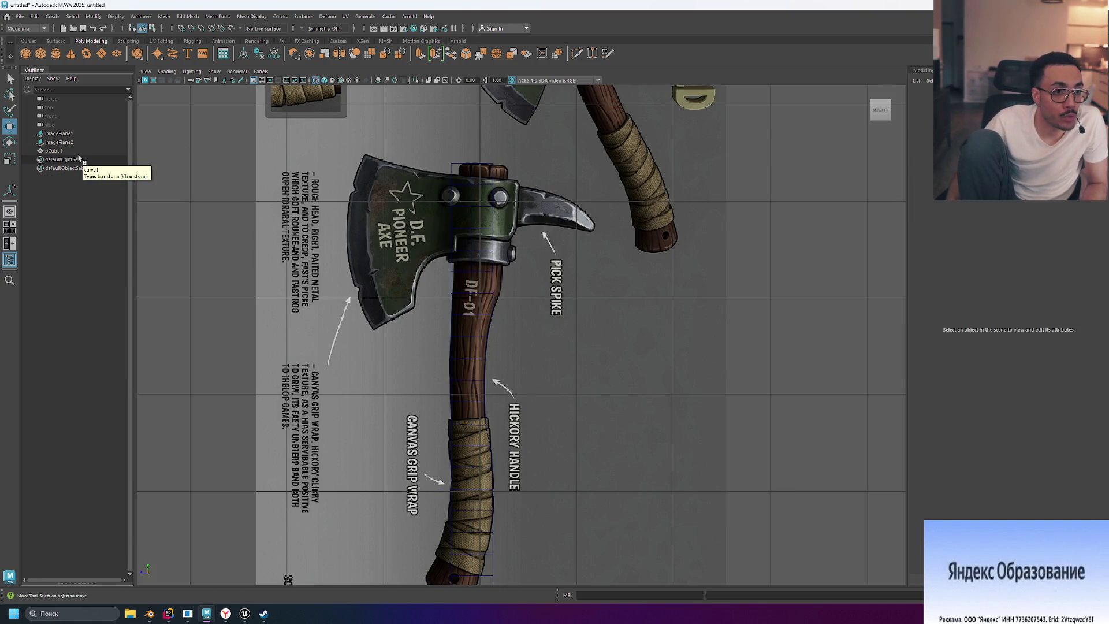
left_click(83, 151)
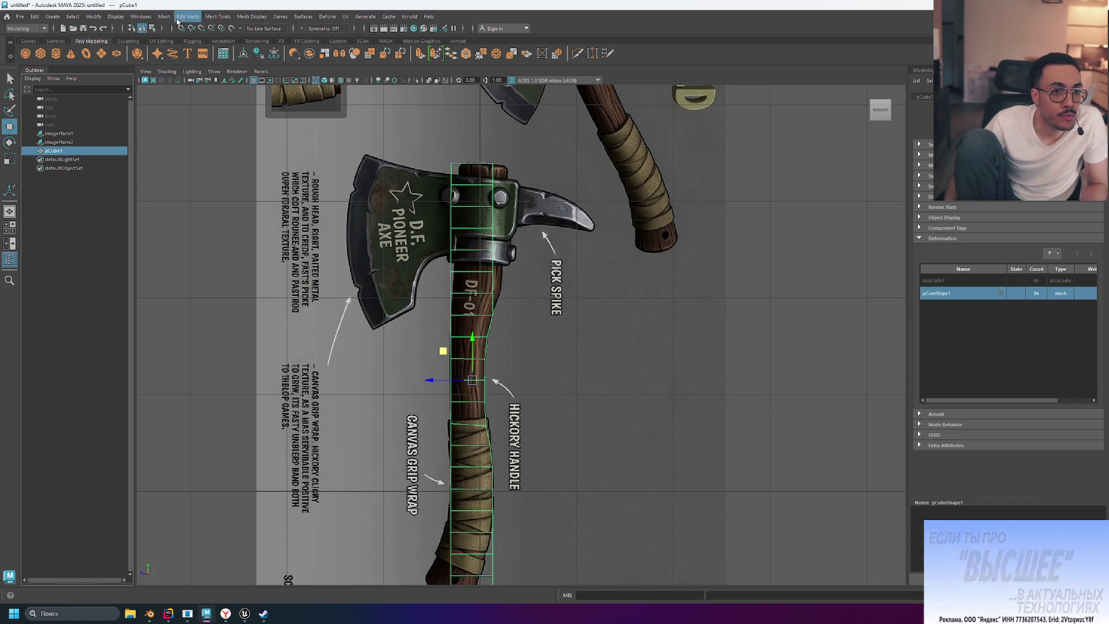
left_click(256, 17)
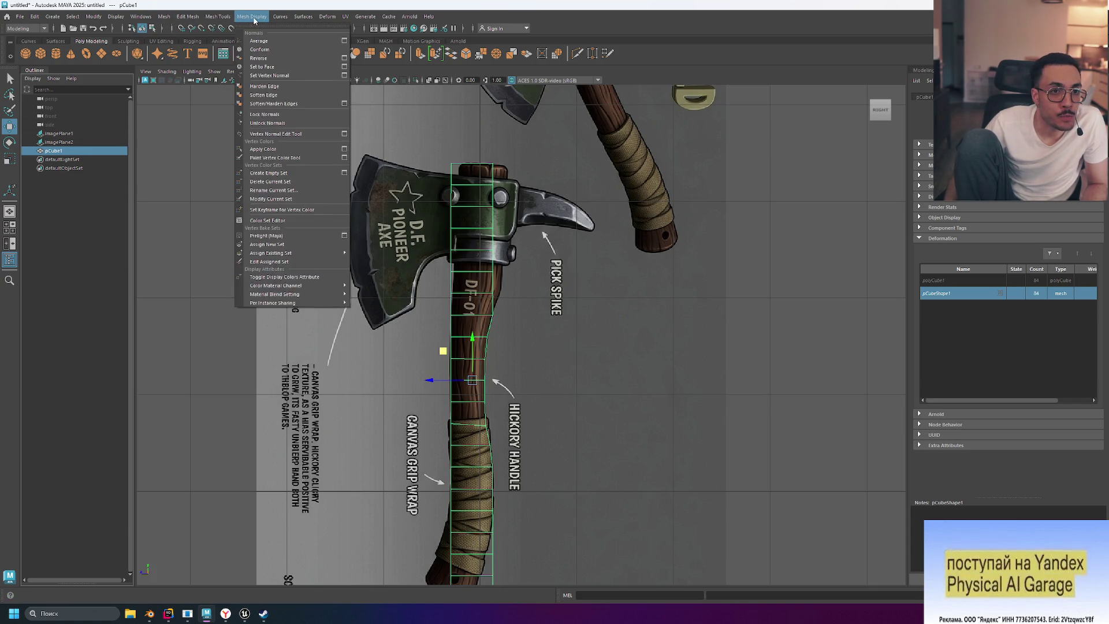
mouse_move(332, 17)
mouse_move(390, 179)
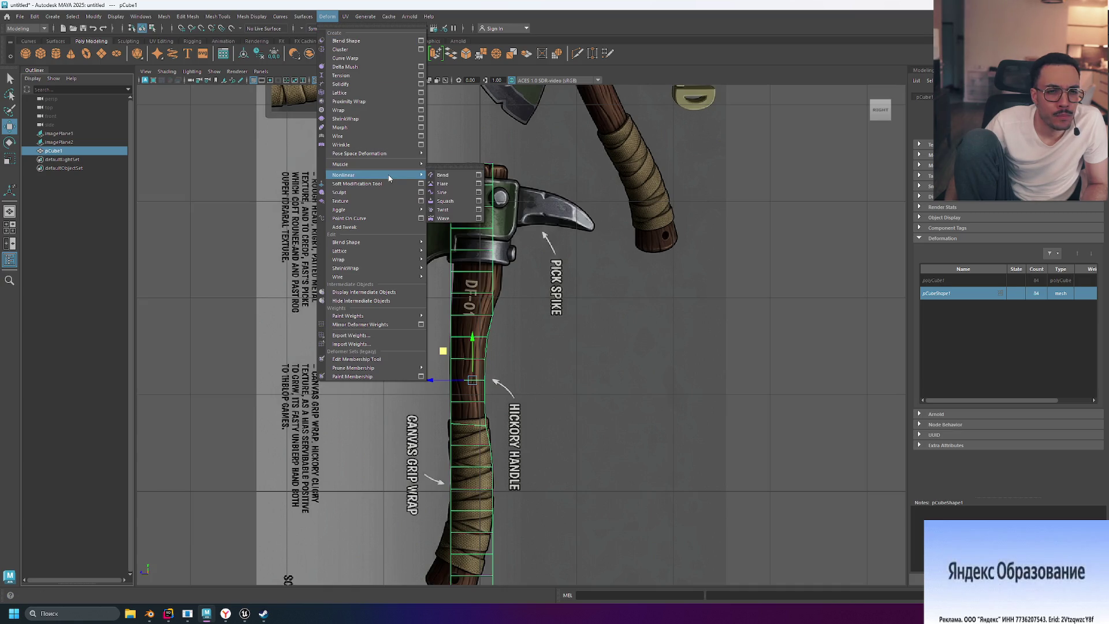
left_click(444, 176)
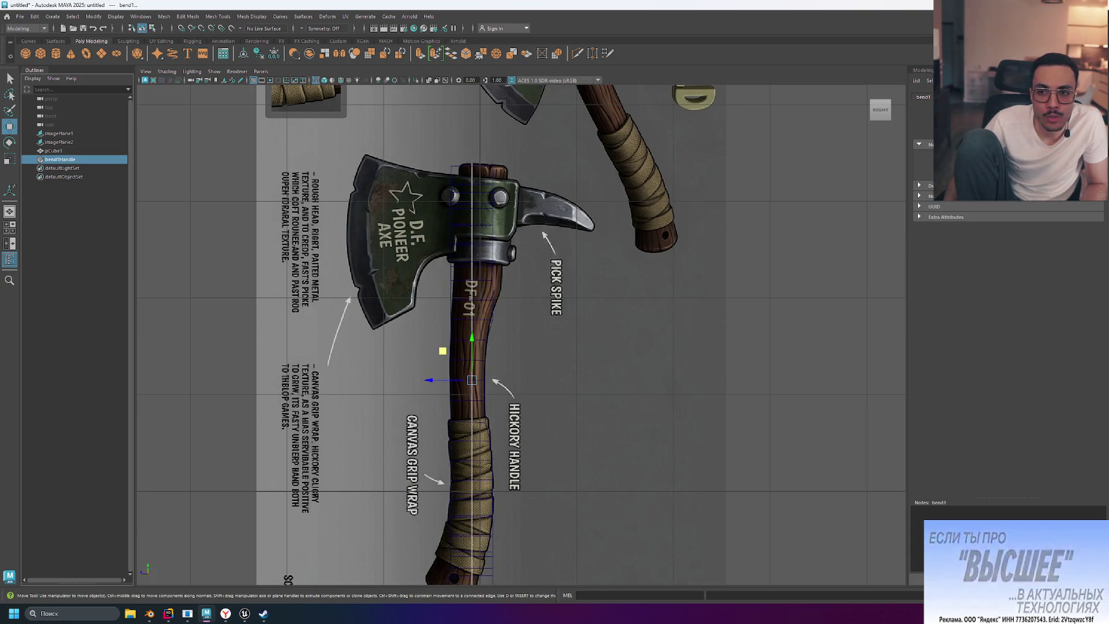
Step: Undo the accidental handle changes, frame the reference sheet, and switch to the four-view layout
key("ctrl+z")
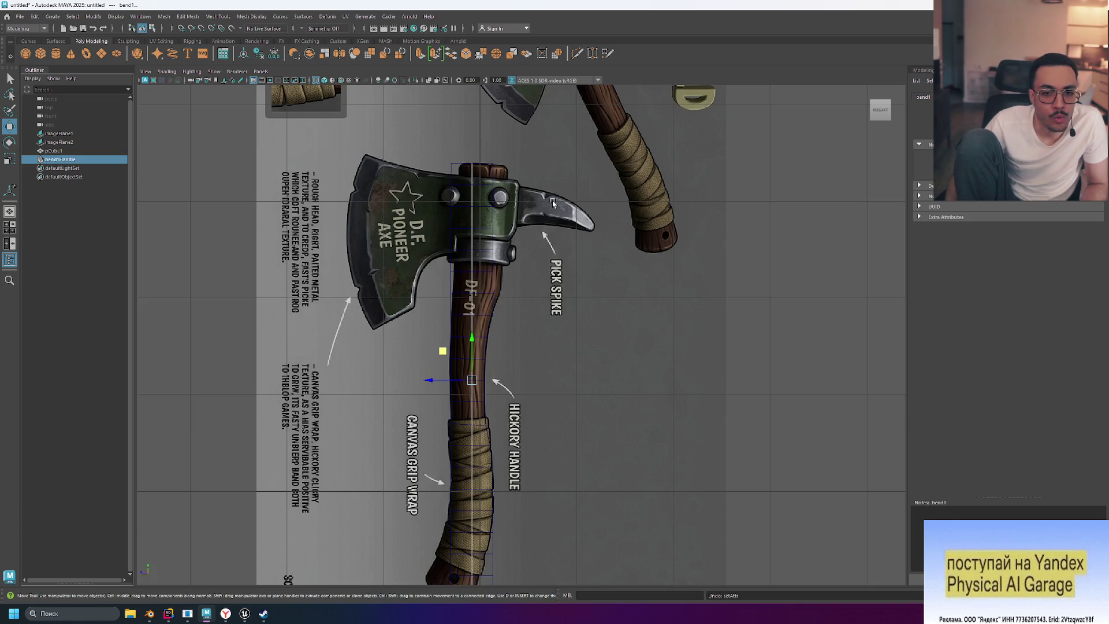
left_click_drag(615, 204, 625, 202, "alt")
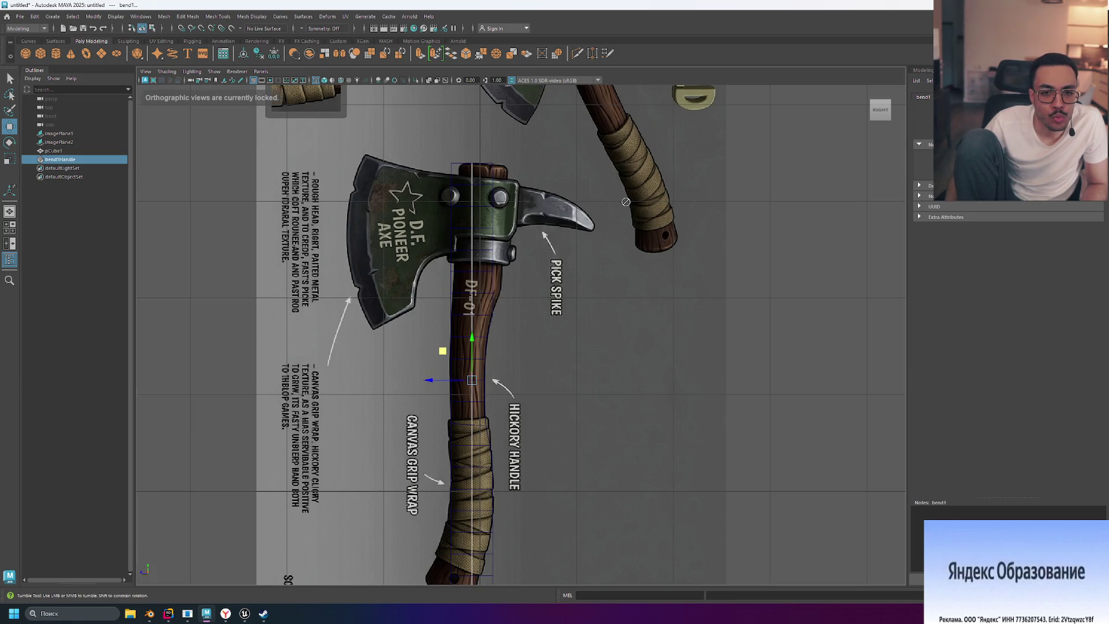
key("ctrl+z")
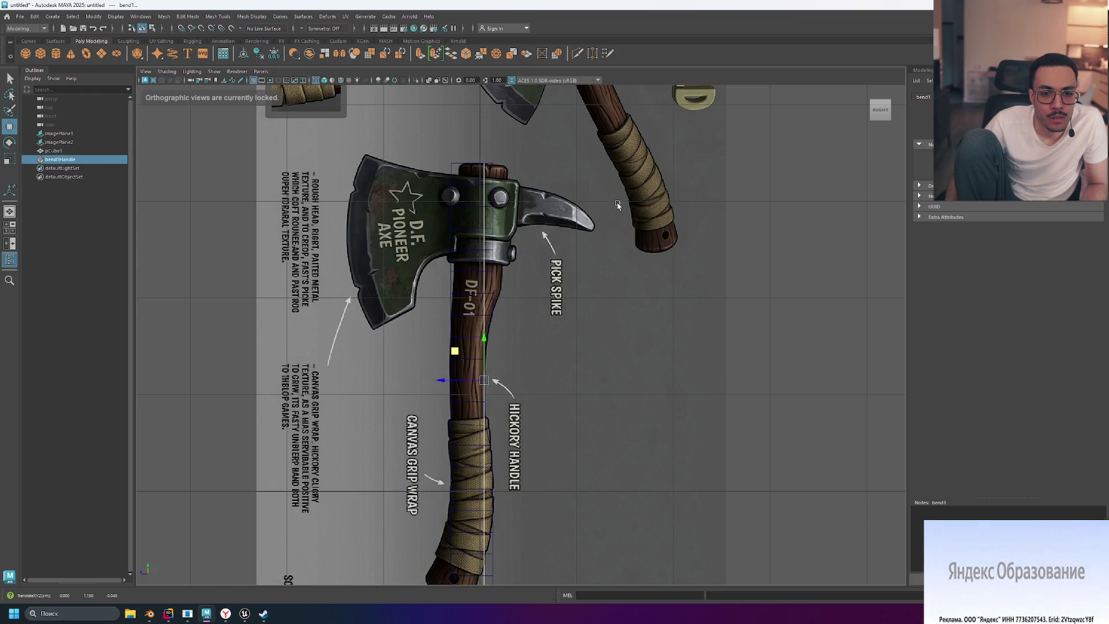
left_click(884, 111)
key("space")
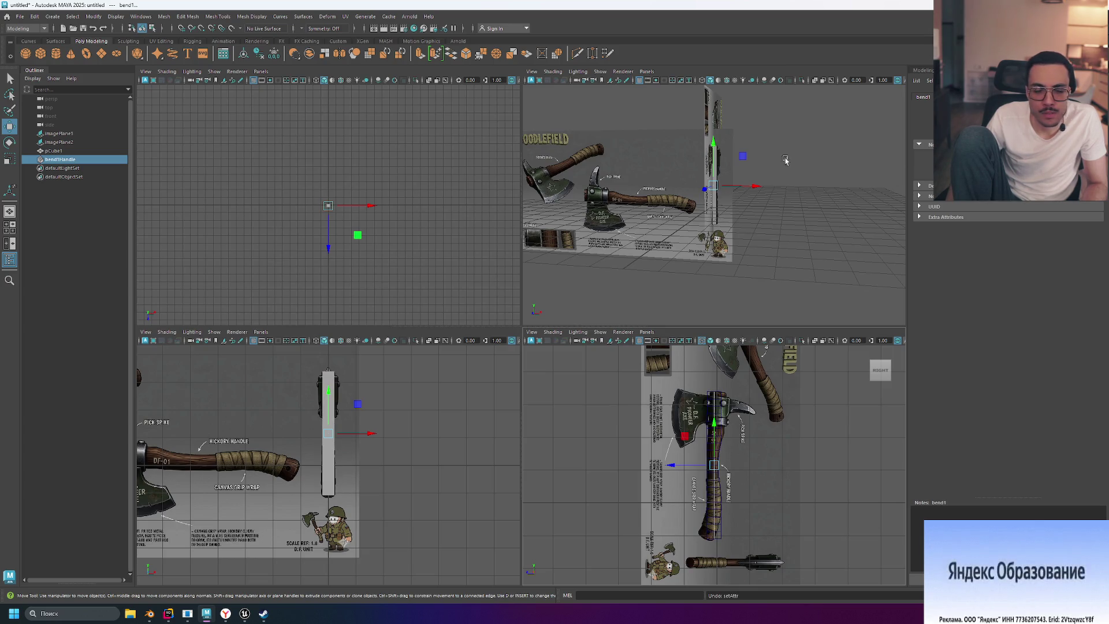
Step: Try rotating bend1Handle, undo both rotations, and show its transform attributes in the Attribute Editor
key("e")
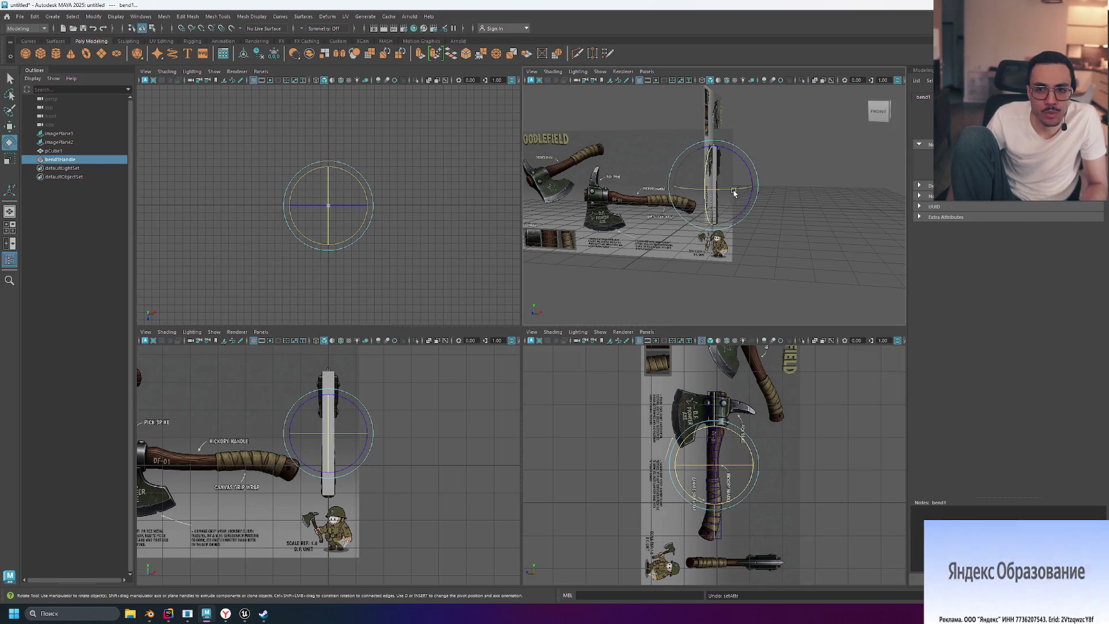
left_click_drag(735, 192, 668, 187)
key("ctrl+z")
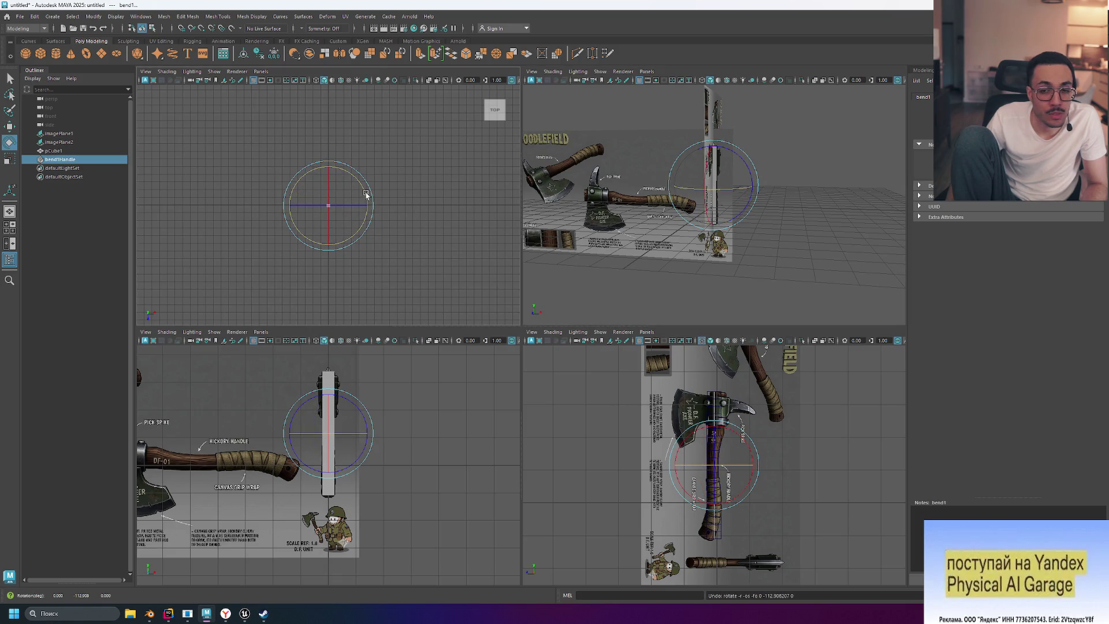
left_click_drag(363, 192, 364, 203)
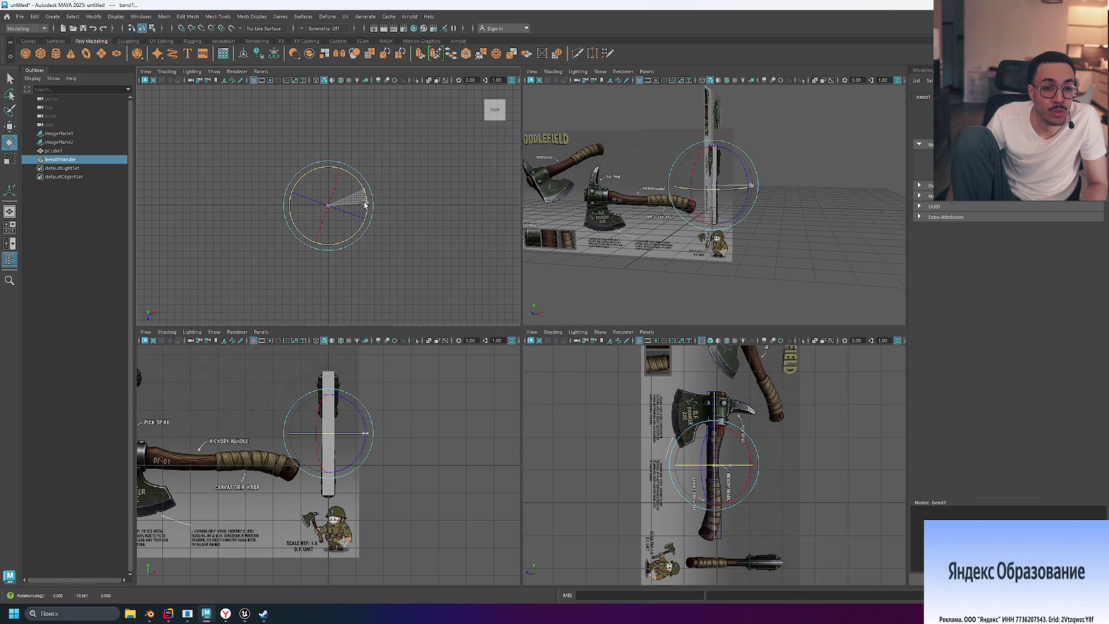
key("ctrl+z")
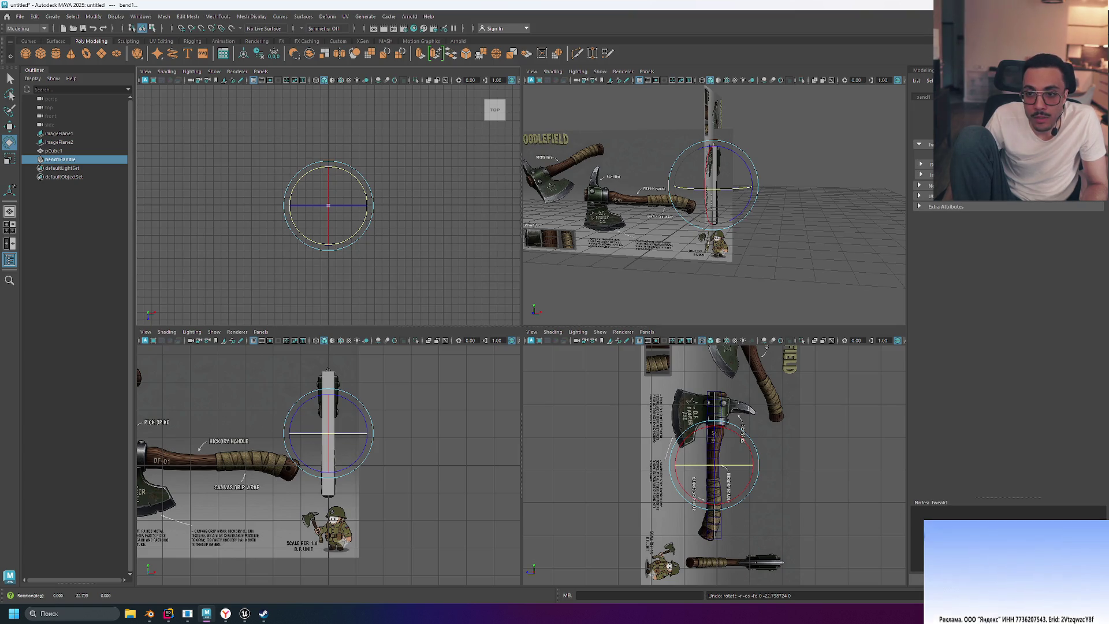
left_click(959, 97)
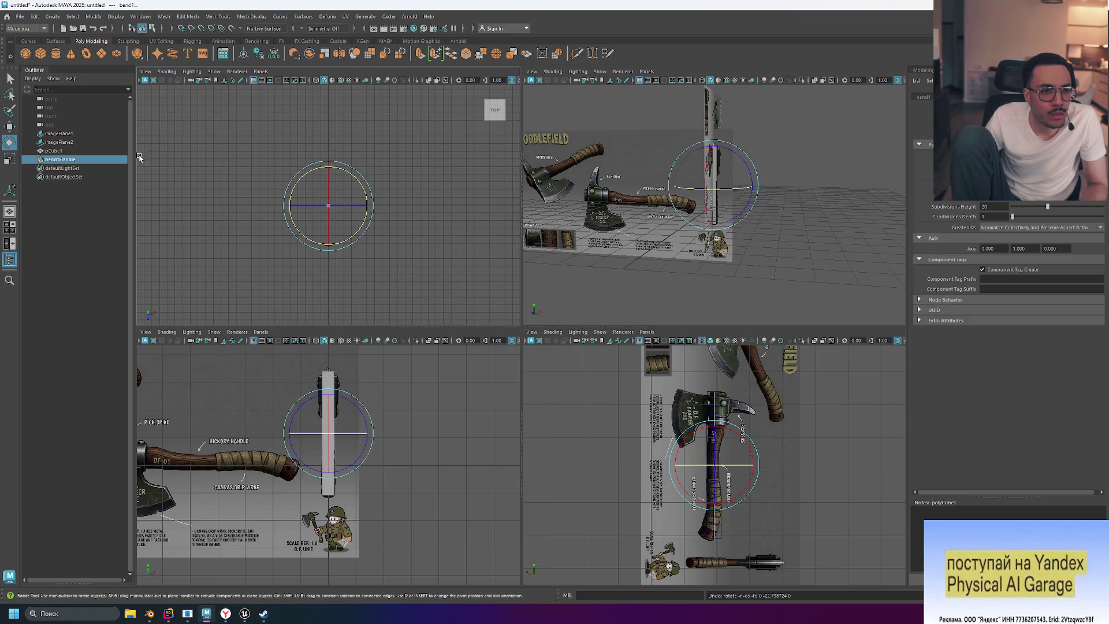
left_click(78, 160)
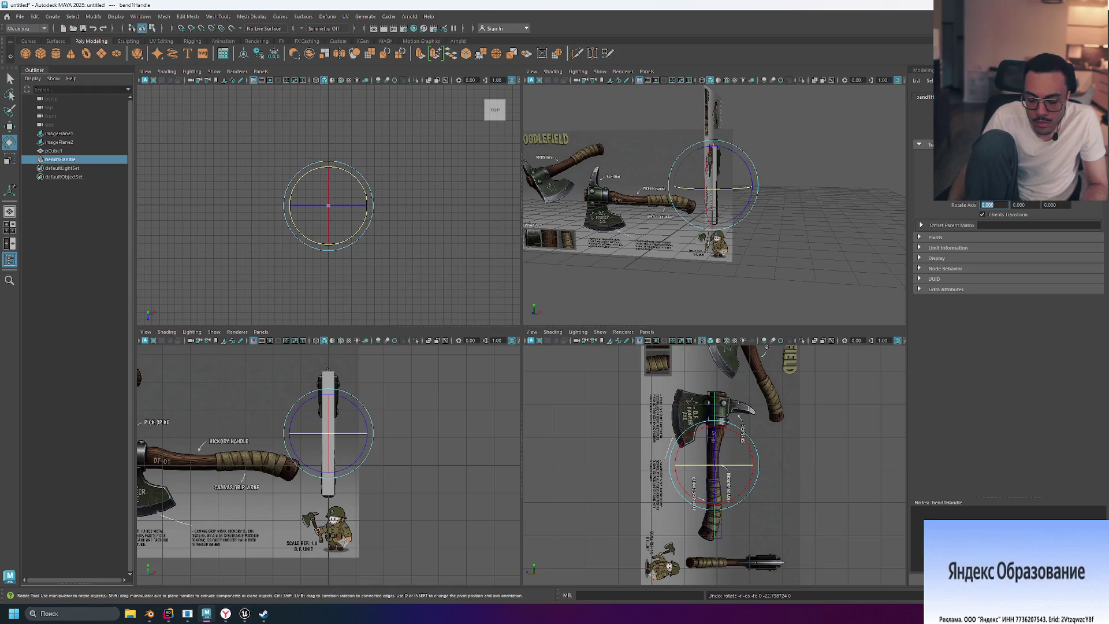
Step: Enter 90 for the bend handle's Rotate Axis X and Z
type("90")
key("Return")
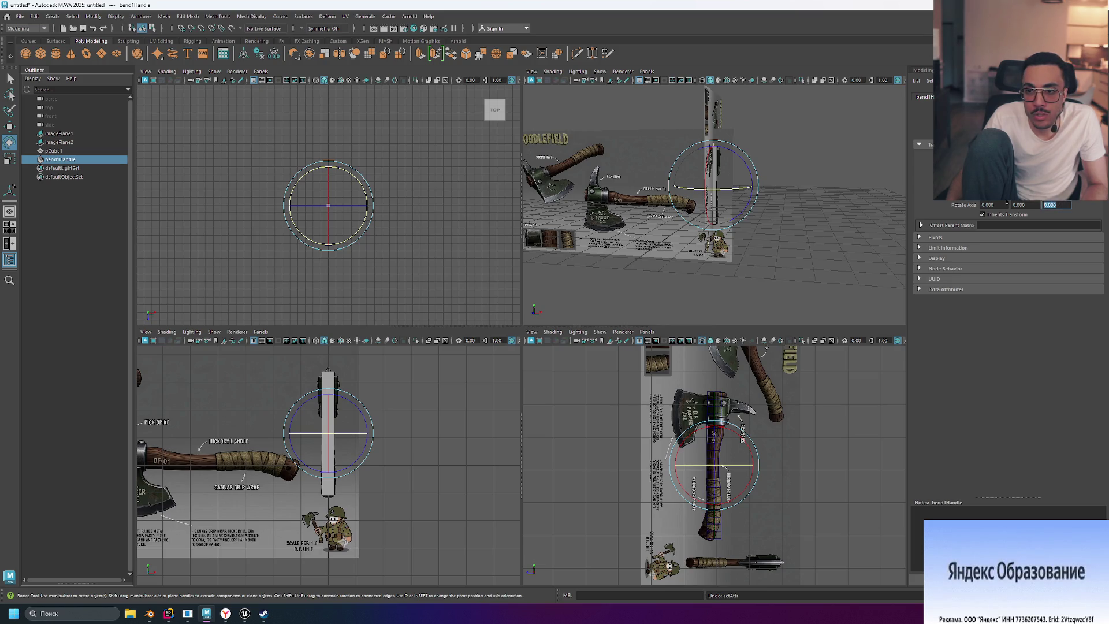
type("90")
key("Return")
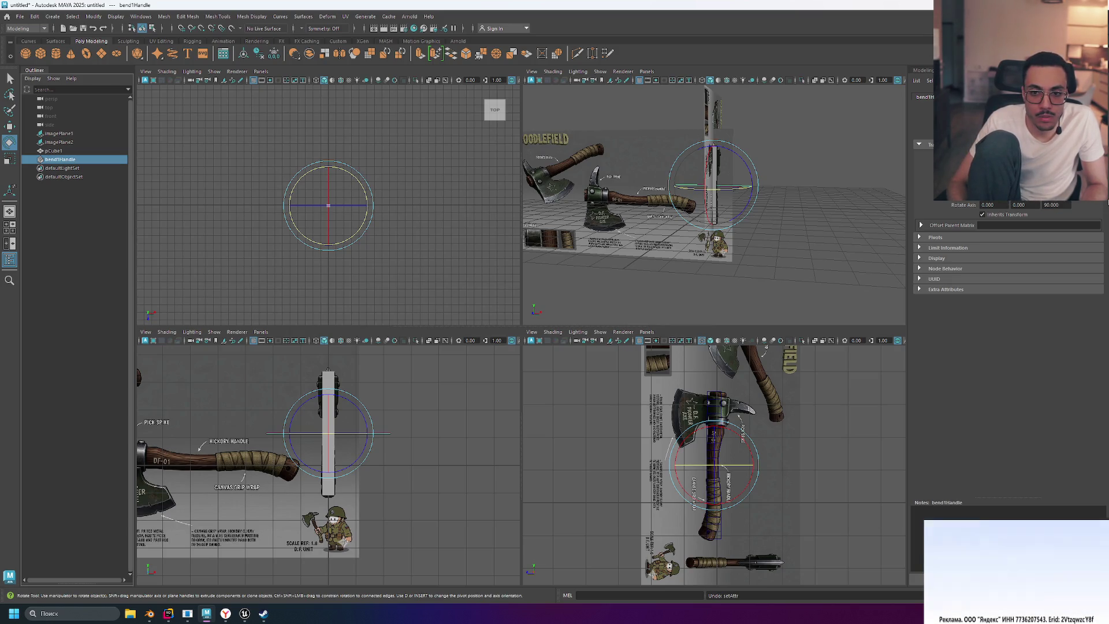
double_click(62, 160)
type("0.000")
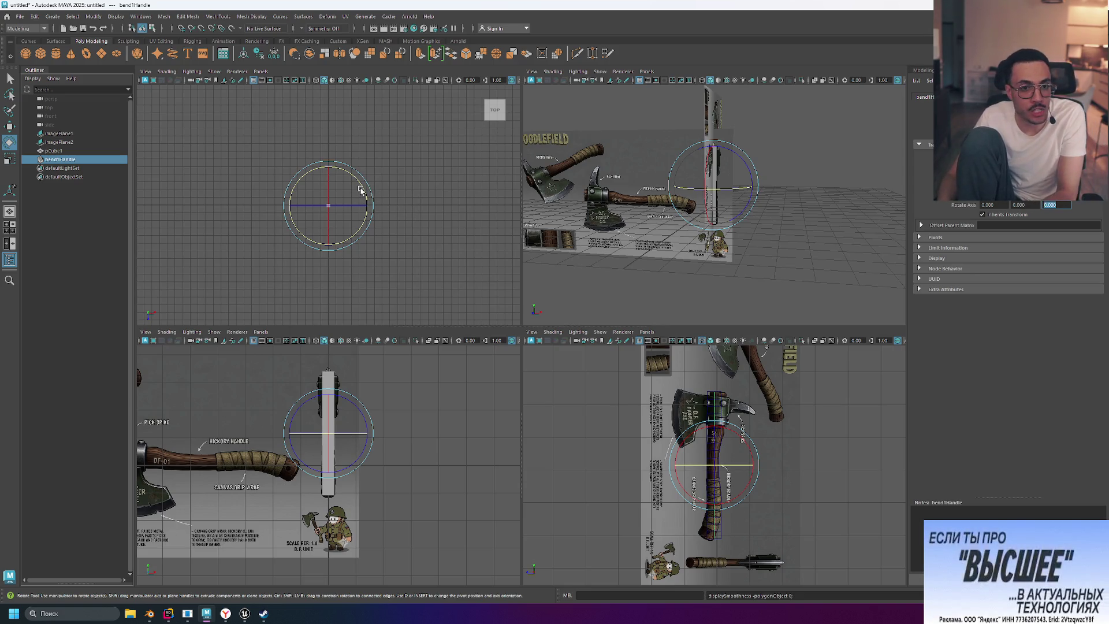
Step: Rotate the bend handle toward 180°, undo it, and show the bend1 deformer settings
left_click_drag(363, 190, 358, 226)
mouse_move(296, 176)
left_mouse_down()
mouse_move(290, 234)
mouse_move(293, 208)
left_mouse_up()
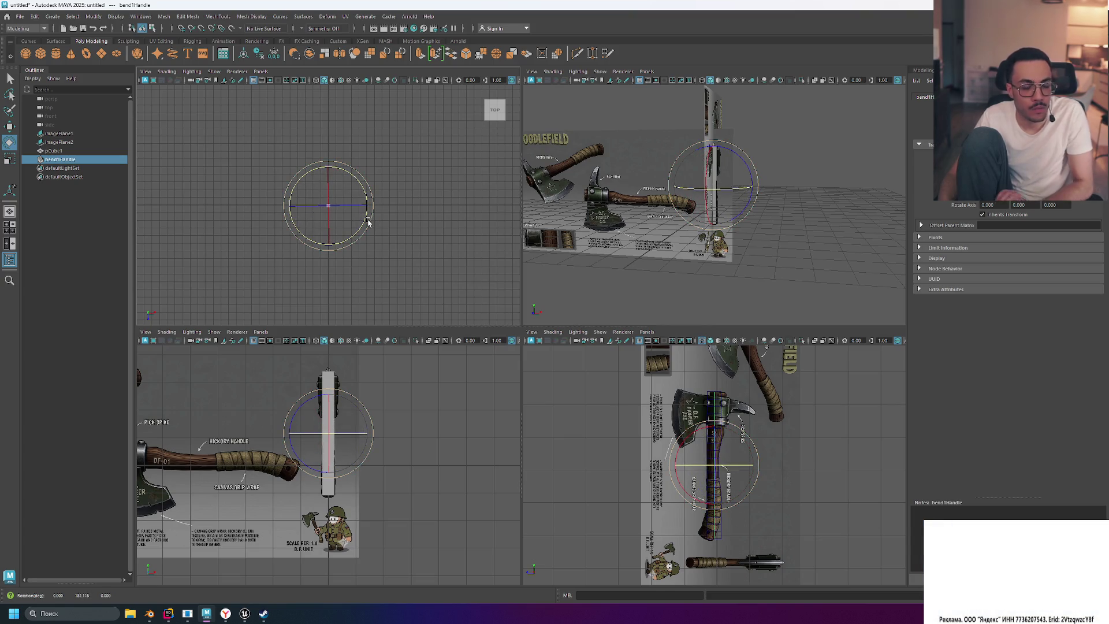
key("ctrl+z")
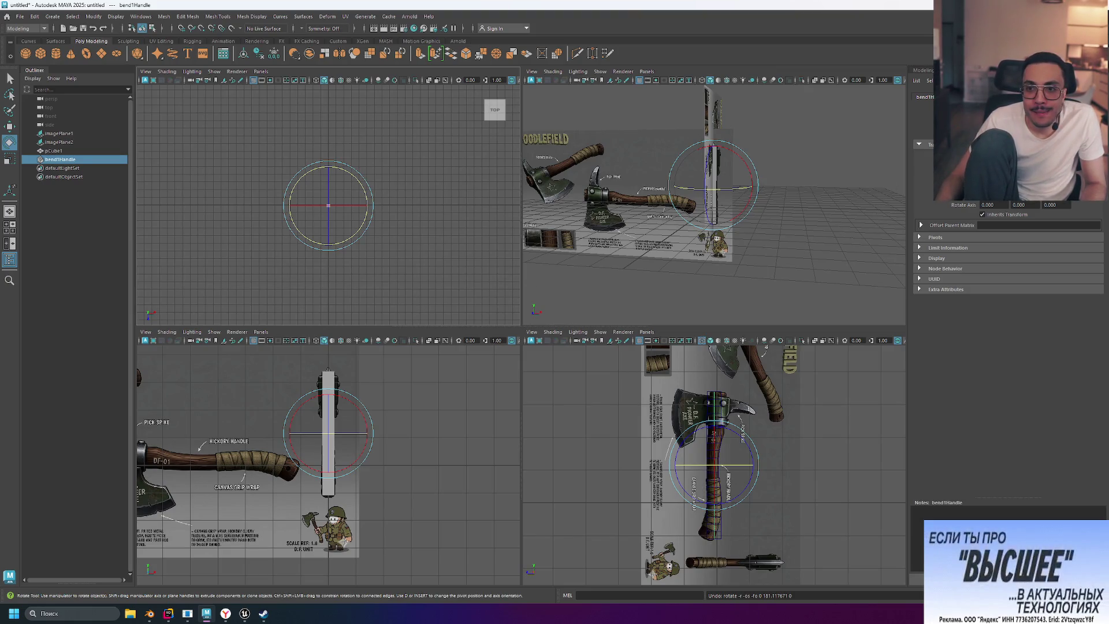
left_click(947, 96)
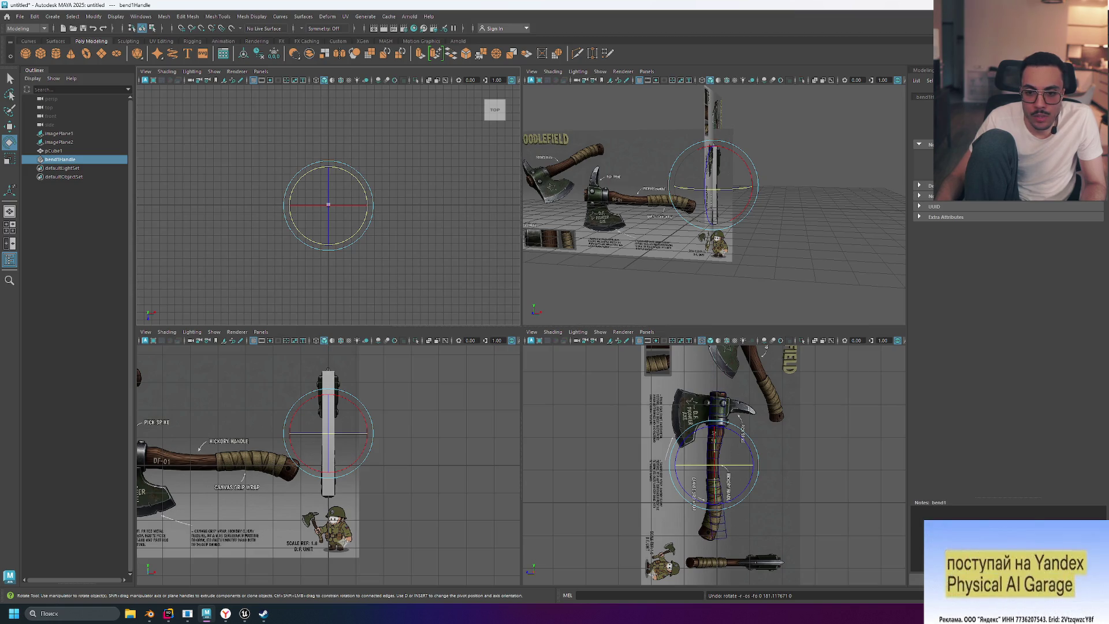
scroll(760, 358, "up", 4)
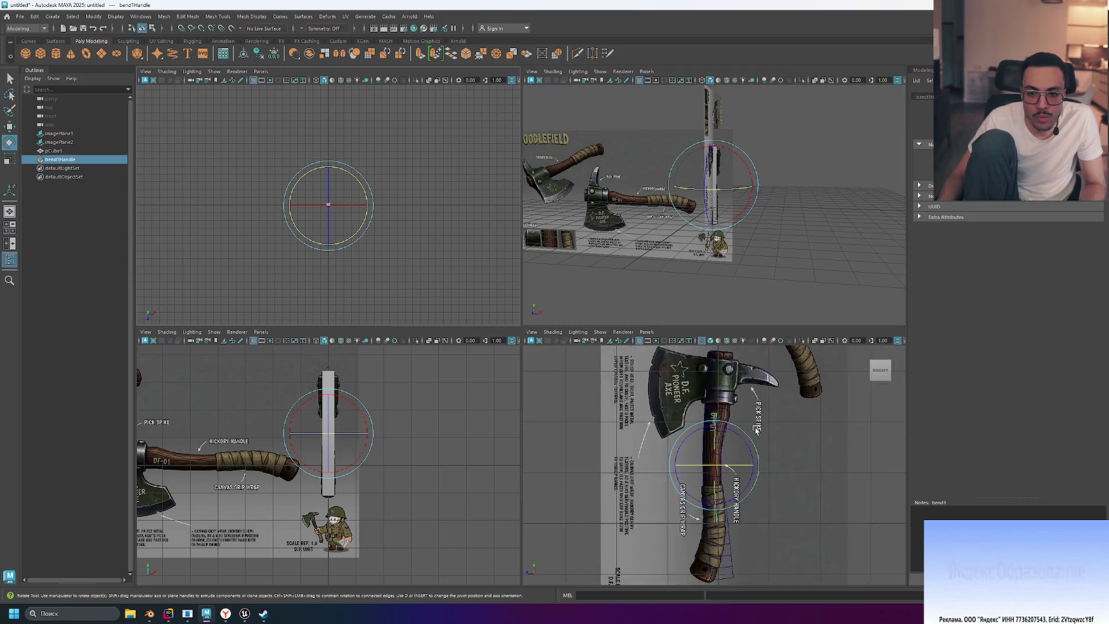
Step: Delete the bend handle after checking the perspective view, then switch to the browser's Bend tool Short
scroll(760, 357, "down", 5)
scroll(760, 357, "up", 2)
scroll(760, 357, "up", 2)
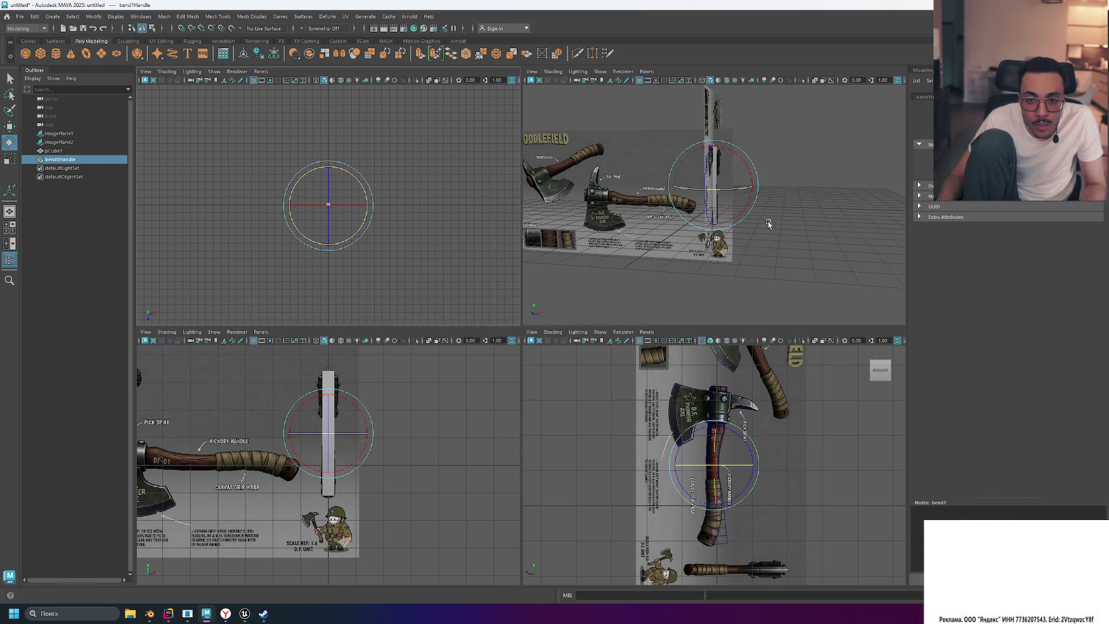
scroll(817, 198, "up", 5)
scroll(816, 198, "down", 3)
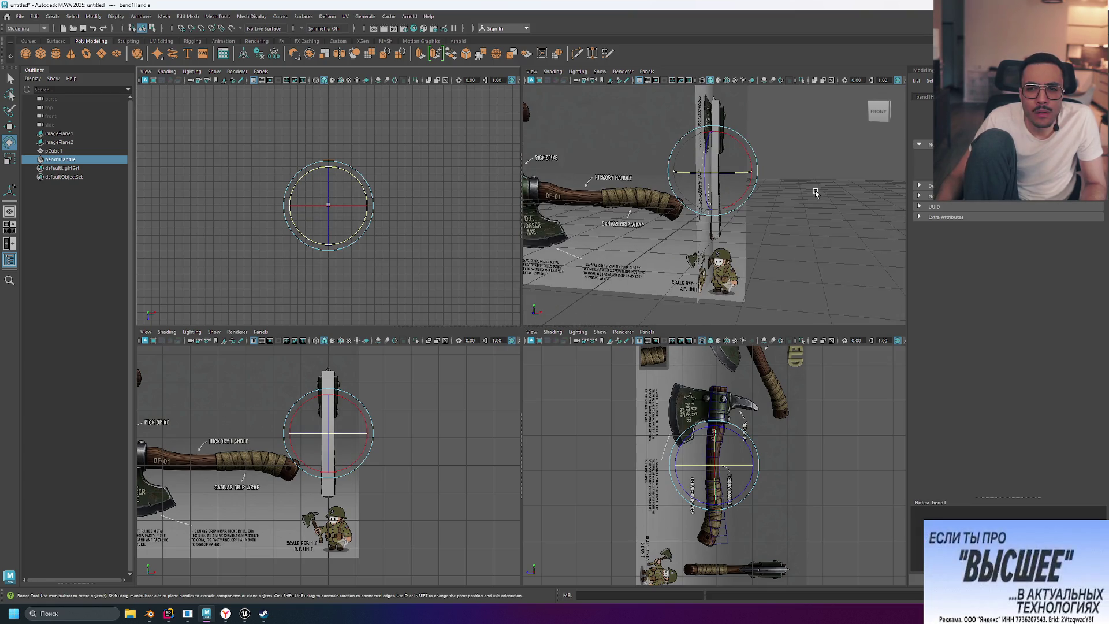
mouse_move(786, 196)
left_mouse_down("alt")
mouse_move(815, 180)
mouse_move(804, 239)
mouse_move(824, 211)
mouse_move(750, 206)
mouse_move(812, 230)
left_mouse_up("alt")
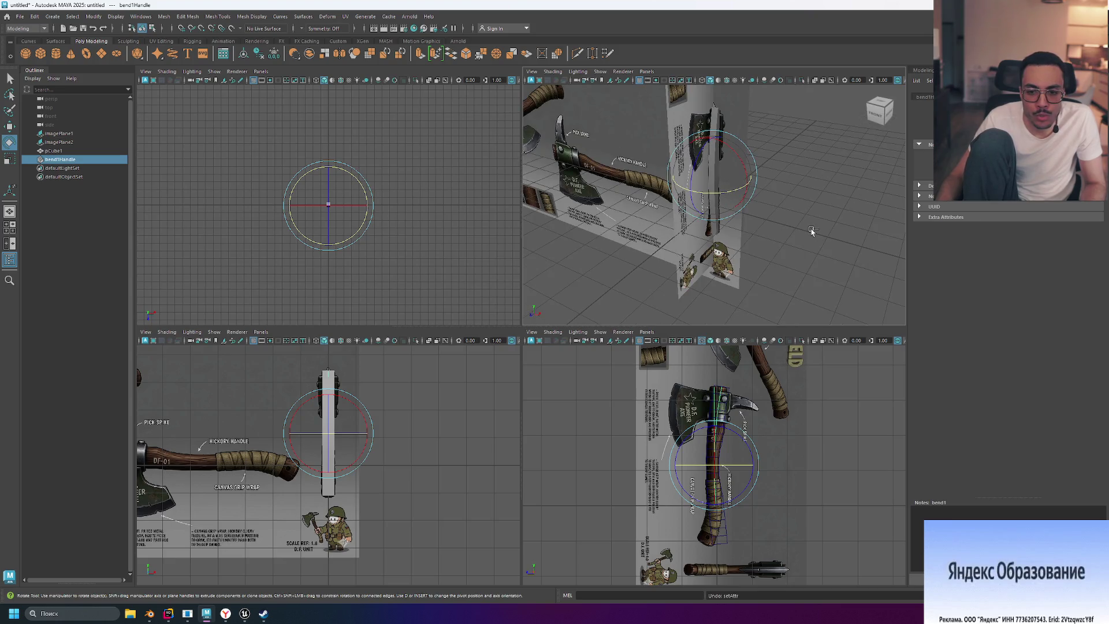
key("ctrl+z")
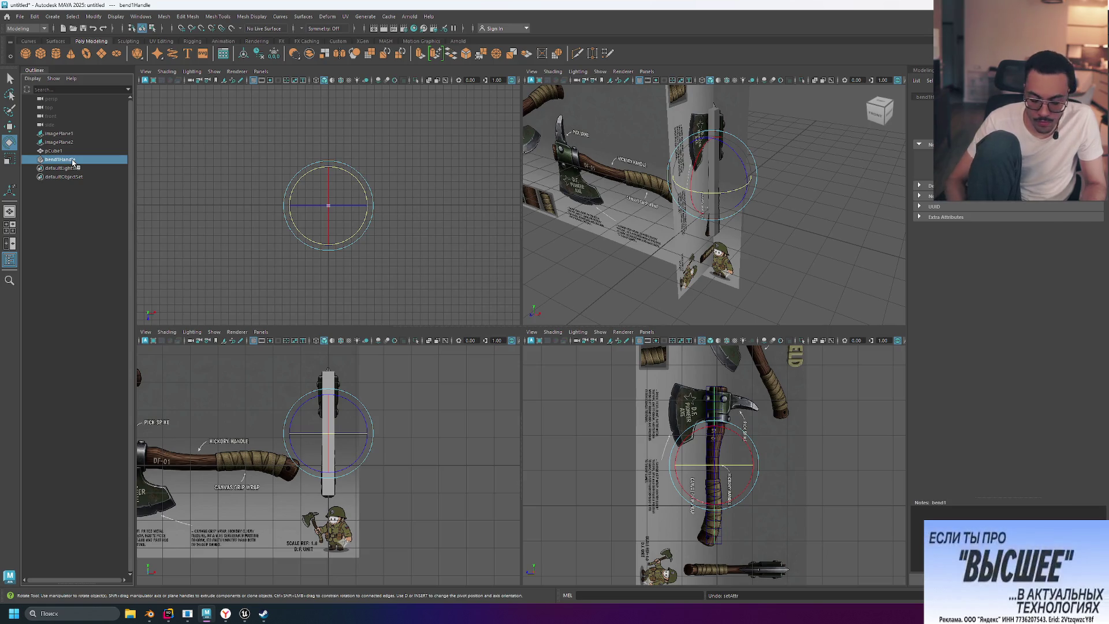
key("Delete")
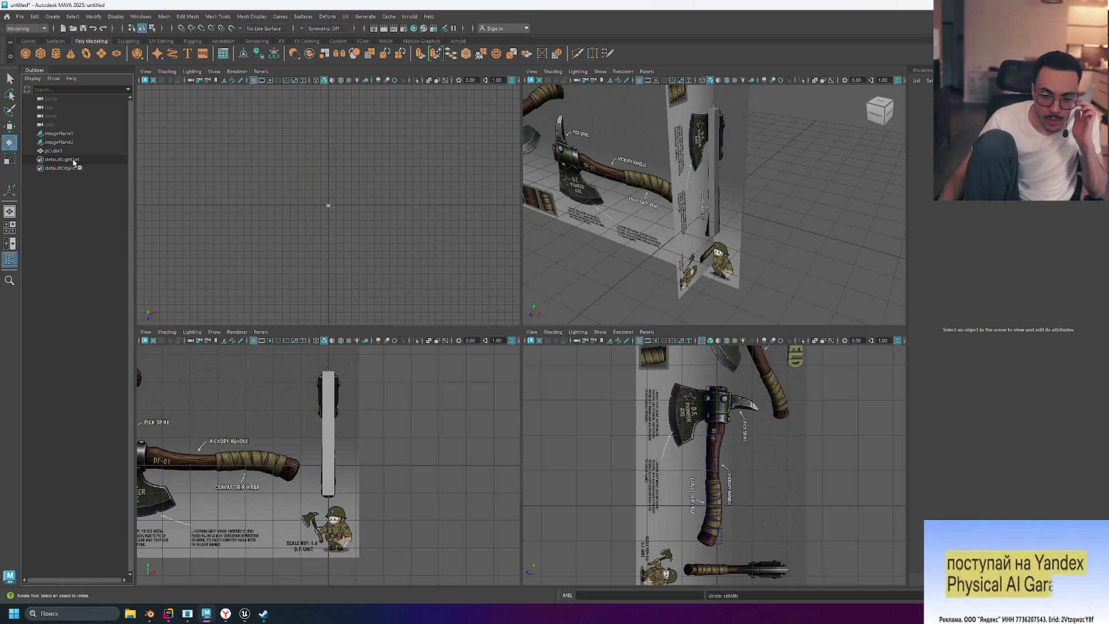
left_click(227, 614)
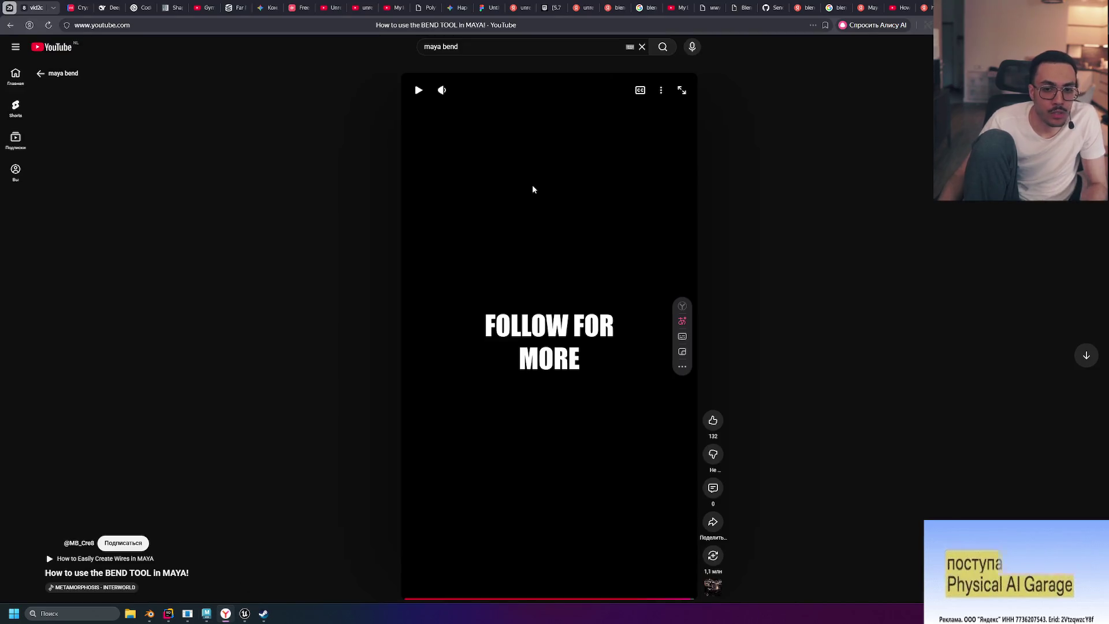
Step: Go back to the 'maya bend' results and open 'How to bend an object in Maya | Autodesk Maya 2025 How to use Bend tool'
left_click(11, 25)
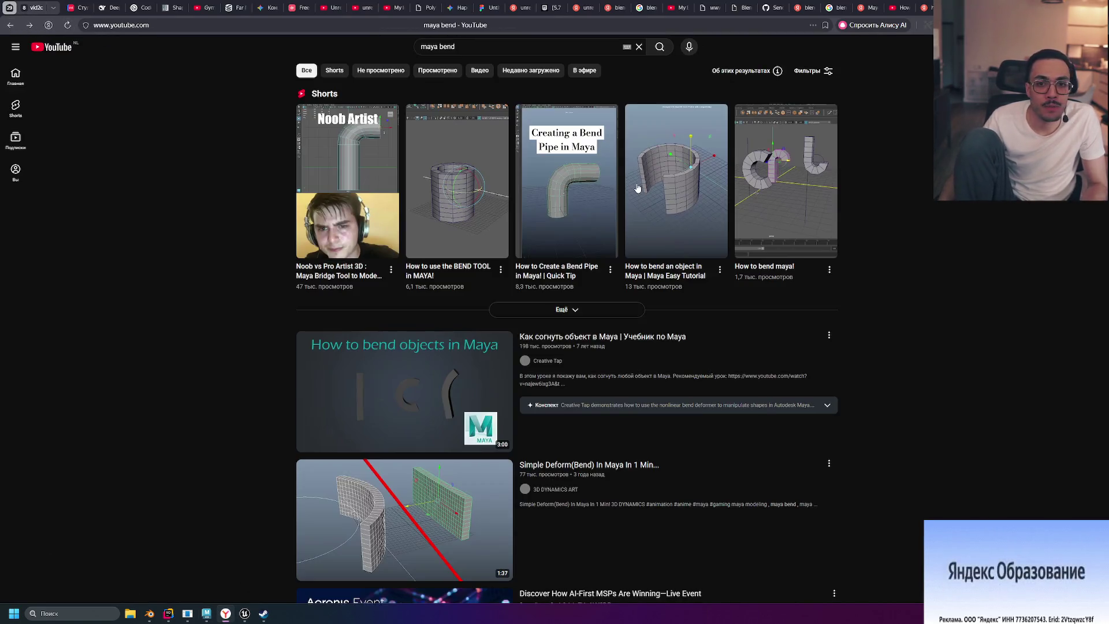
mouse_move(778, 198)
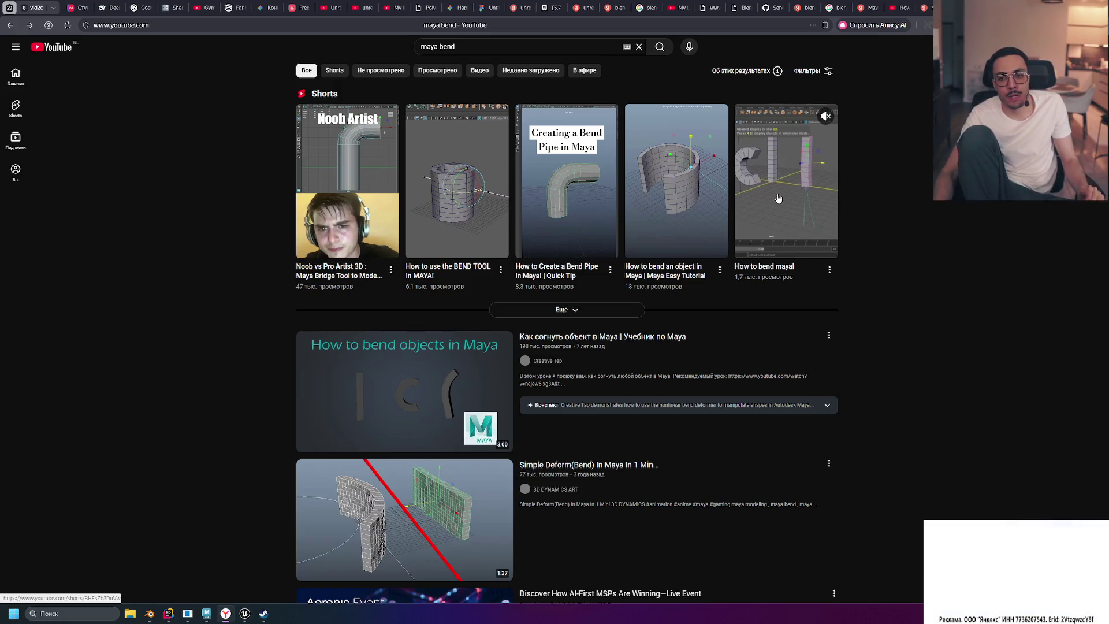
scroll(675, 315, "down", 2)
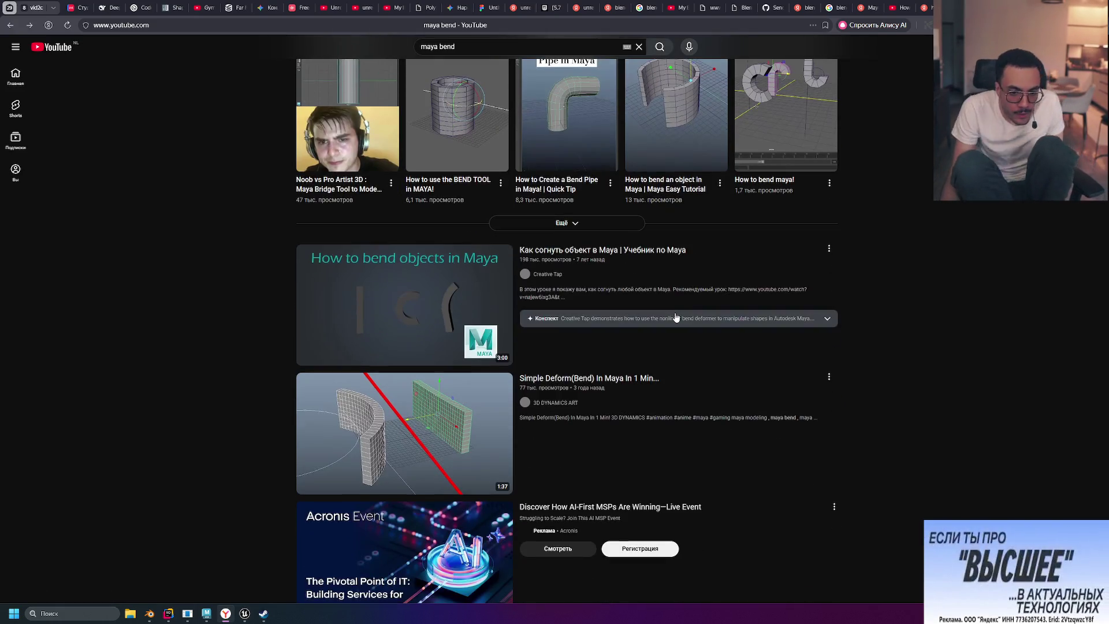
scroll(679, 314, "down", 3)
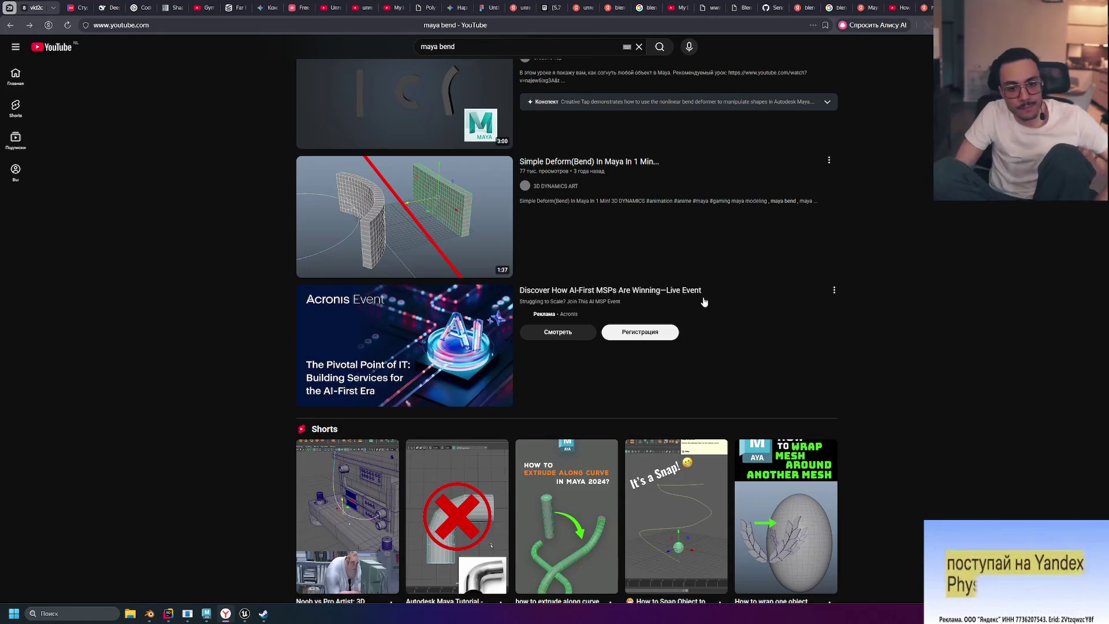
scroll(667, 306, "down", 2)
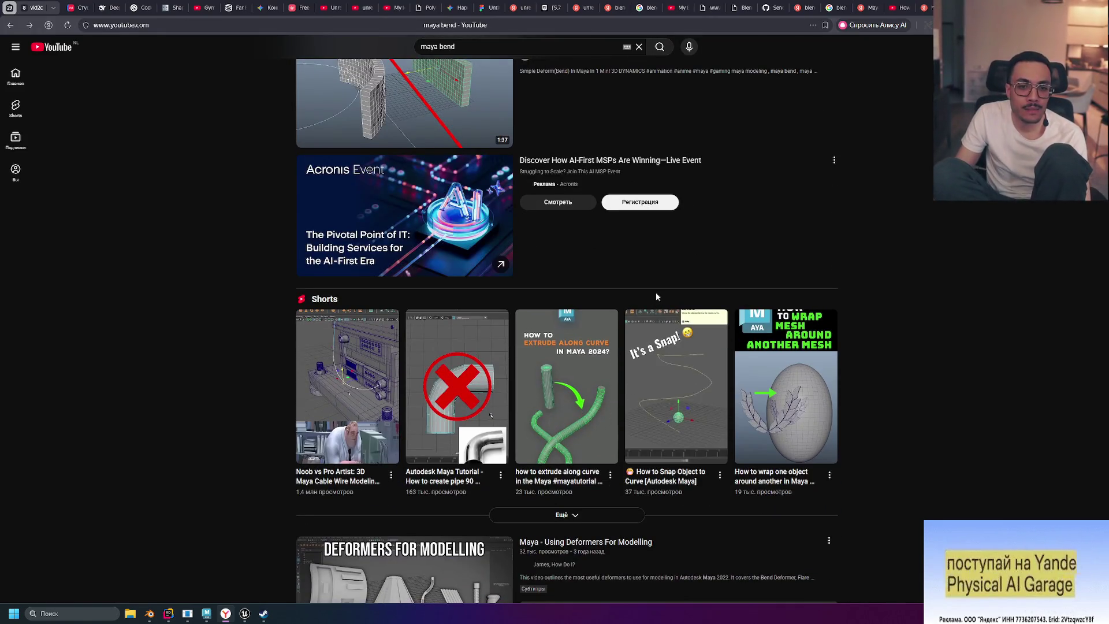
scroll(655, 293, "down", 3)
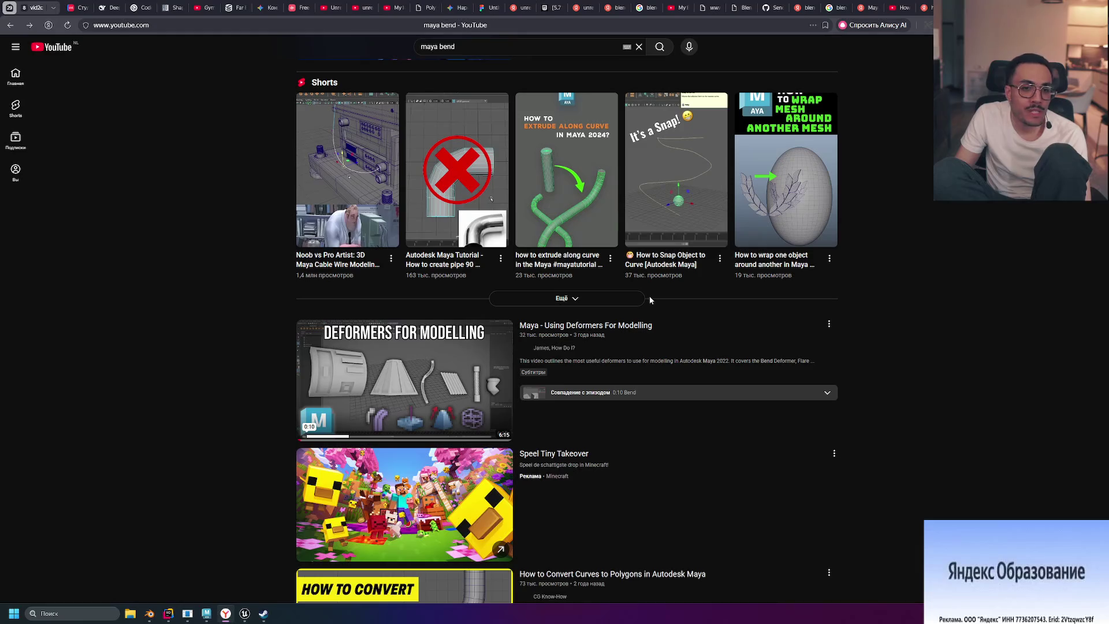
scroll(647, 295, "down", 2)
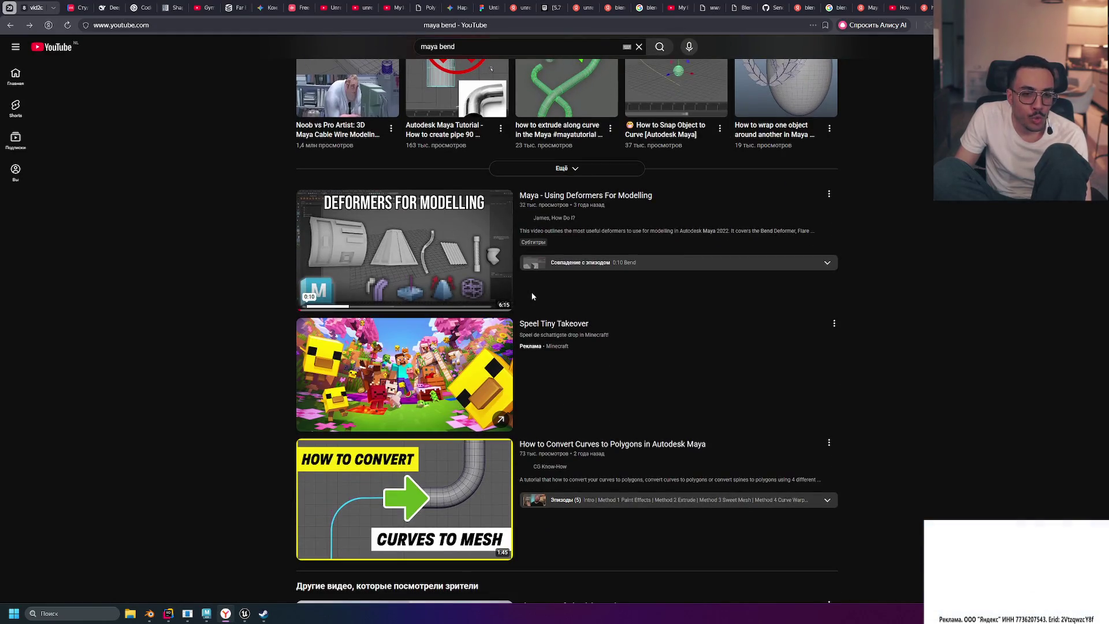
scroll(532, 296, "down", 2)
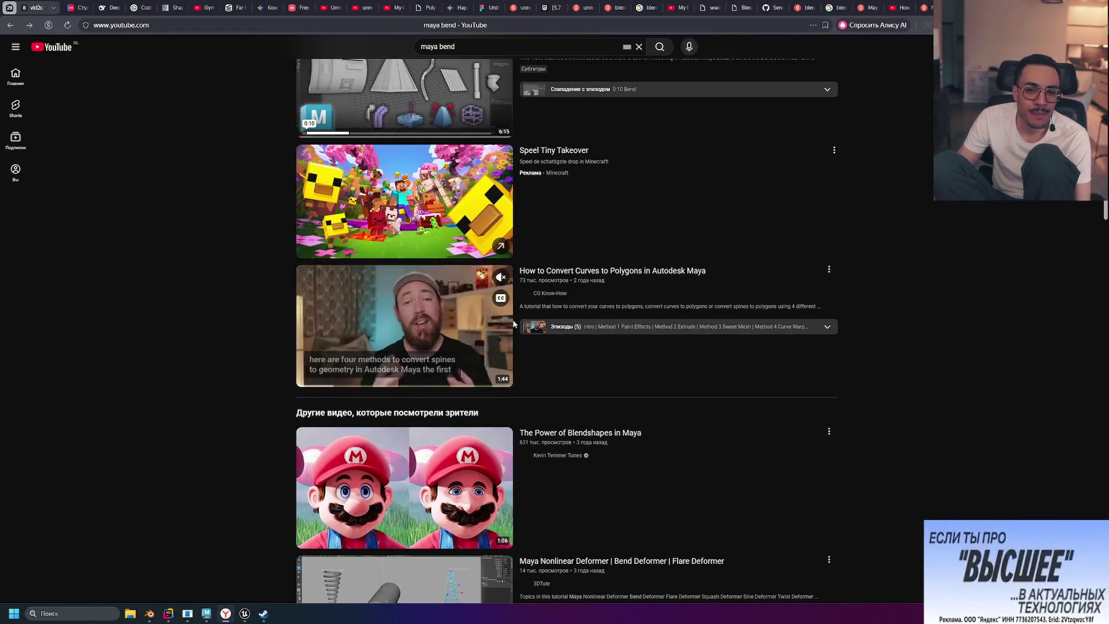
scroll(622, 341, "down", 4)
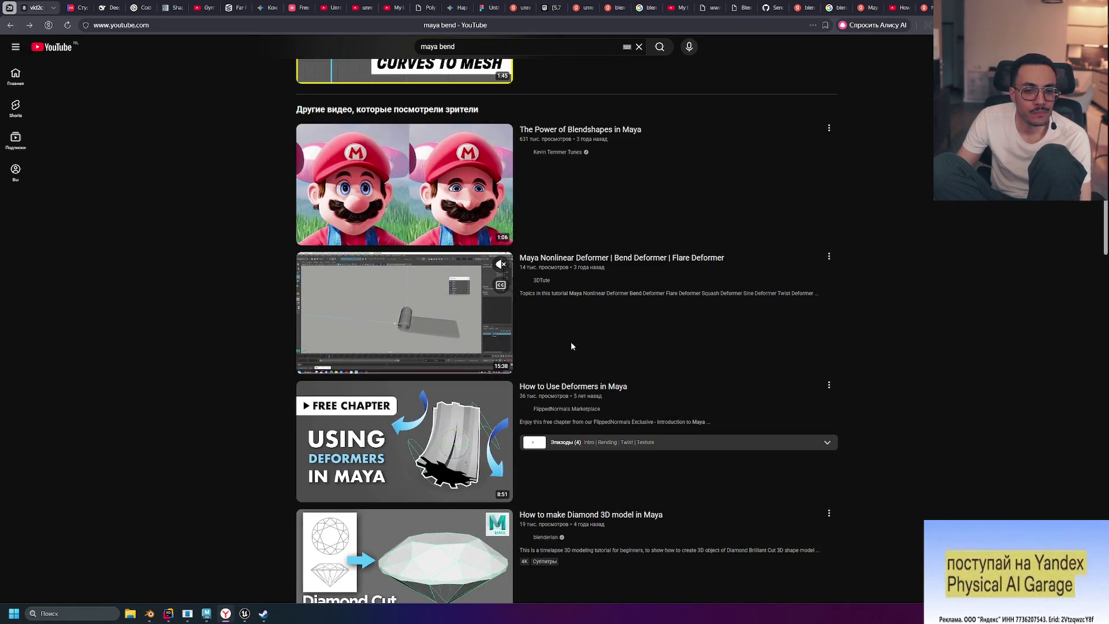
scroll(571, 346, "down", 3)
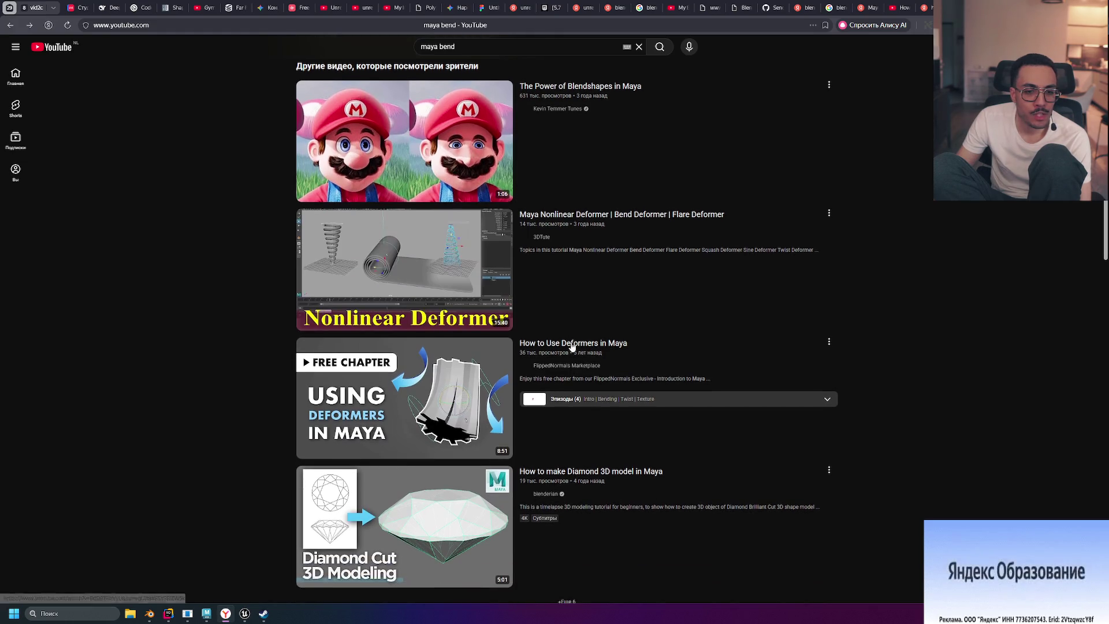
scroll(572, 347, "down", 2)
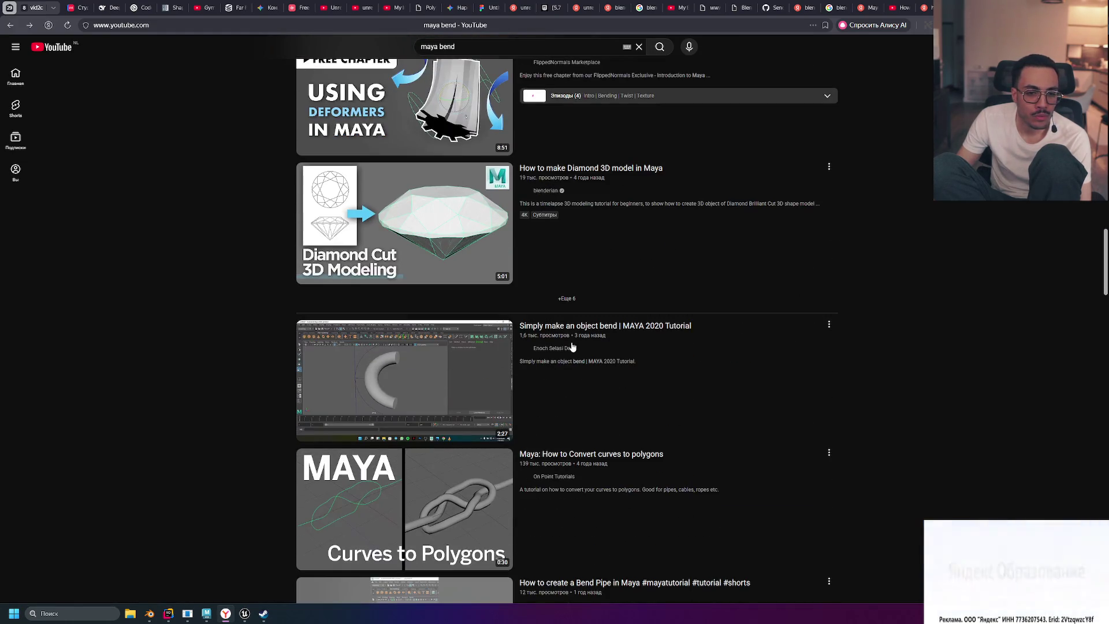
scroll(572, 346, "down", 5)
scroll(571, 346, "down", 6)
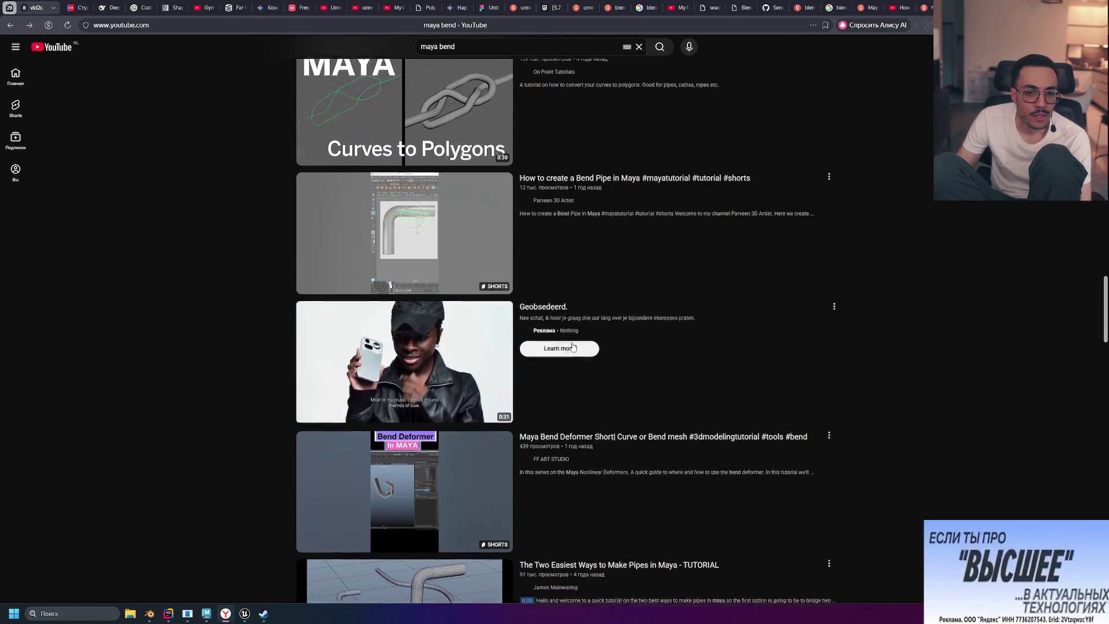
scroll(574, 347, "down", 7)
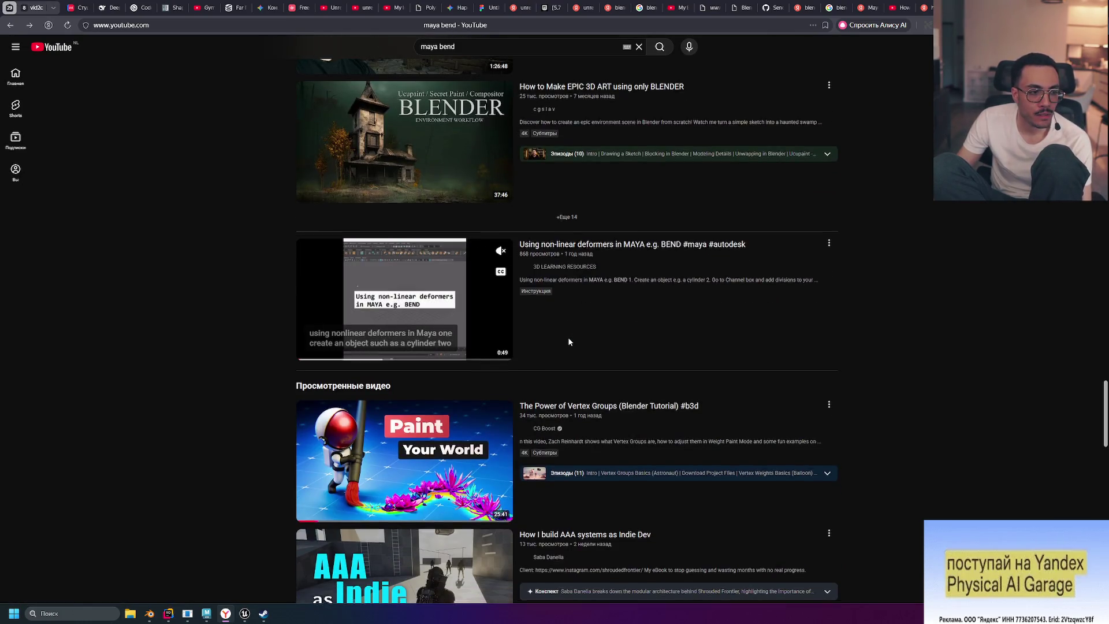
scroll(569, 342, "down", 4)
scroll(569, 342, "down", 2)
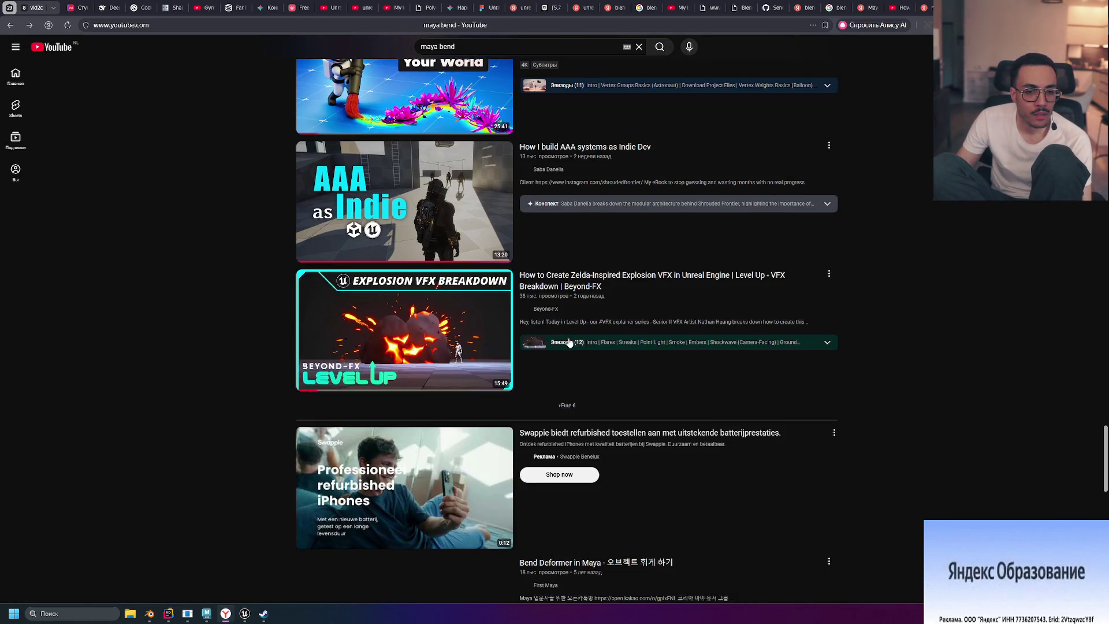
scroll(554, 342, "down", 3)
scroll(553, 341, "down", 4)
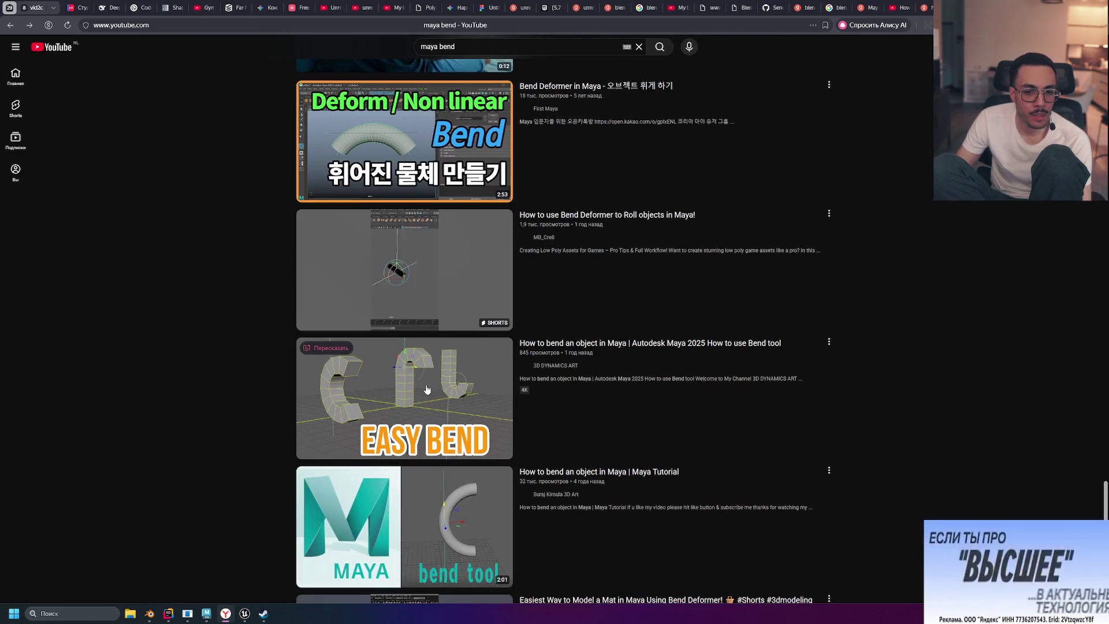
left_click(435, 391)
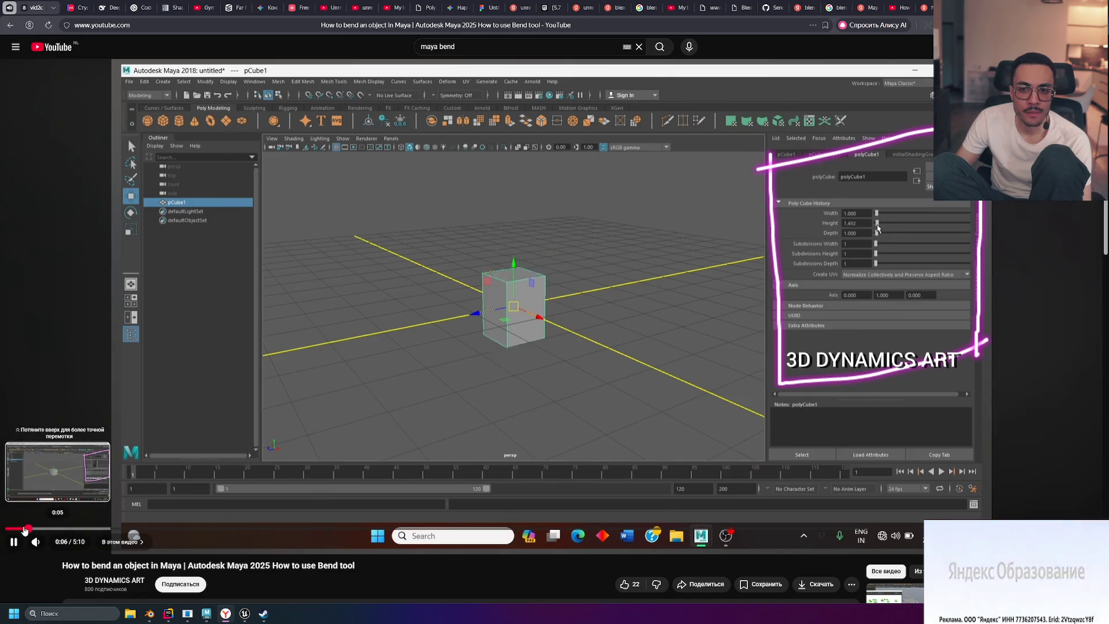
Step: Mute the Bend tool tutorial, skip through to the three bent cubes, then return to results
left_click(63, 529)
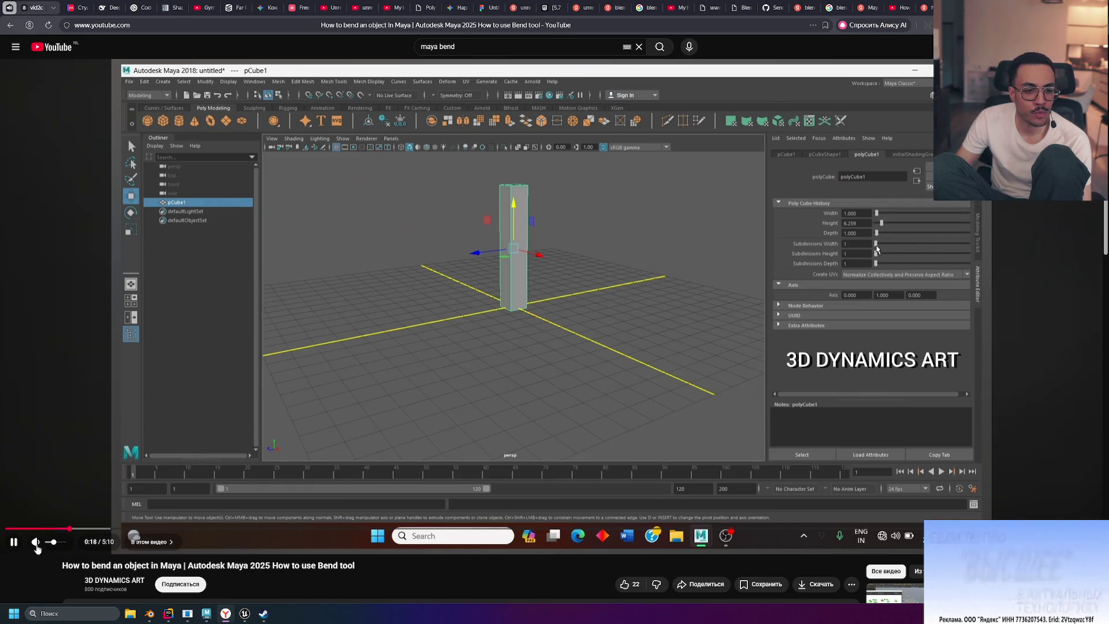
key("m")
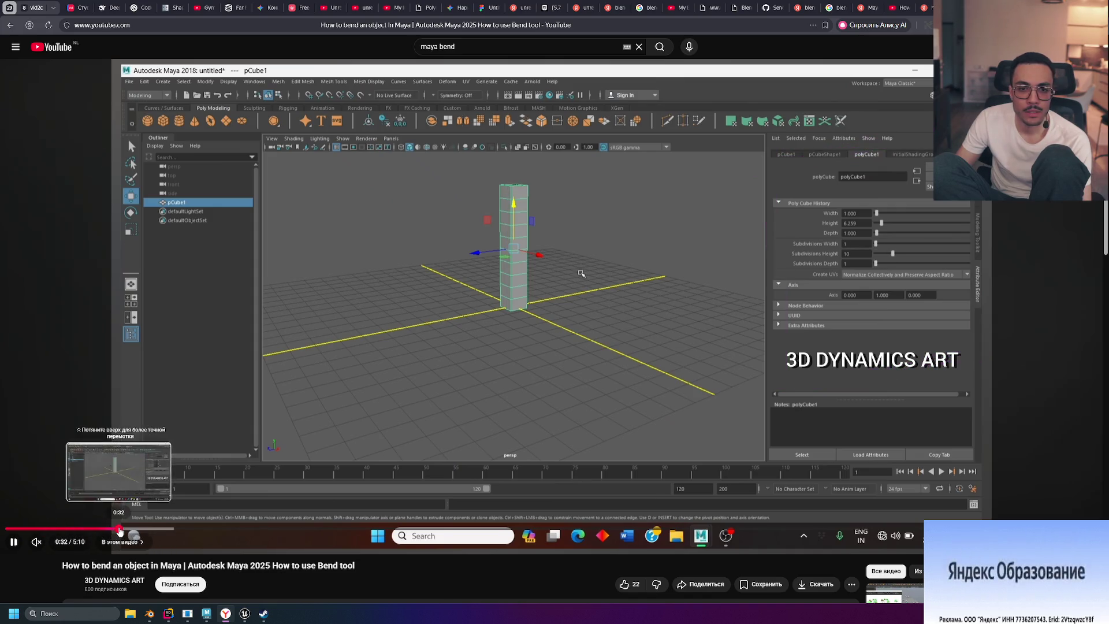
left_click(119, 529)
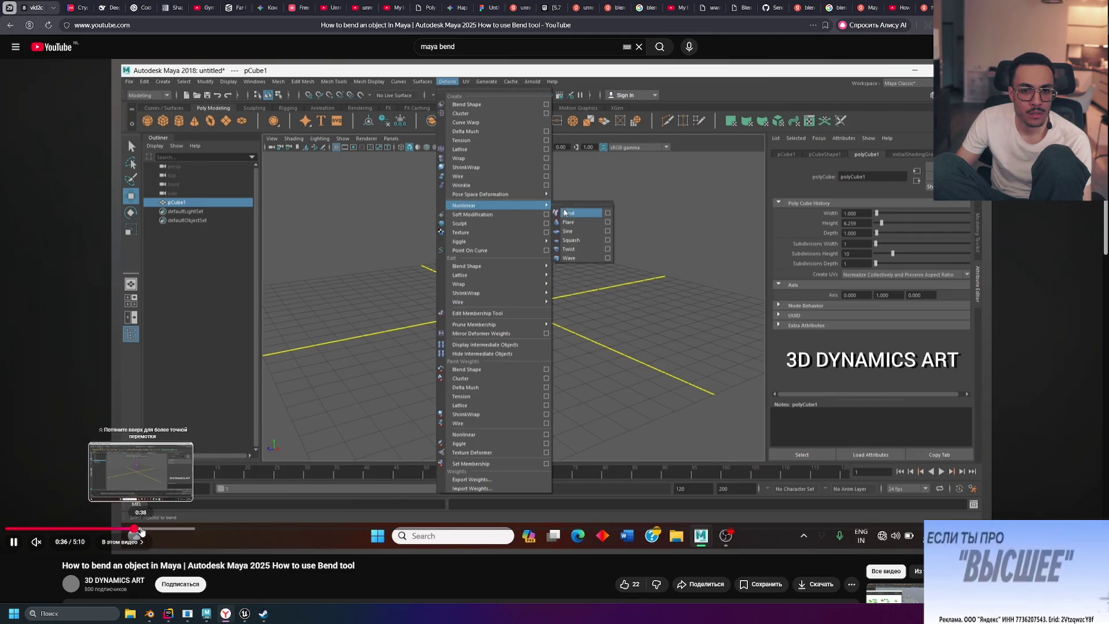
left_click_drag(142, 529, 495, 533)
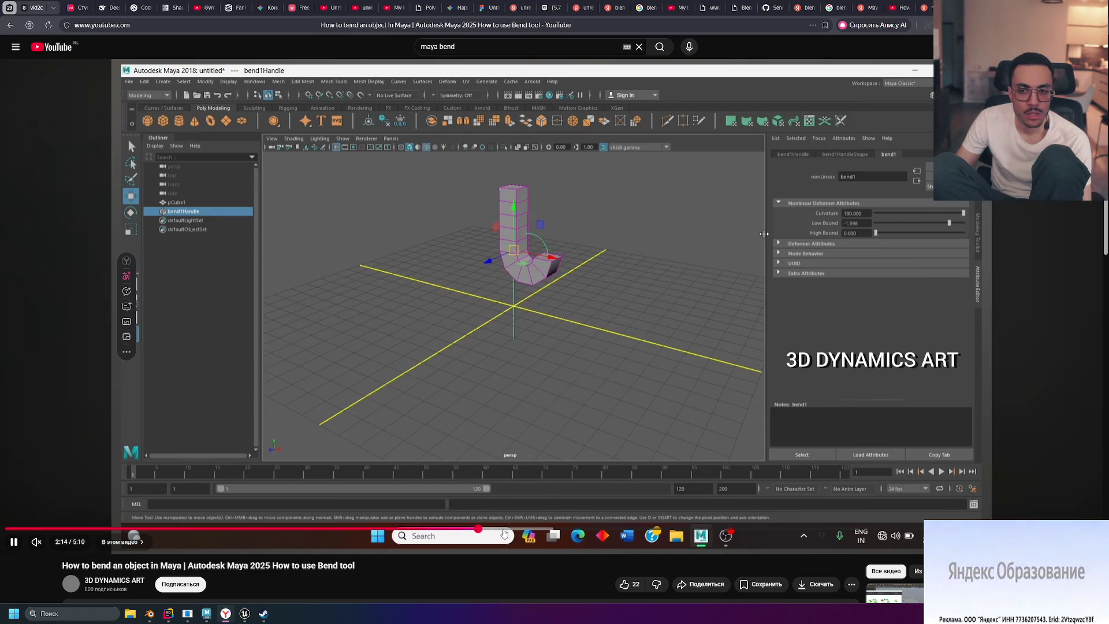
left_click(546, 529)
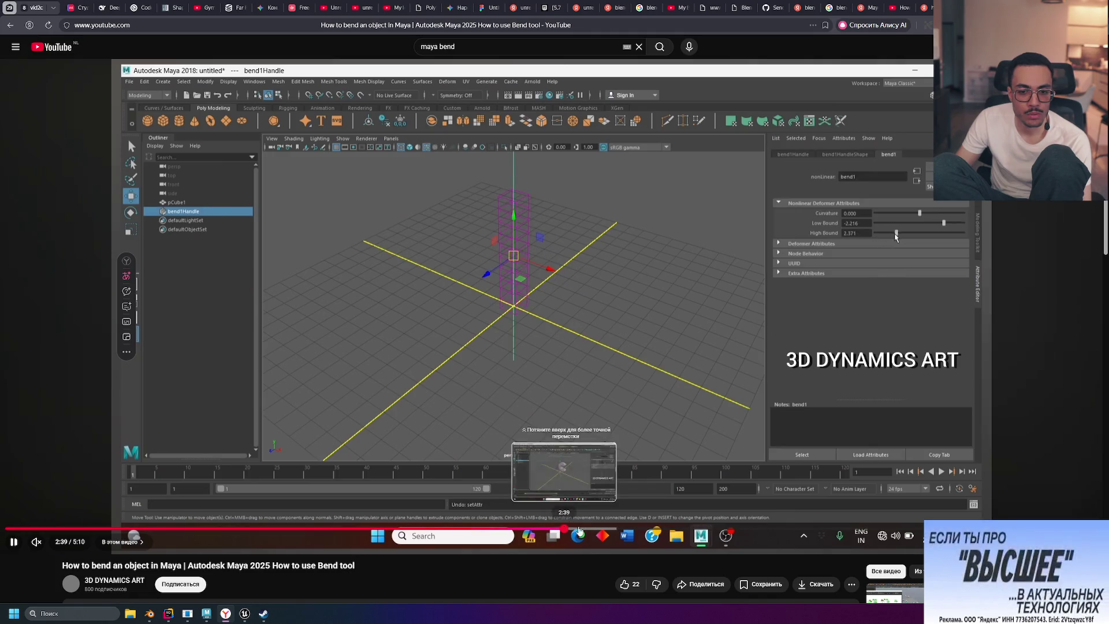
left_click_drag(600, 529, 621, 529)
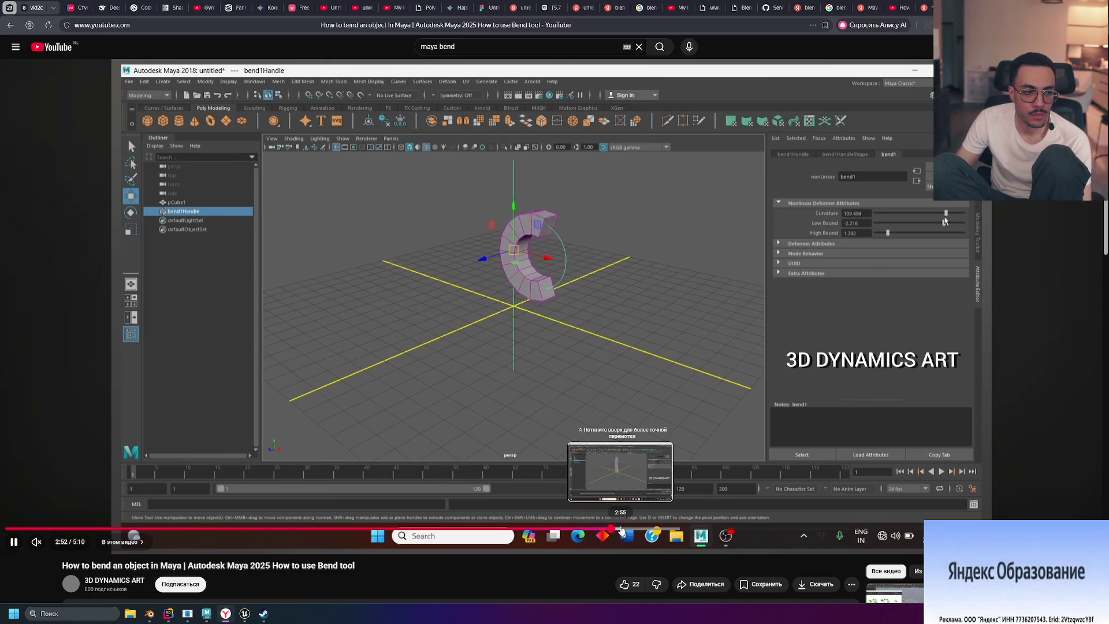
left_click(688, 529)
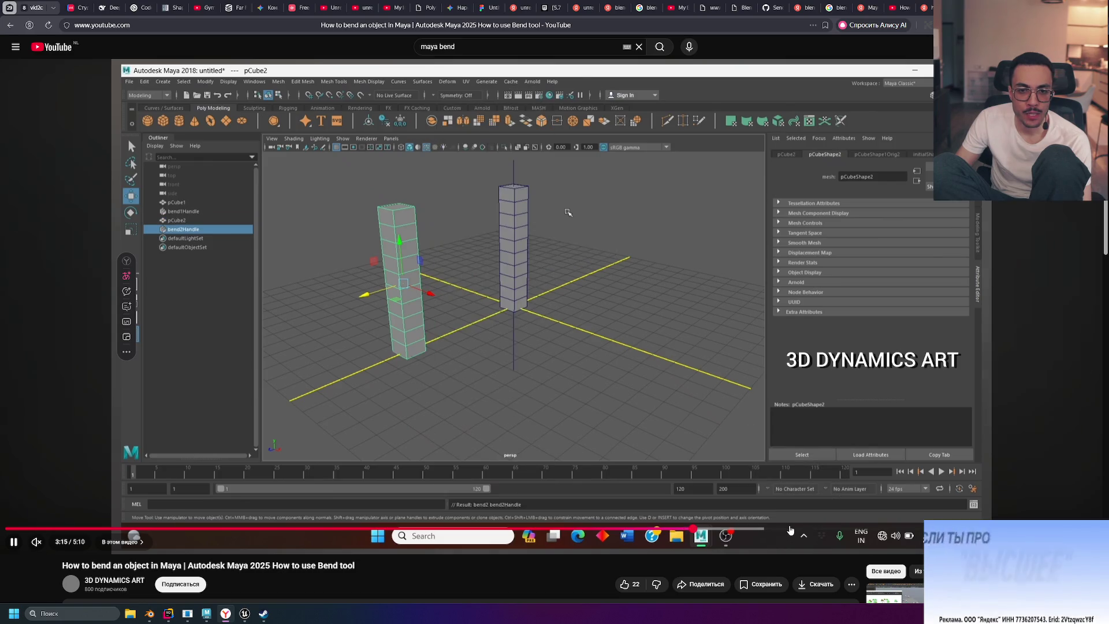
left_click_drag(790, 529, 876, 529)
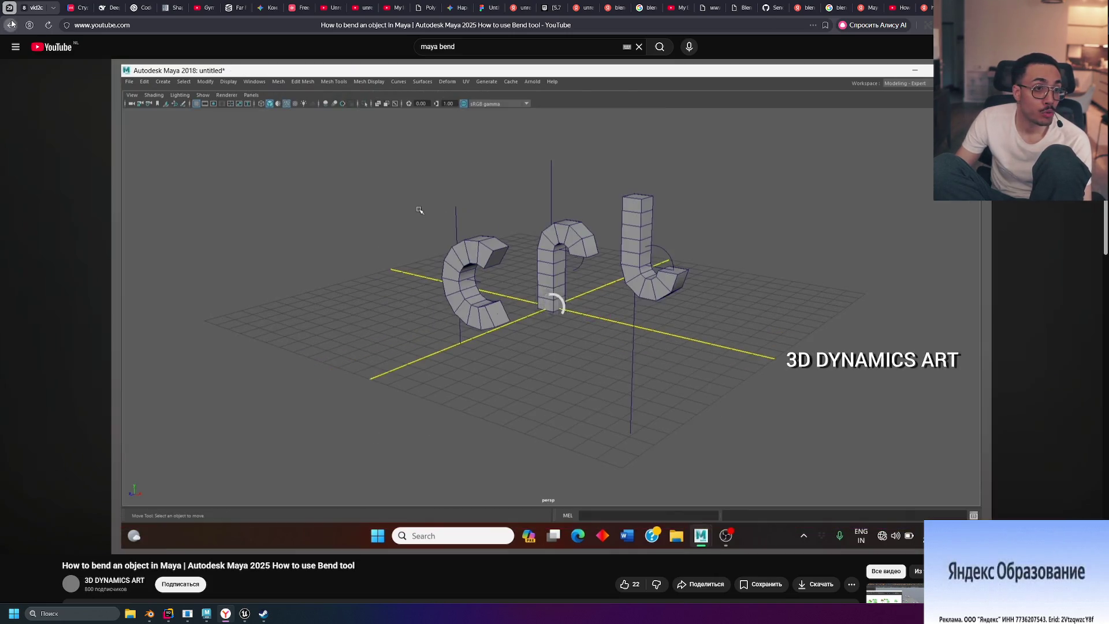
left_click(10, 24)
scroll(488, 291, "down", 3)
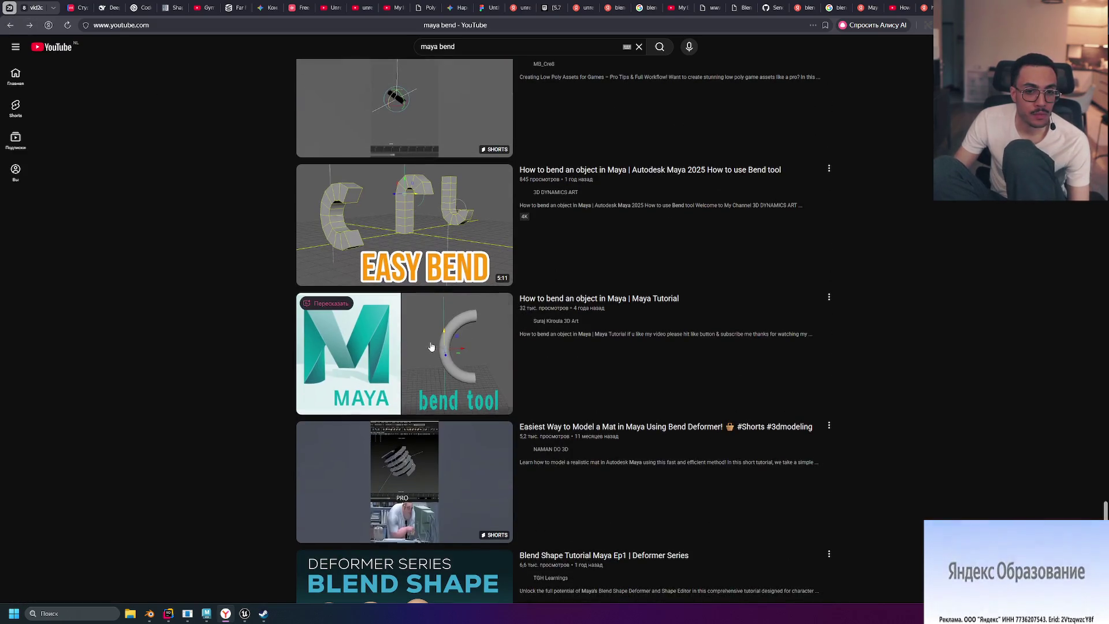
scroll(501, 348, "down", 2)
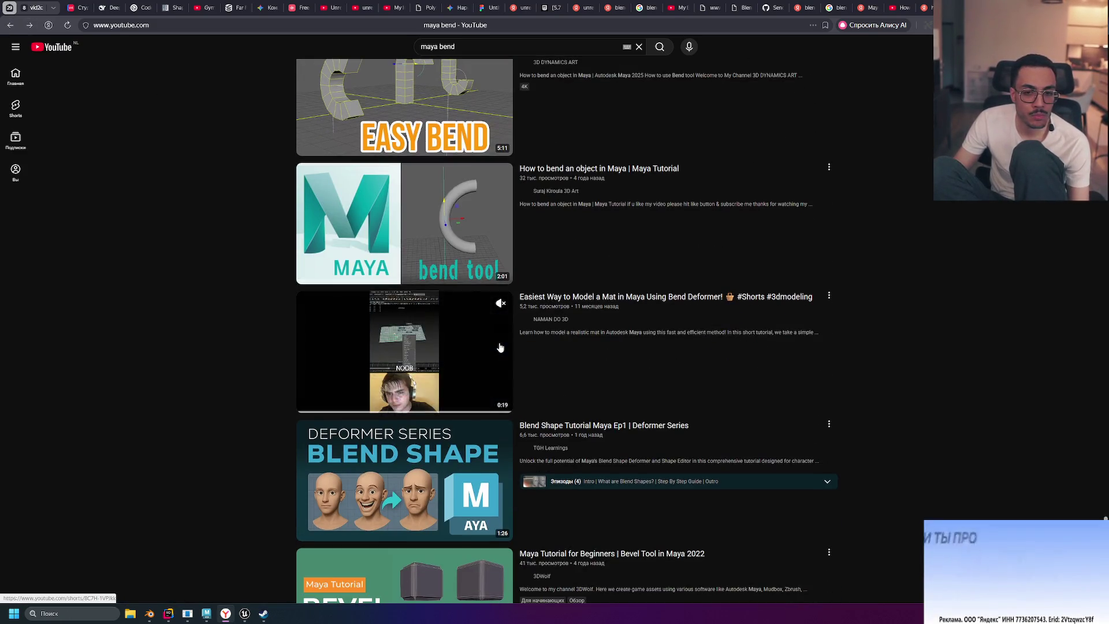
scroll(500, 348, "down", 2)
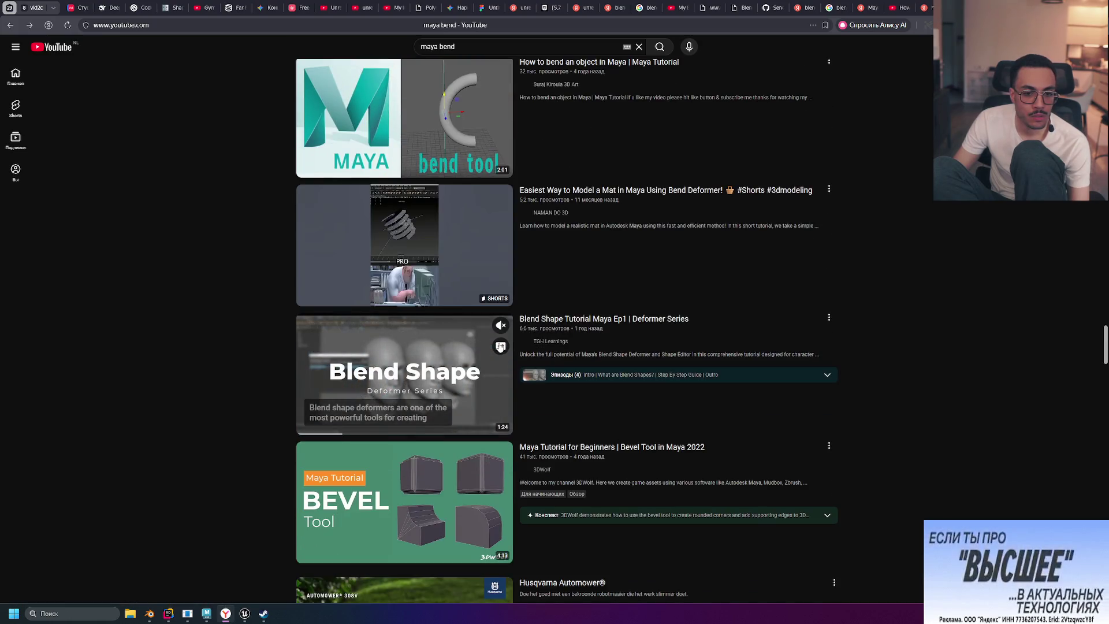
scroll(498, 349, "down", 3)
scroll(494, 350, "down", 6)
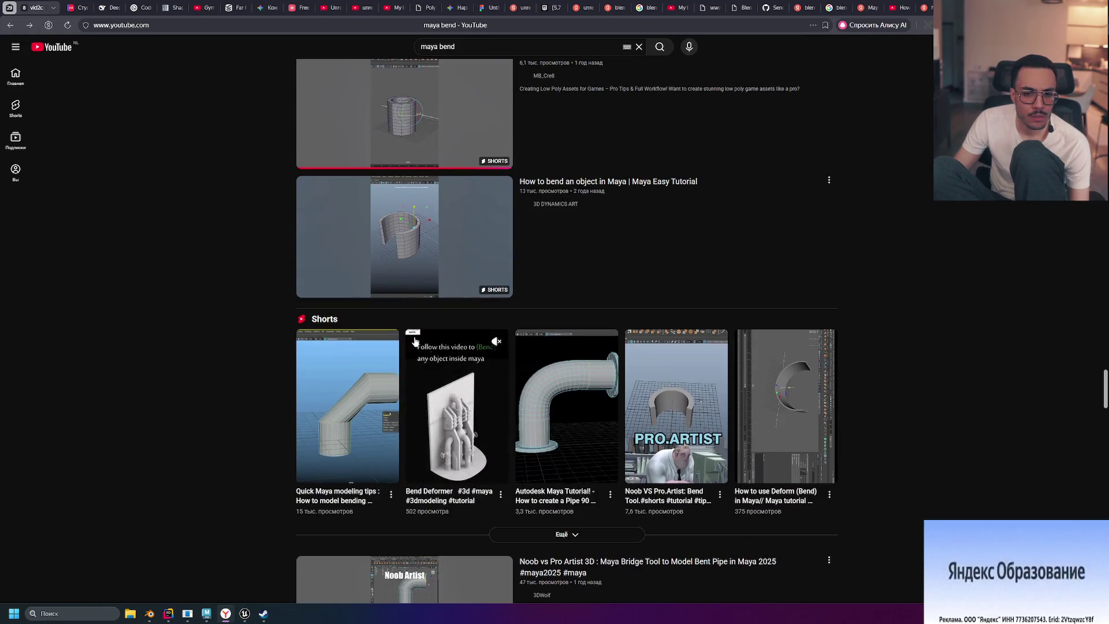
scroll(383, 308, "down", 2)
scroll(387, 311, "down", 7)
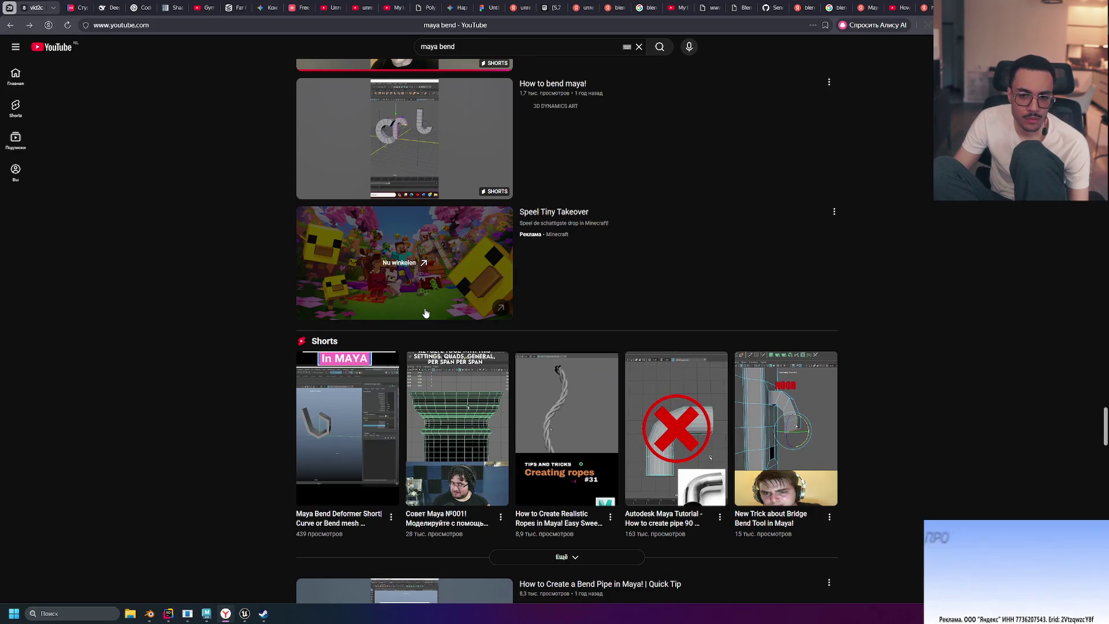
scroll(425, 313, "down", 3)
scroll(425, 312, "down", 4)
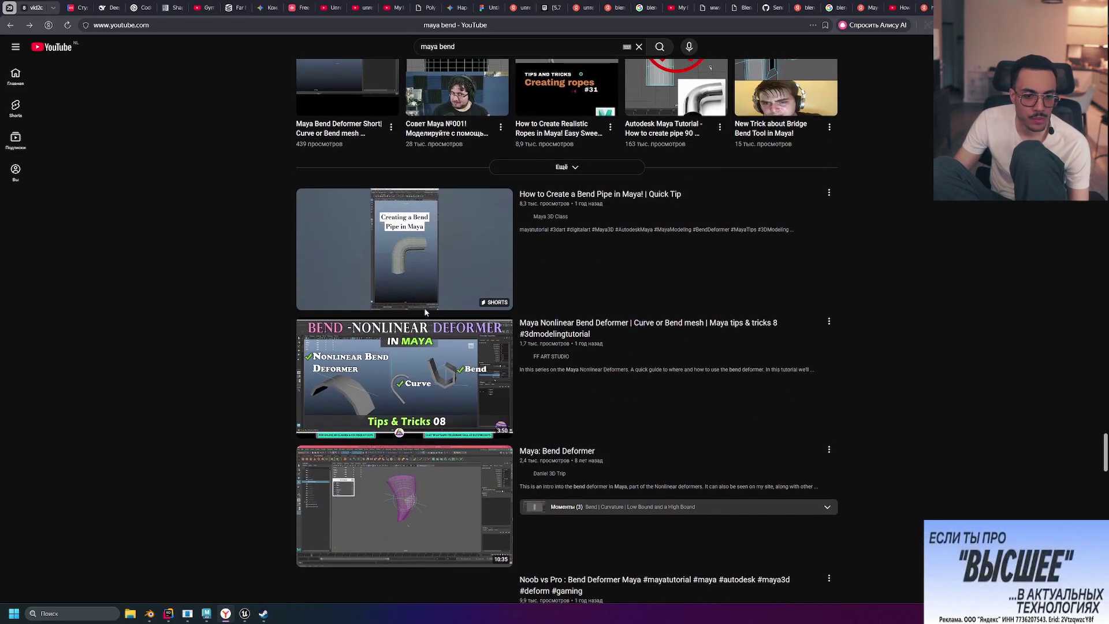
scroll(426, 313, "down", 4)
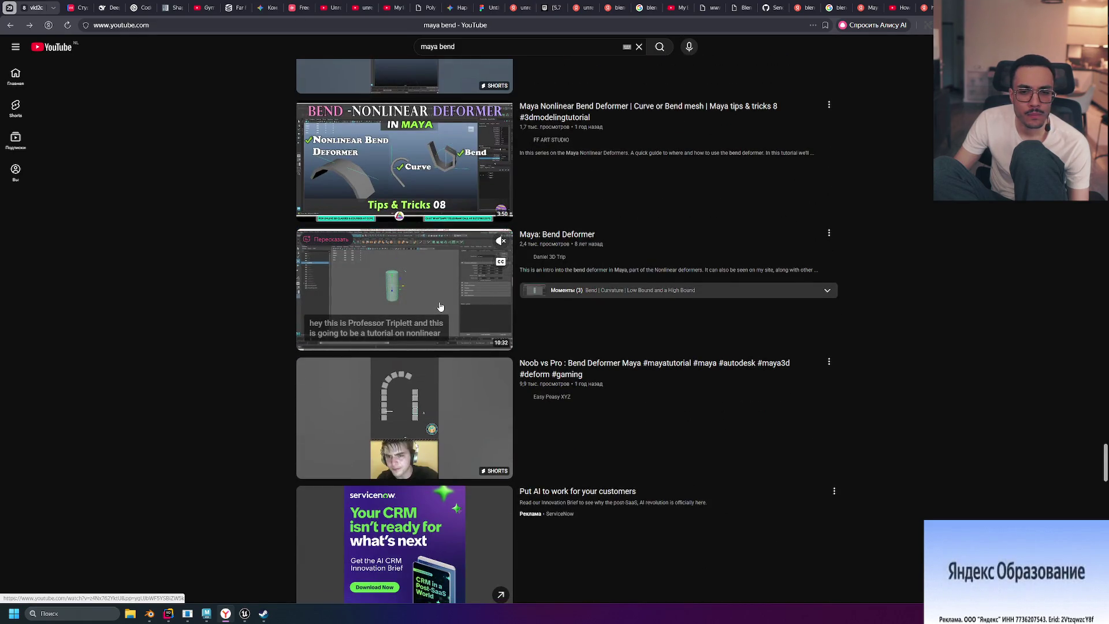
scroll(440, 306, "down", 4)
scroll(437, 308, "down", 4)
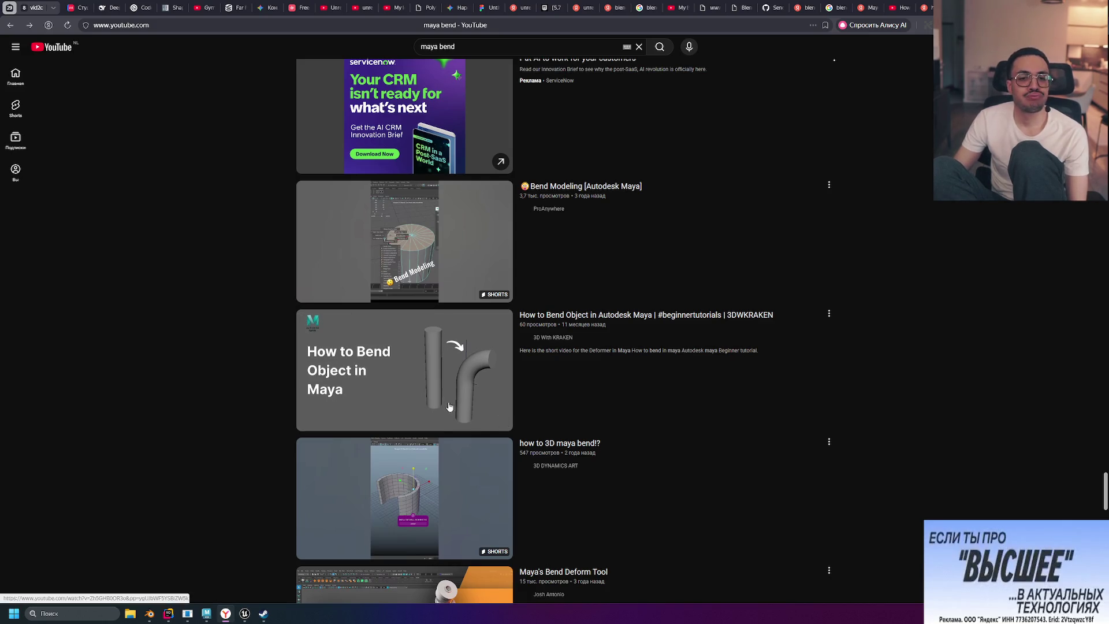
left_click(502, 48)
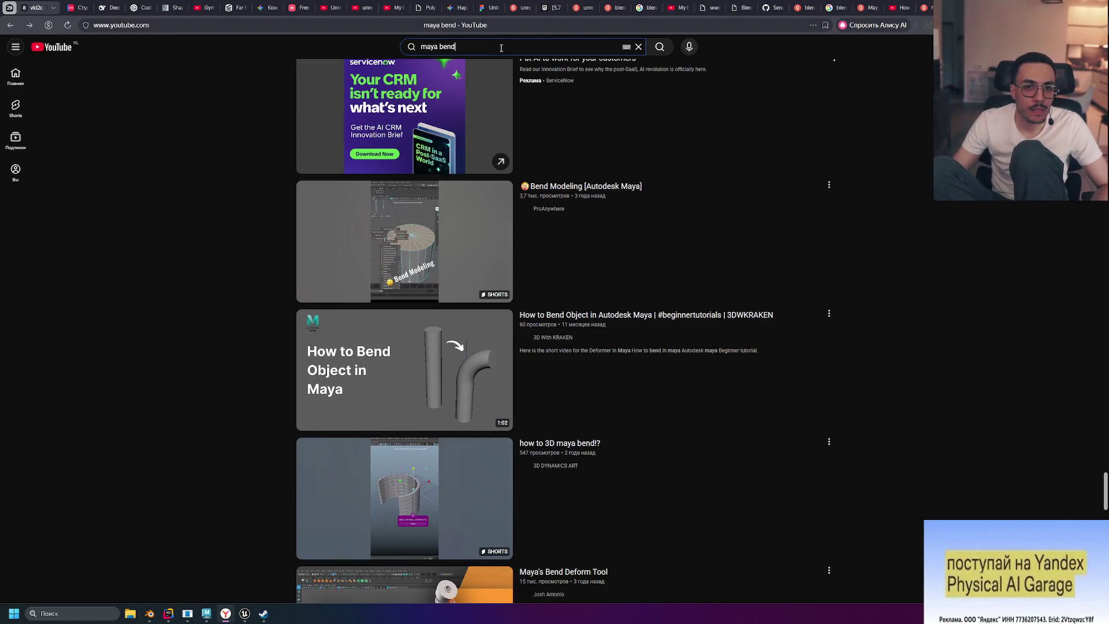
Step: Replace the search query with 'maya soft selection tool' and run the search
key("BackSpace")
key("BackSpace")
key("BackSpace")
type("soft")
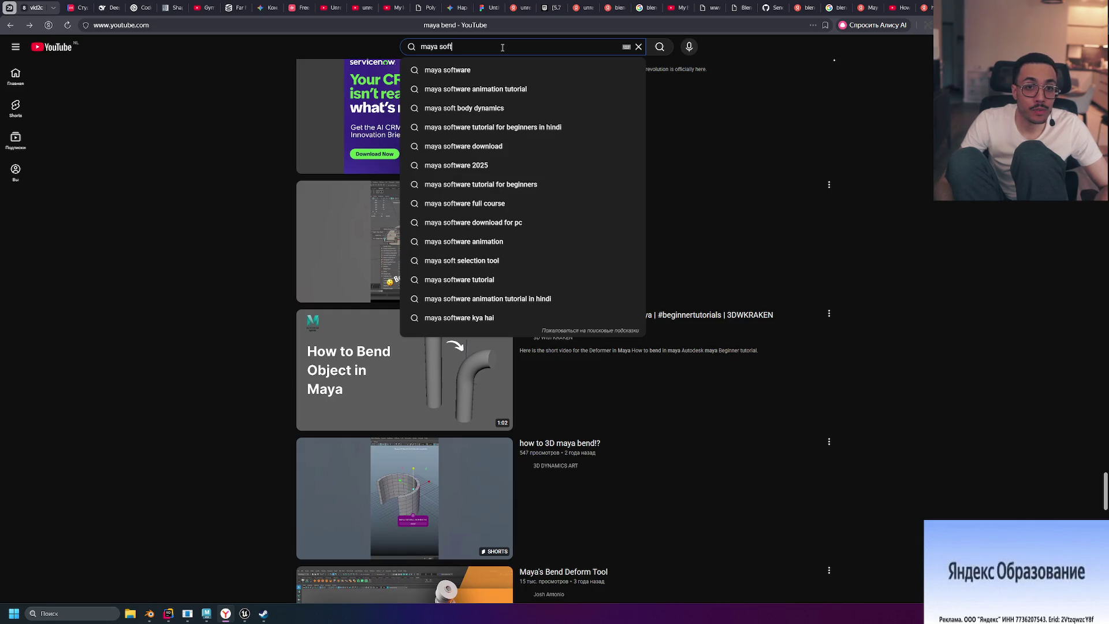
type(" selection tool")
key("Return")
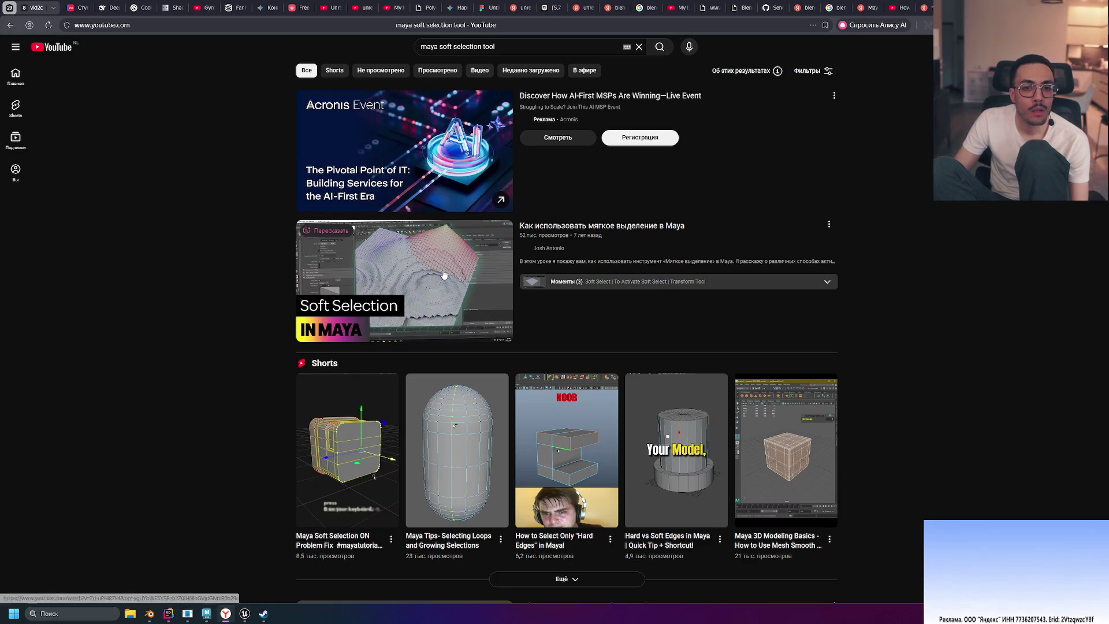
mouse_move(811, 237)
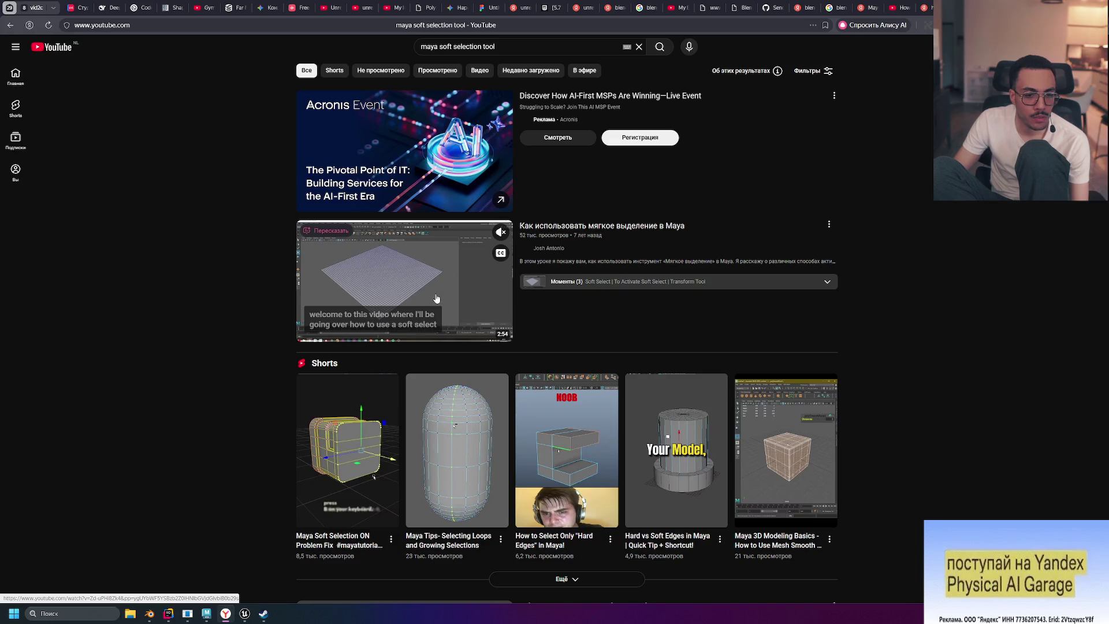
mouse_move(359, 458)
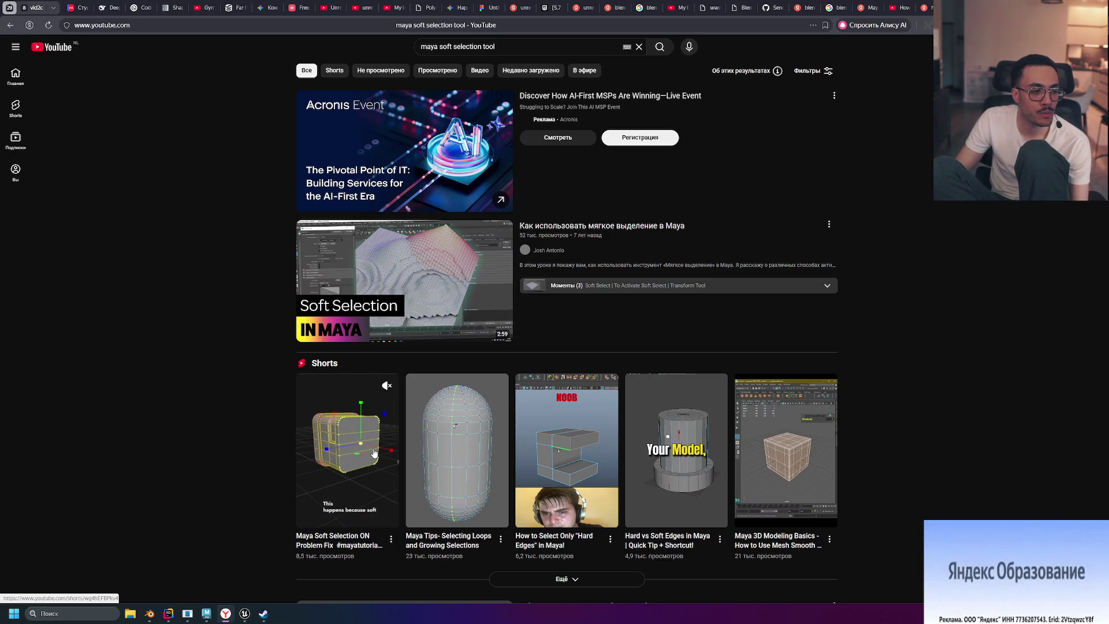
Step: Back in Maya, select the handle mesh pCube1
left_click(206, 613)
scroll(716, 411, "up", 3)
left_click(717, 411)
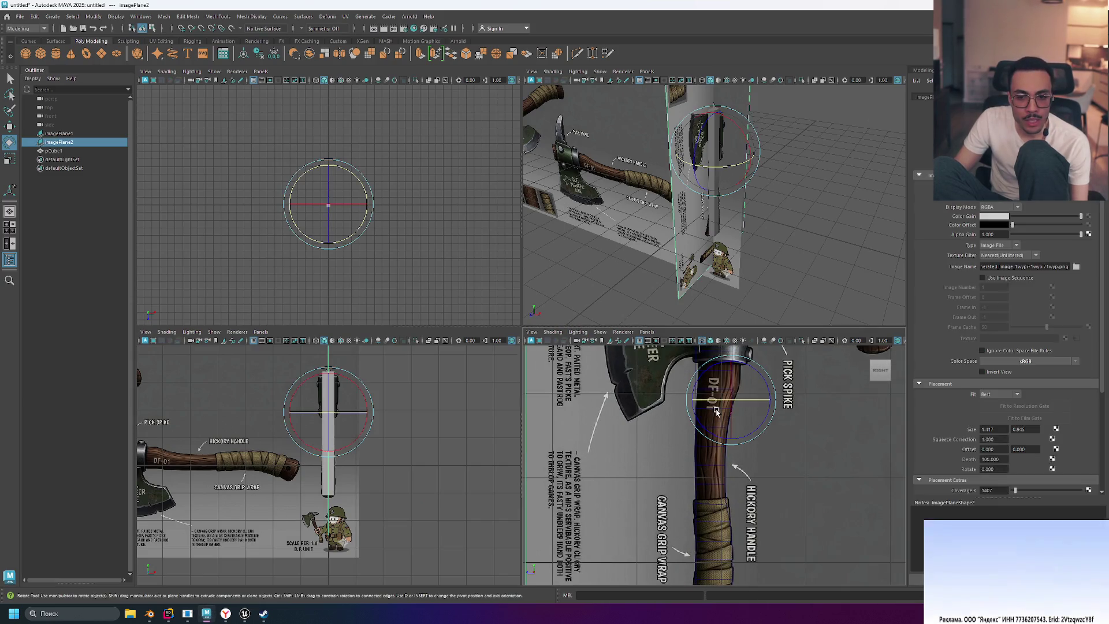
left_click(79, 150)
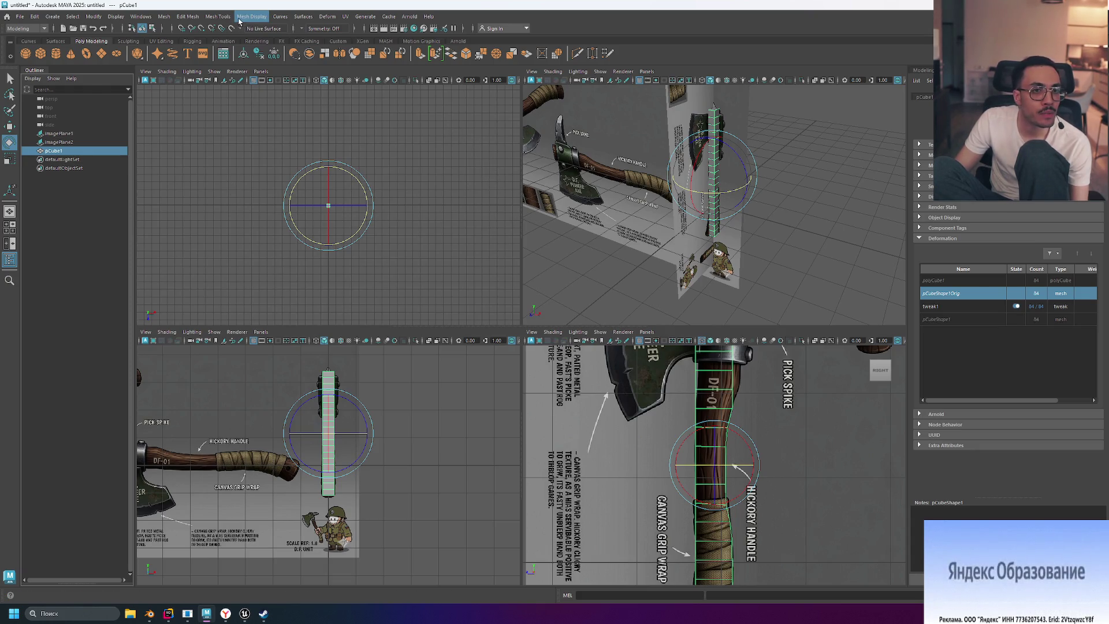
Step: Look through the Curves and Mesh Tools menus, then activate Deform > Wire
left_click(279, 19)
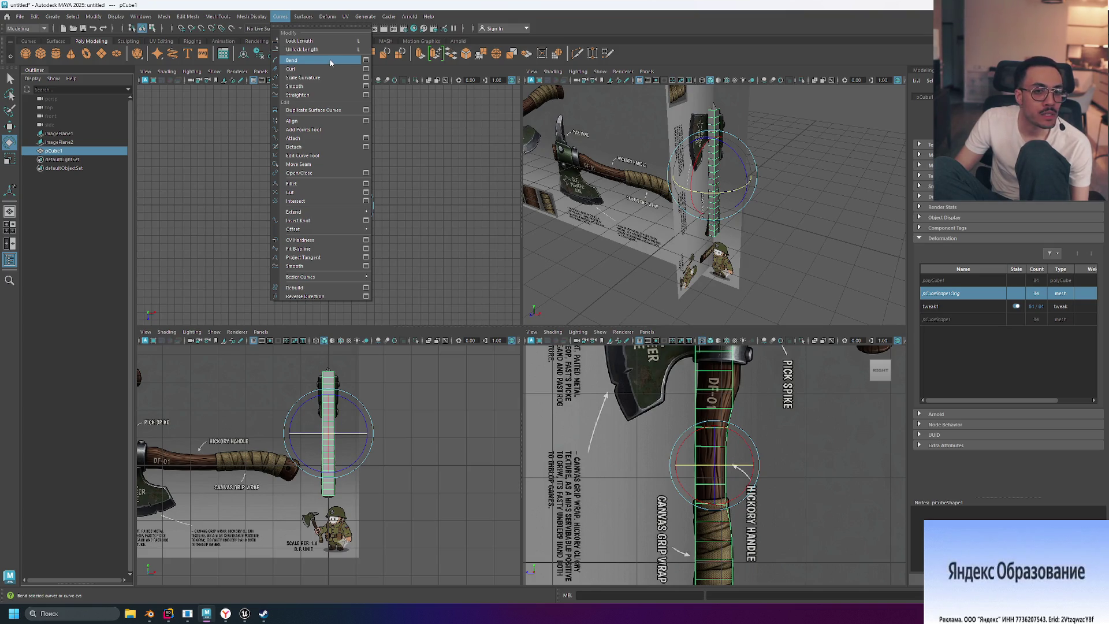
left_click(86, 196)
left_click(223, 17)
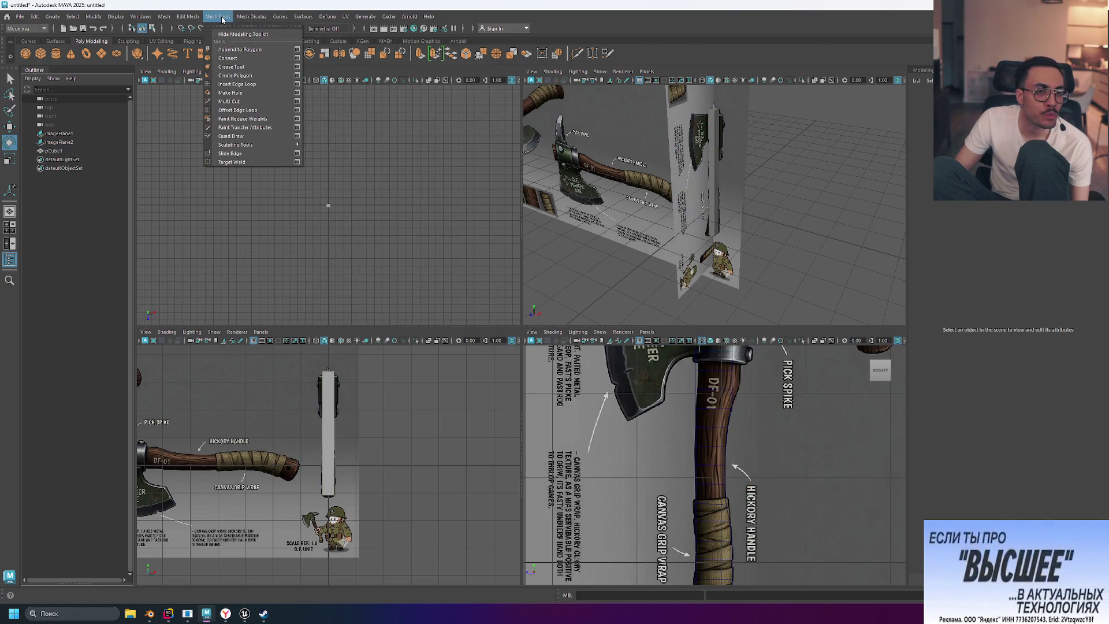
mouse_move(293, 18)
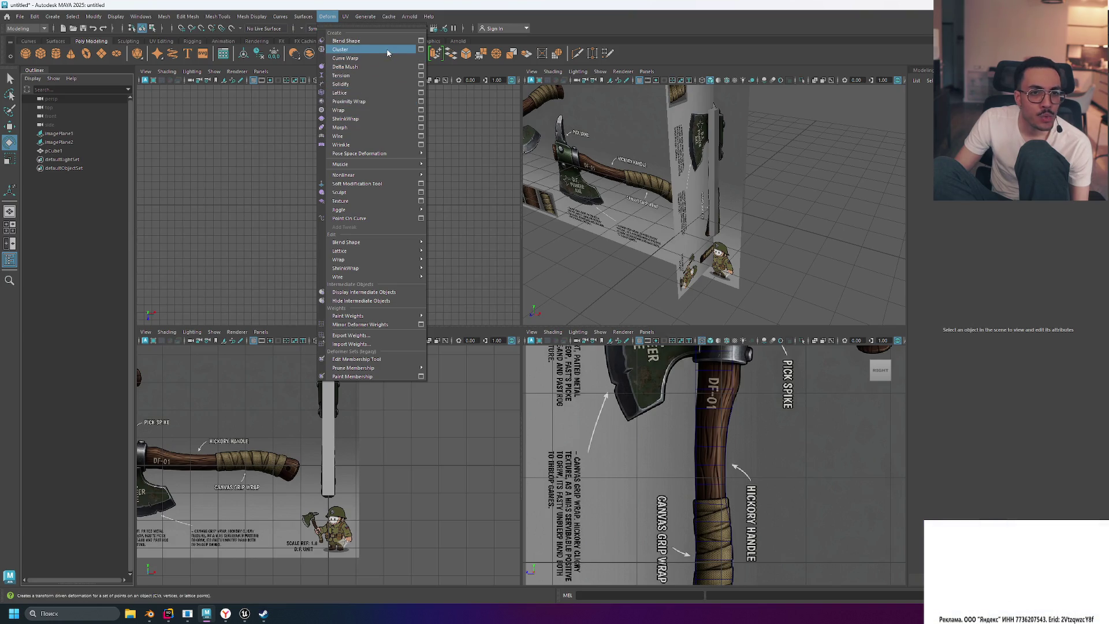
mouse_move(391, 174)
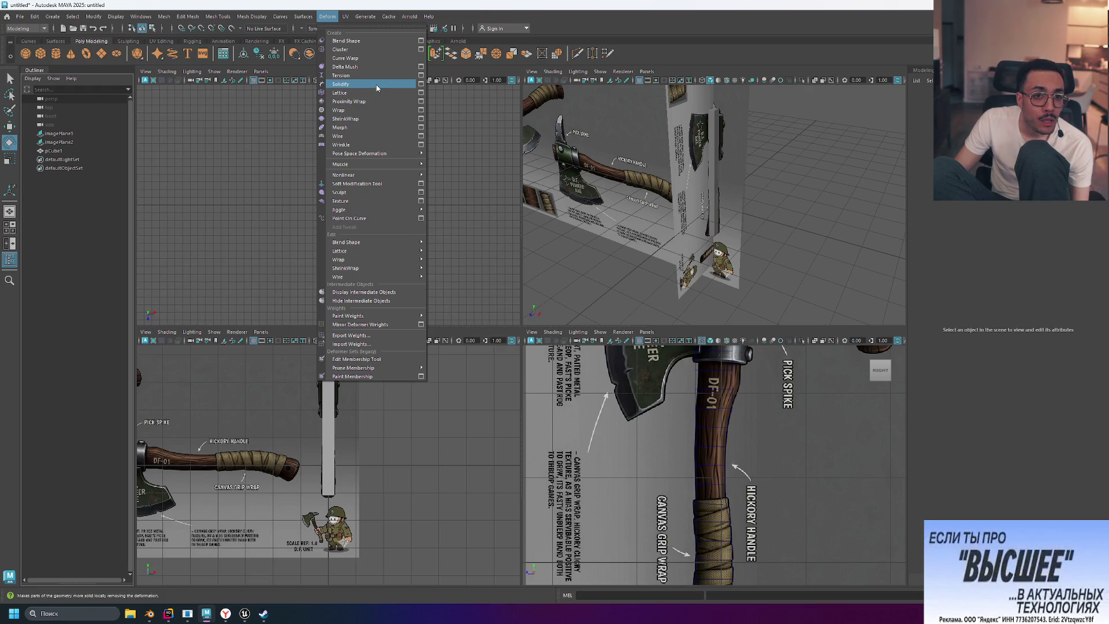
left_click(407, 135)
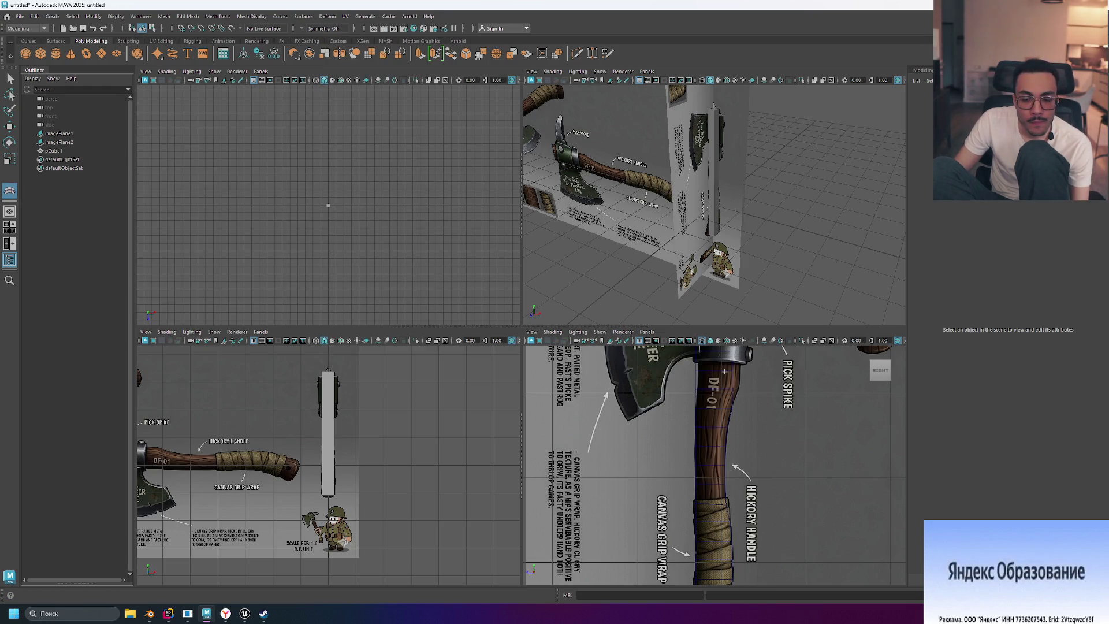
Step: Select the handle mesh pCube1 in the viewport
scroll(724, 371, "down", 5)
scroll(719, 394, "up", 2)
left_click(719, 393)
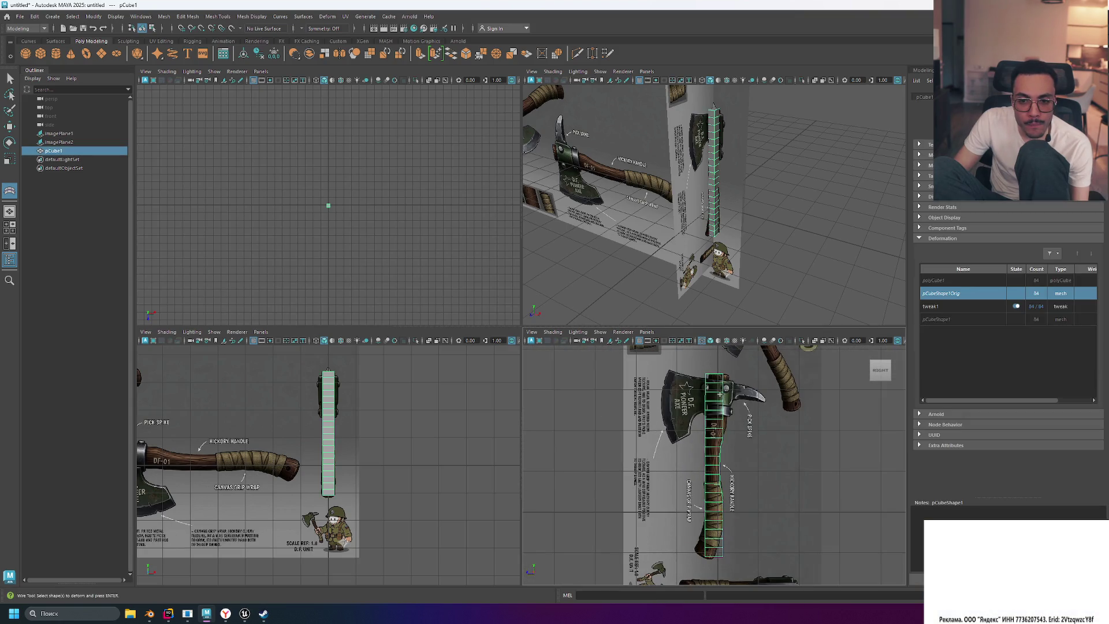
left_click(725, 377)
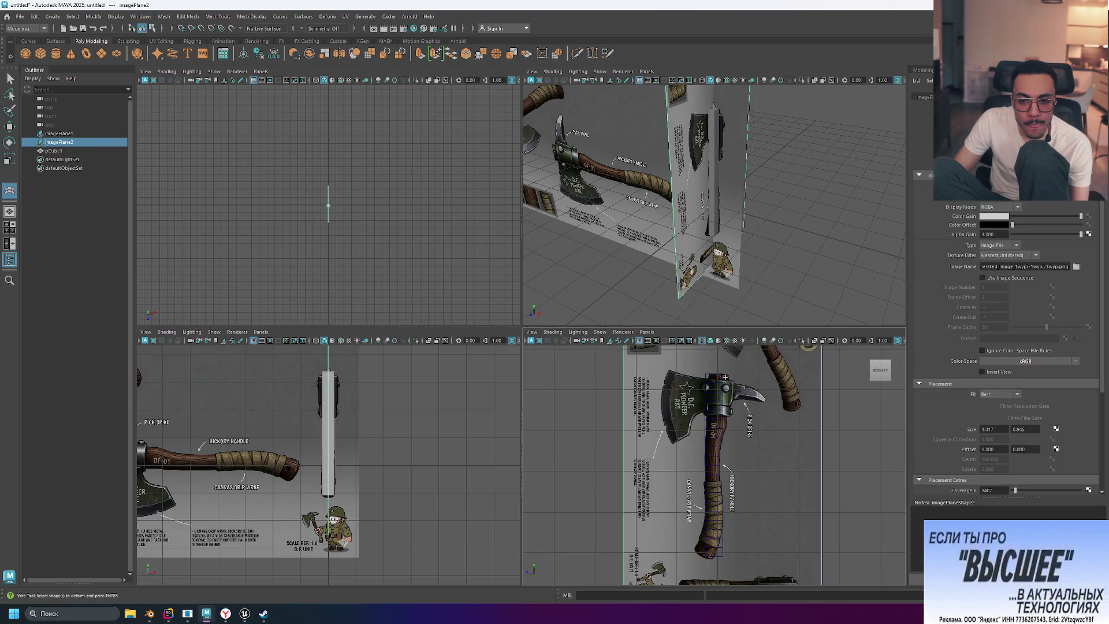
left_click(565, 377)
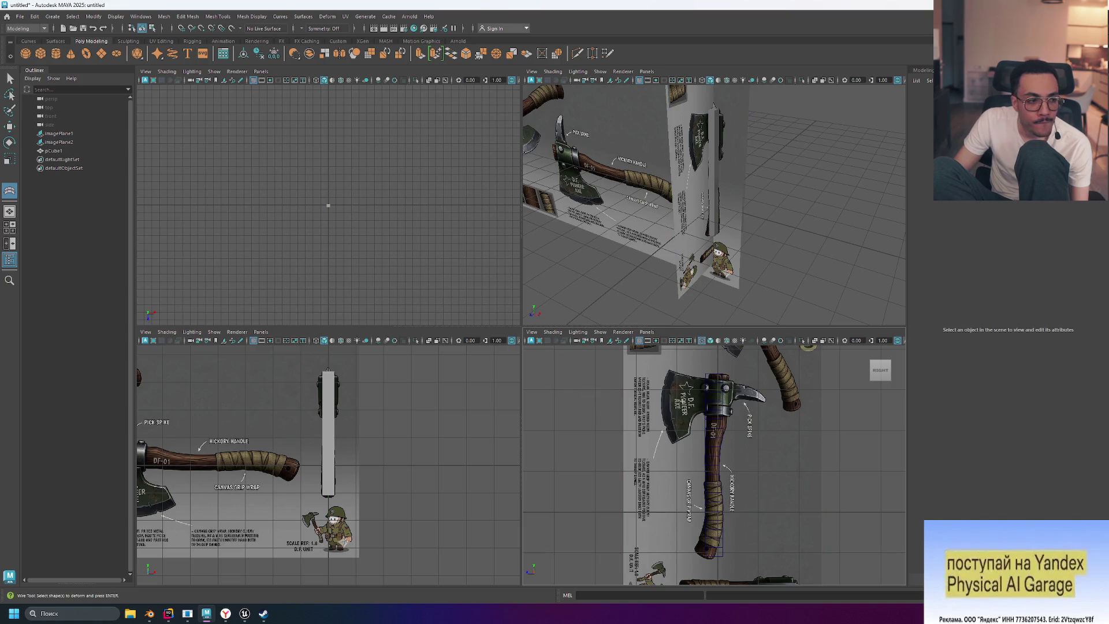
left_click(725, 387)
left_click(725, 388)
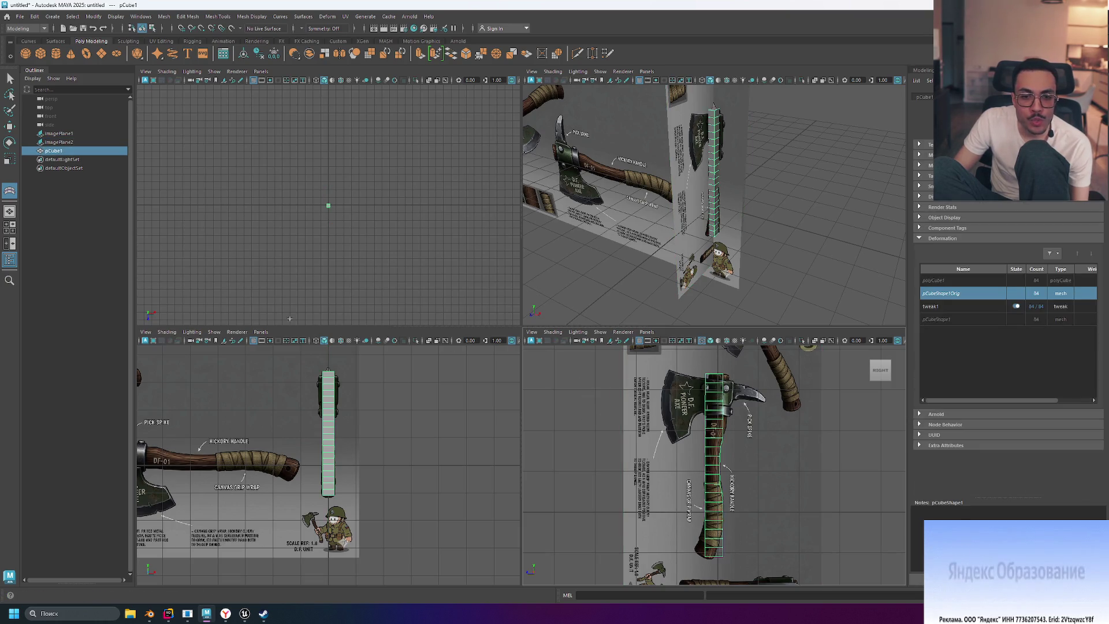
Step: Create the wire1 deformer on pCube1 with Deform > Wire, confirming with Enter twice, then deselect
left_click(230, 19)
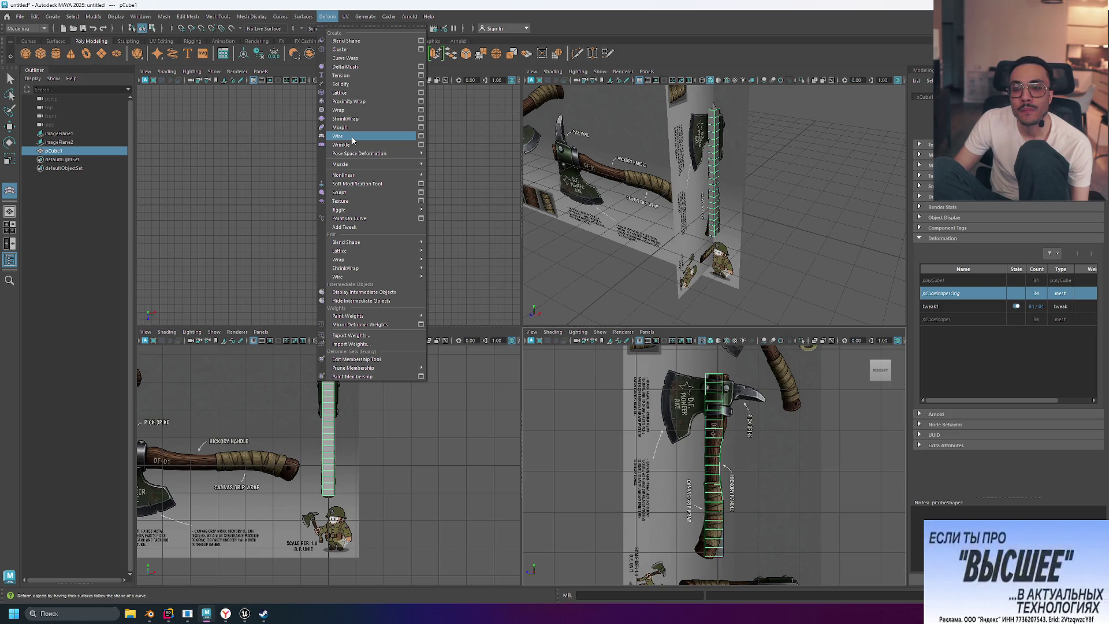
left_click(353, 139)
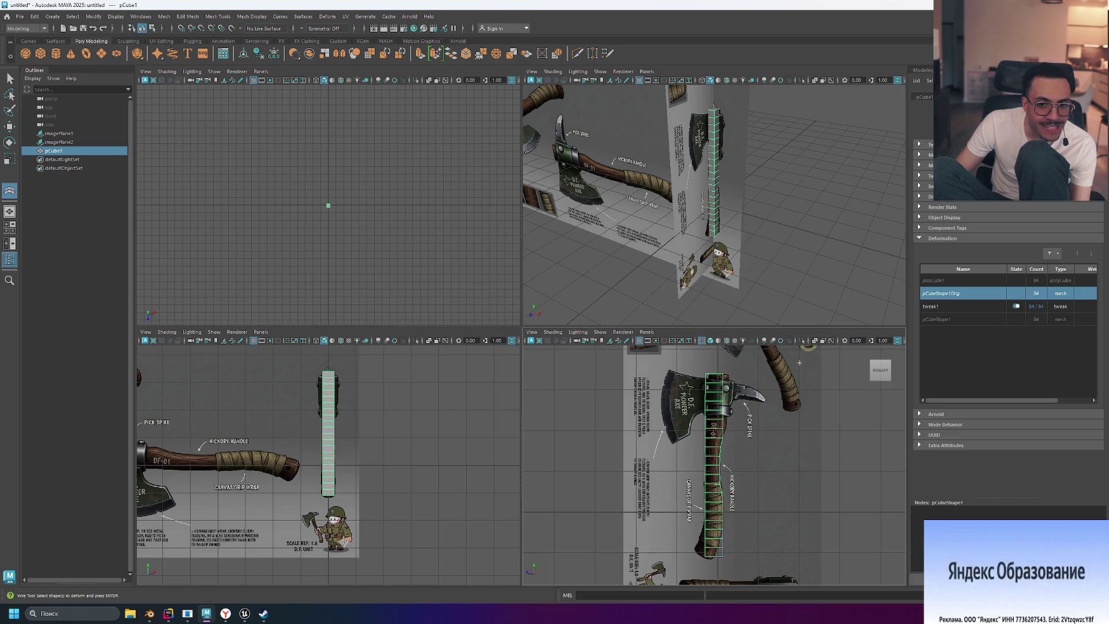
scroll(715, 460, "up", 3)
scroll(708, 413, "up", 2)
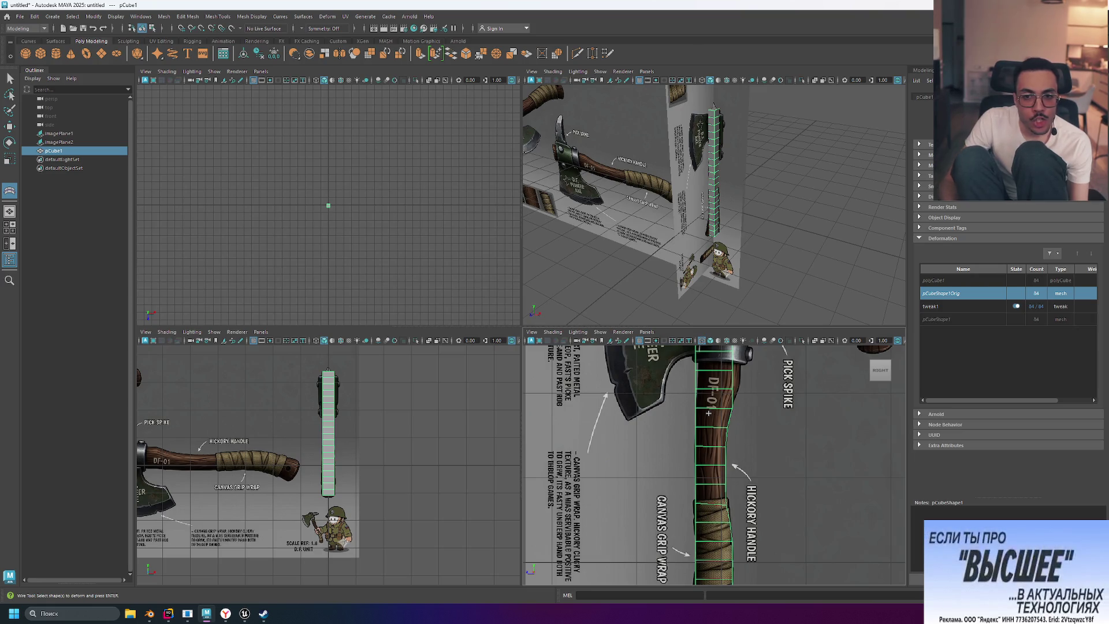
key("Return")
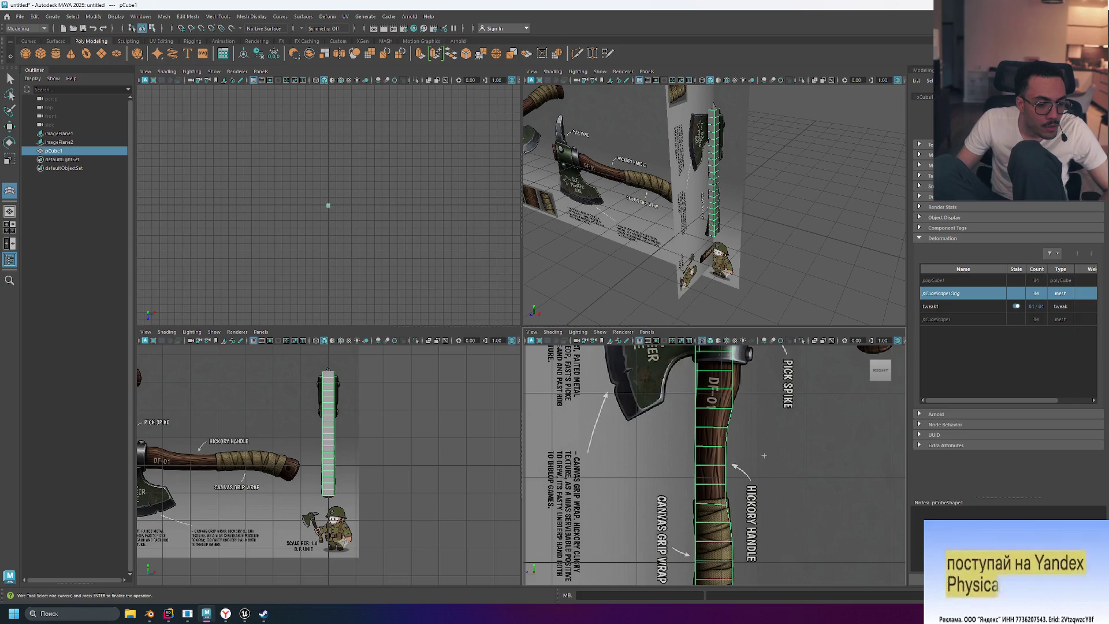
key("Return")
key("e")
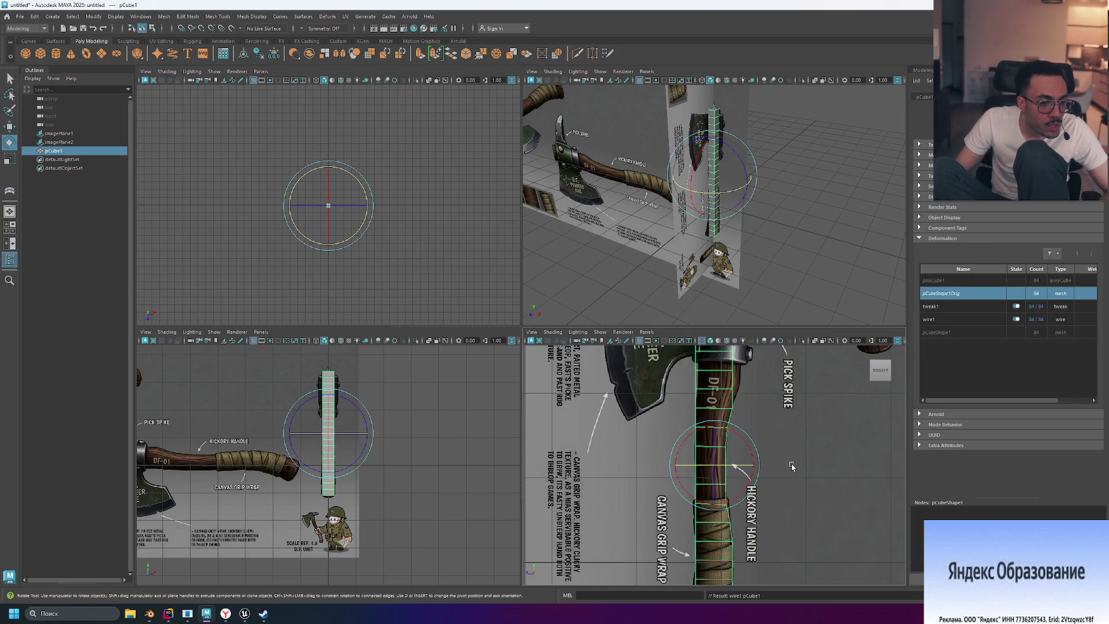
scroll(791, 467, "down", 5)
scroll(792, 467, "up", 3)
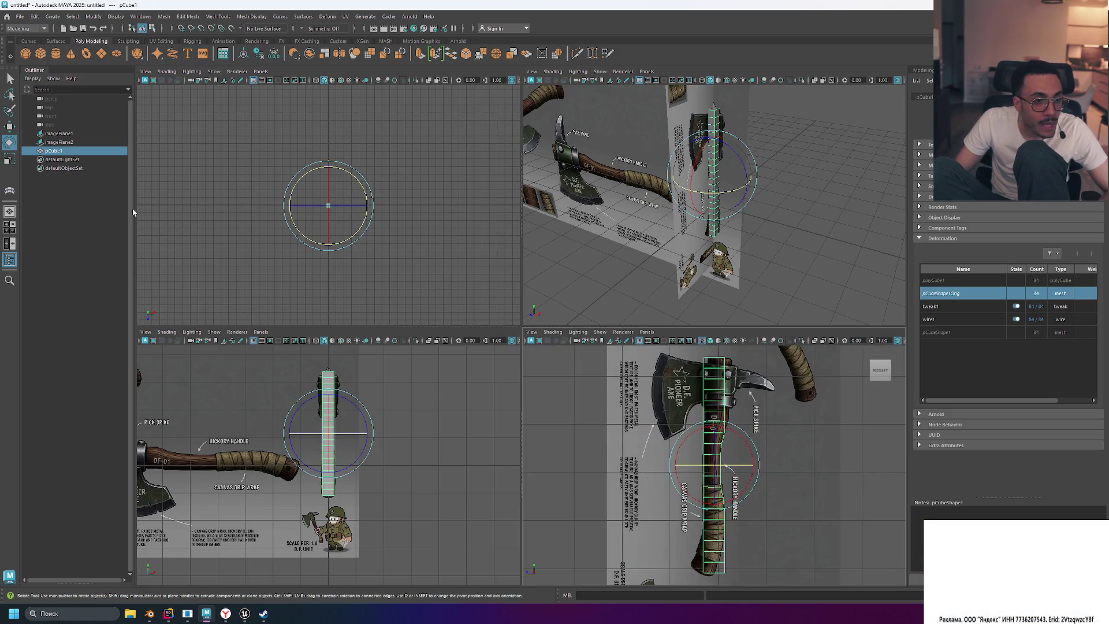
left_click(74, 228)
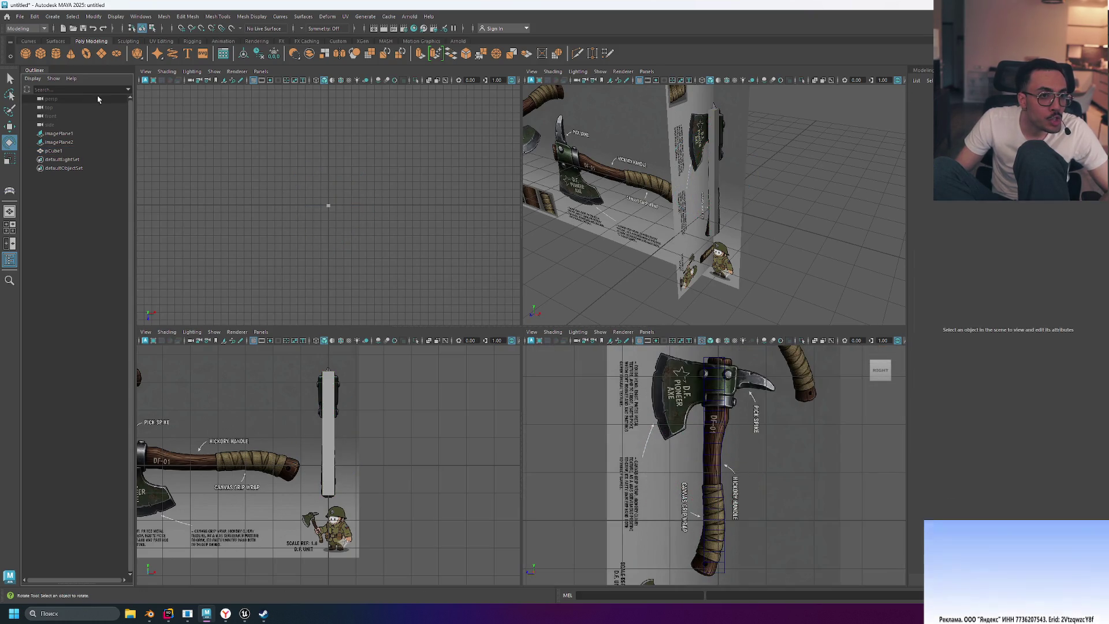
Step: Pick the EP Curve Tool and enlarge the side view to fill the workspace
left_click(29, 41)
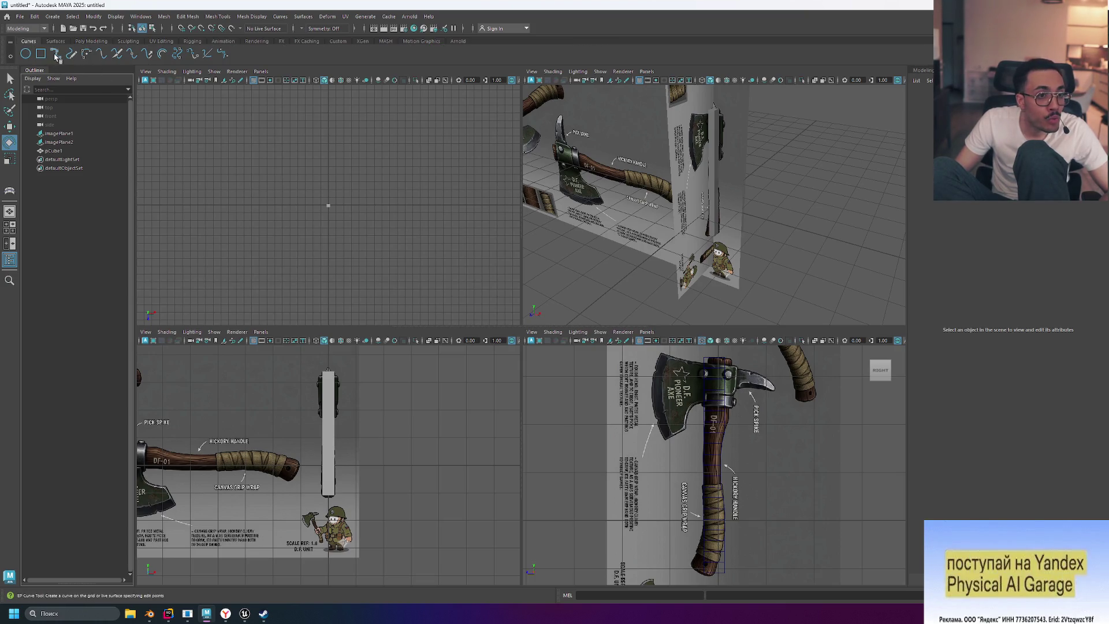
left_click(70, 54)
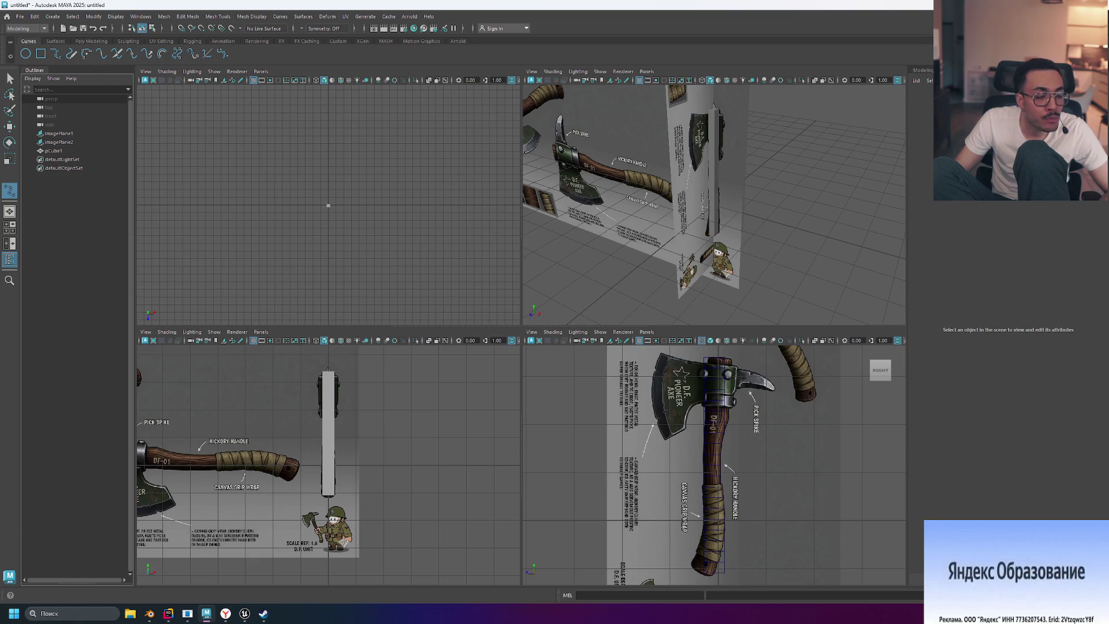
scroll(861, 509, "up", 3)
key("space")
scroll(746, 397, "down", 5)
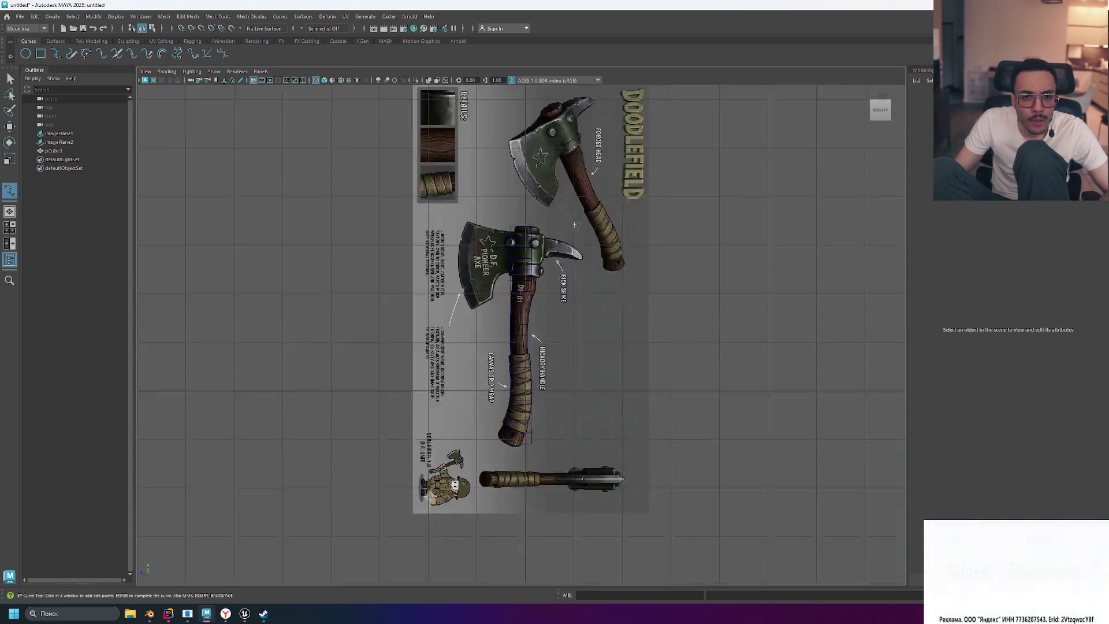
scroll(551, 236, "up", 3)
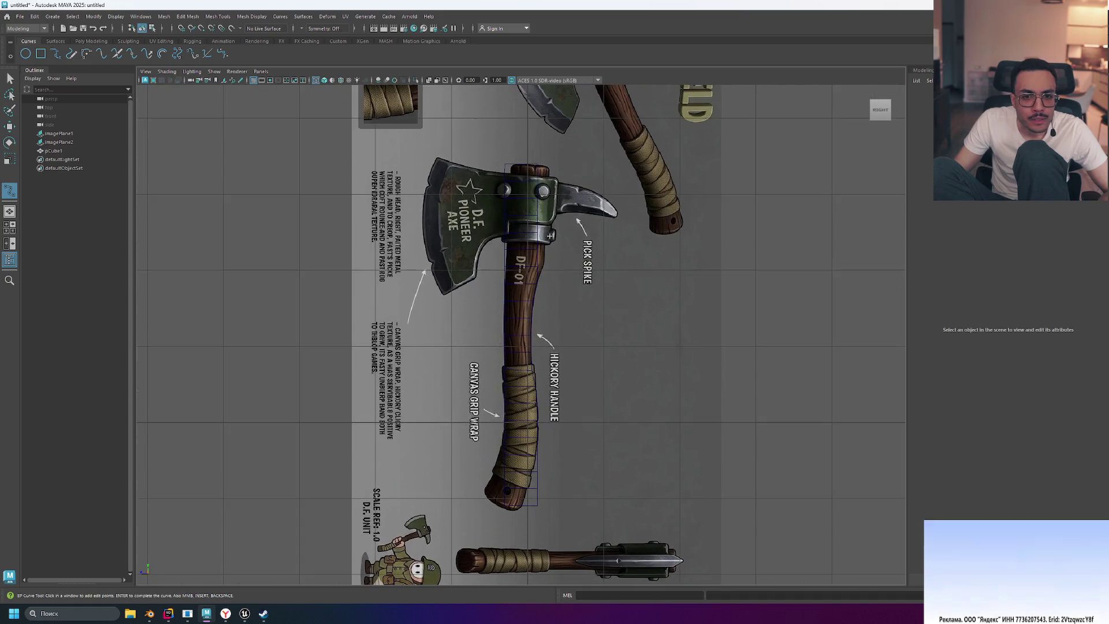
Step: Draw EP curve1 from the top of the axe handle down to its end
left_click(534, 169)
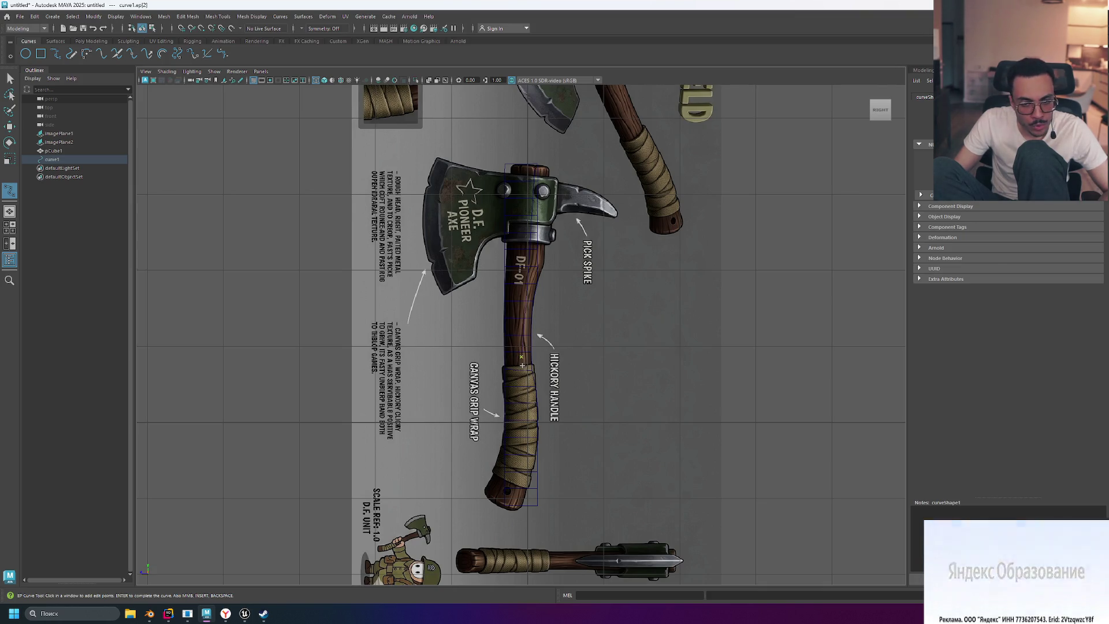
key("ctrl+z")
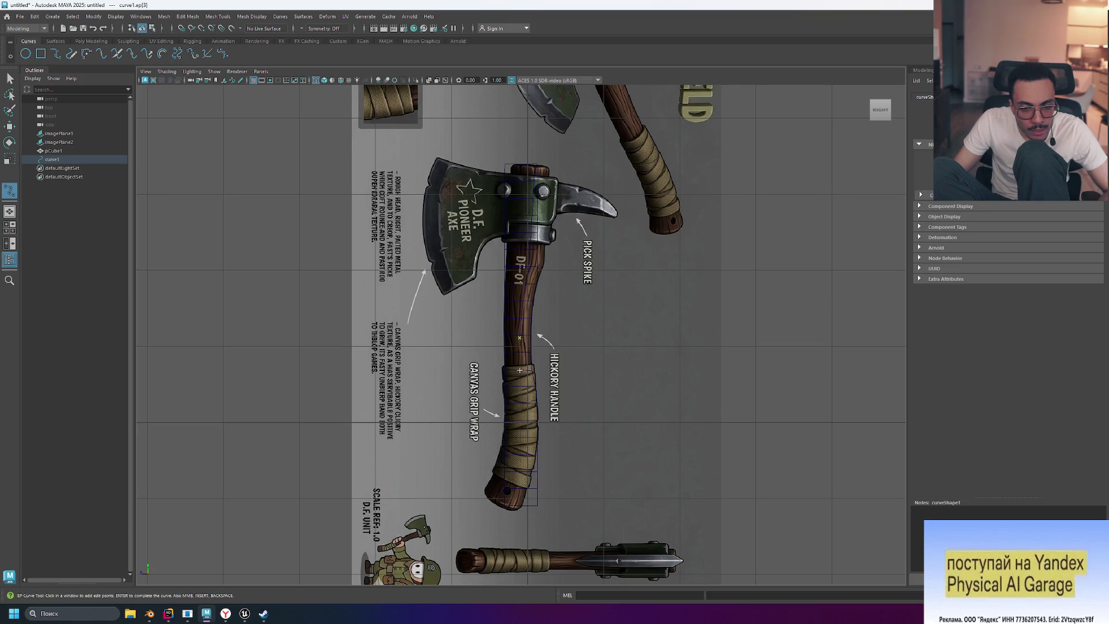
left_click(523, 382)
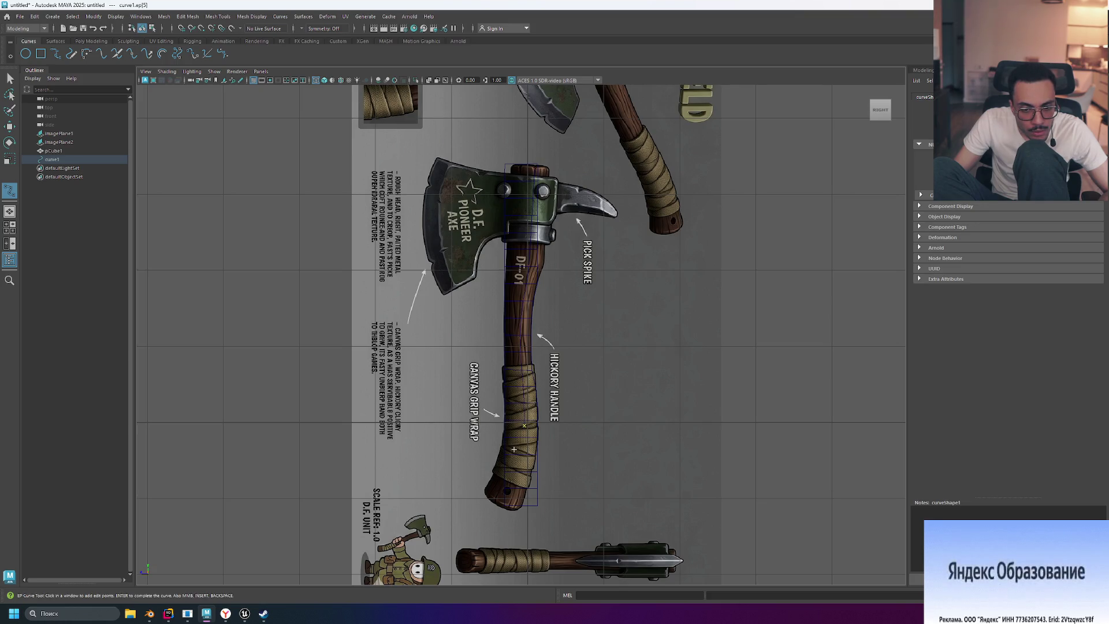
left_click(512, 476)
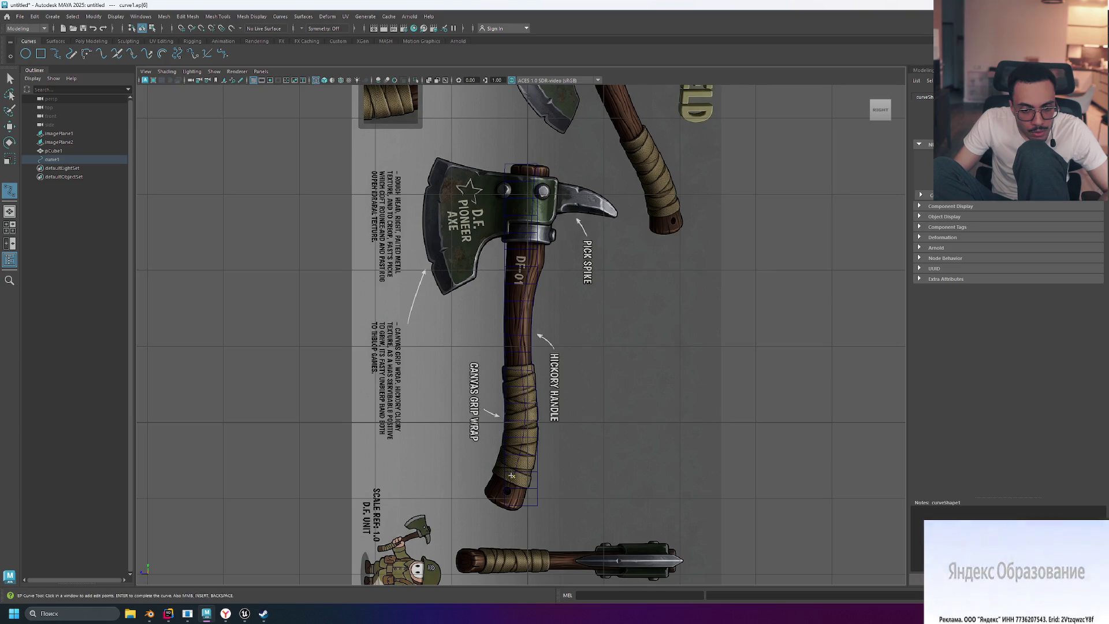
left_click(500, 505)
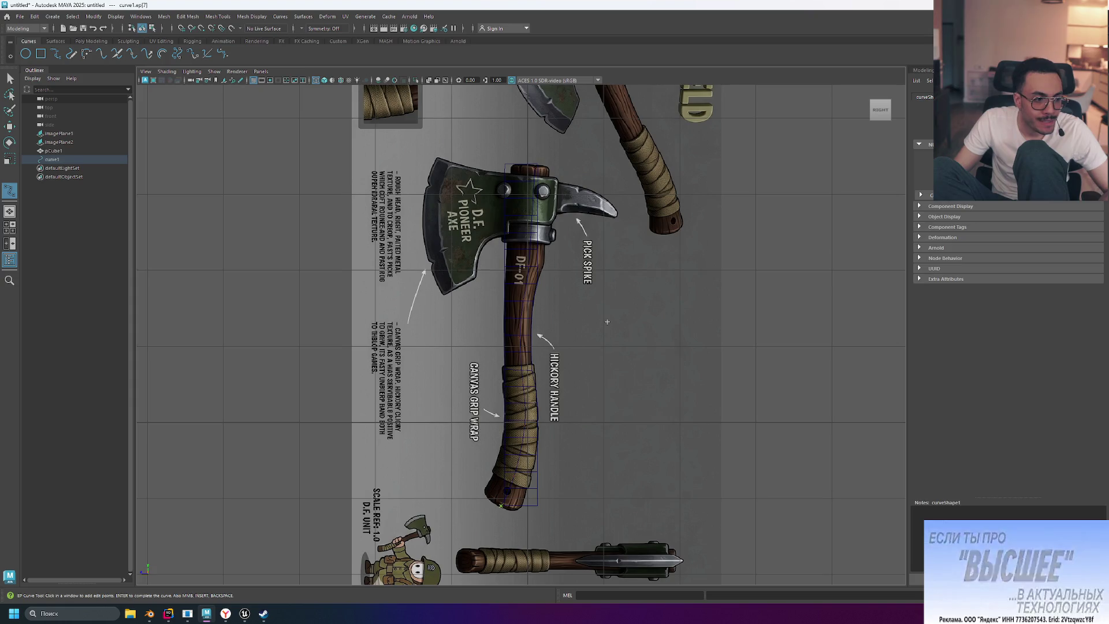
scroll(538, 200, "up", 5)
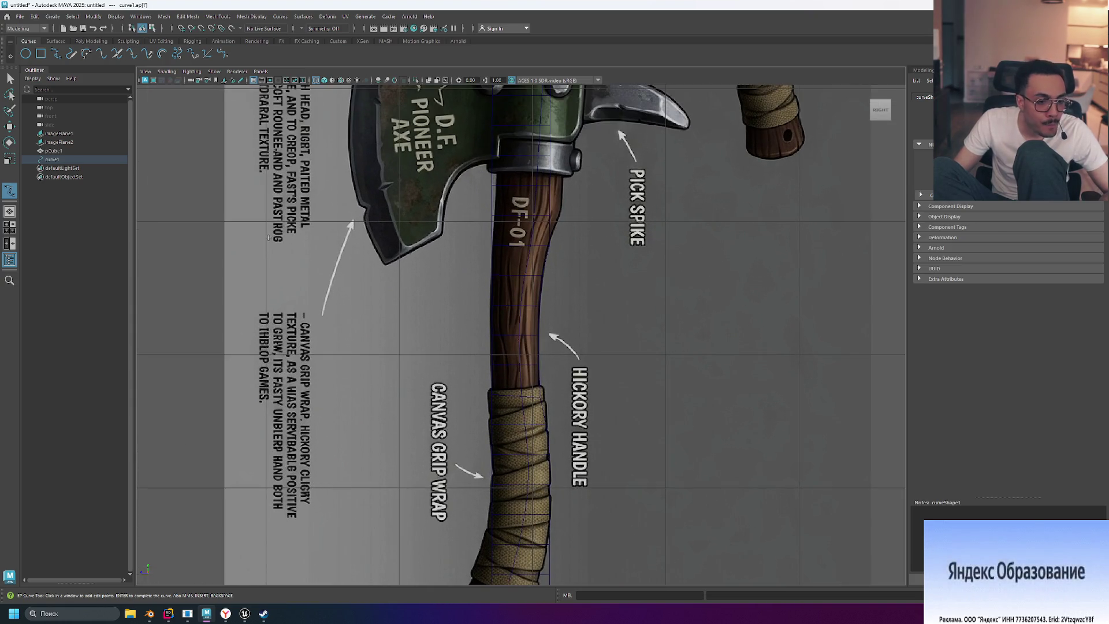
key("Return")
Step: Select the handle mesh pCube1 in the Outliner and open the Deform menu
key("e")
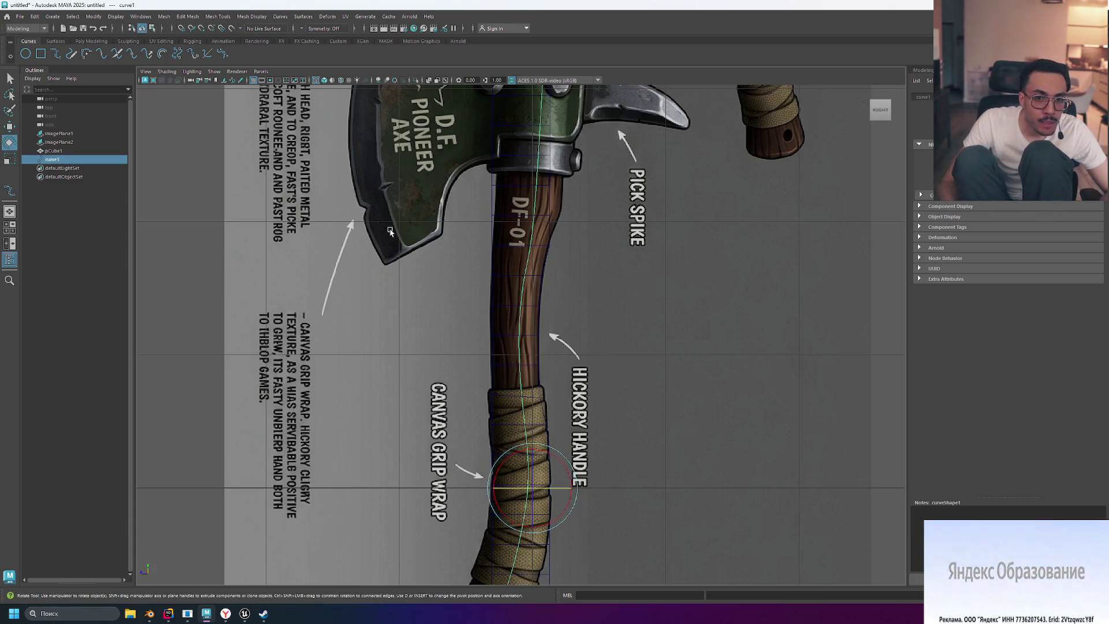
scroll(384, 232, "down", 5)
scroll(559, 260, "up", 4)
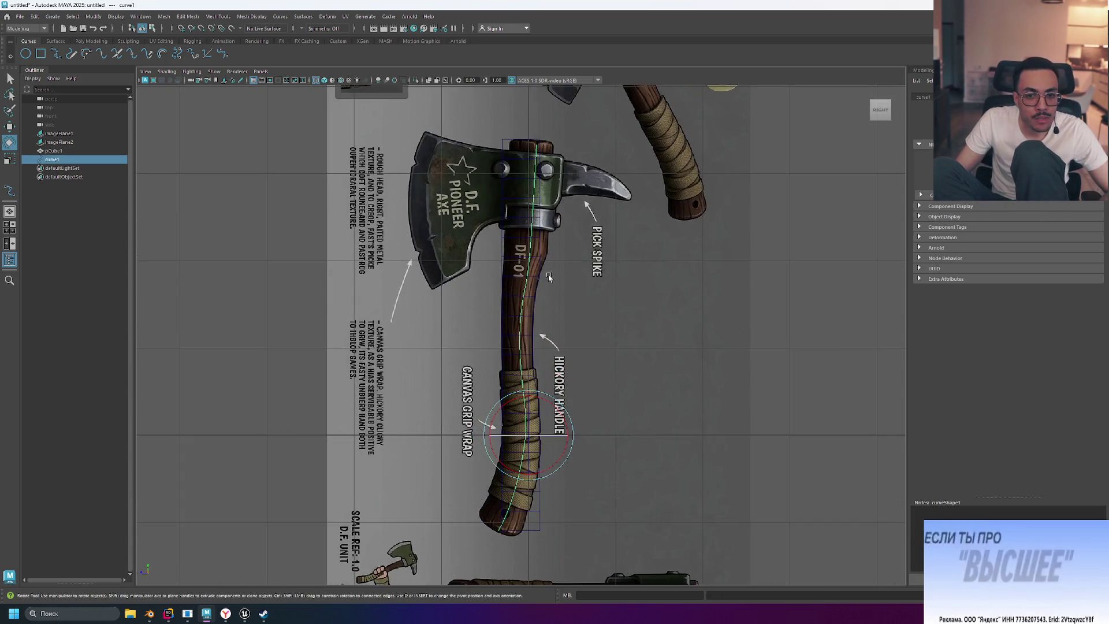
scroll(558, 260, "up", 1)
left_click(74, 151)
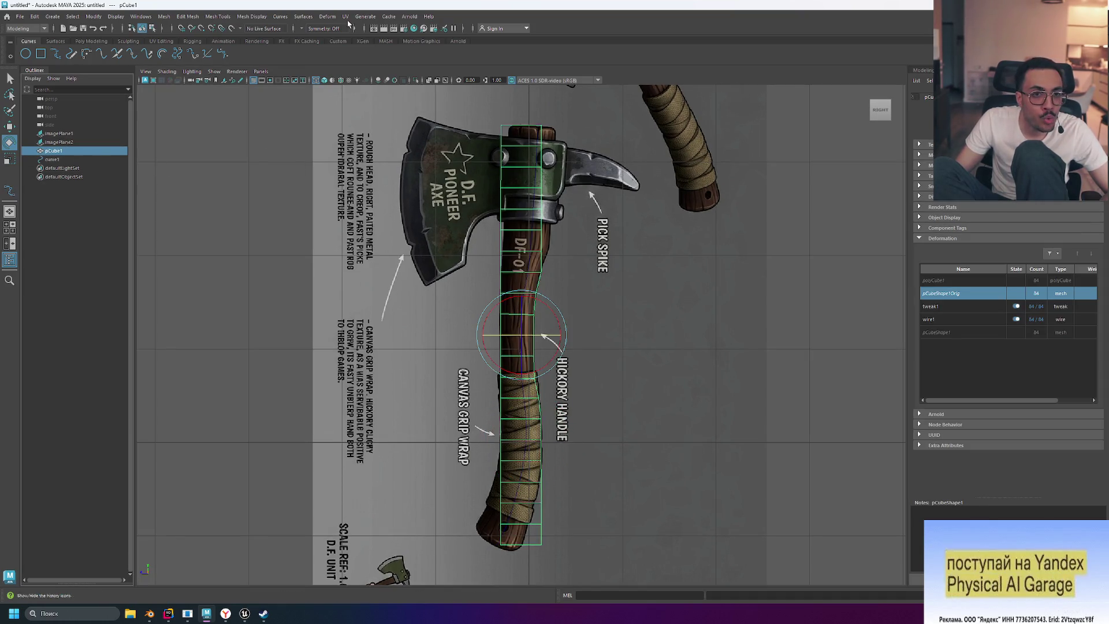
left_click(328, 17)
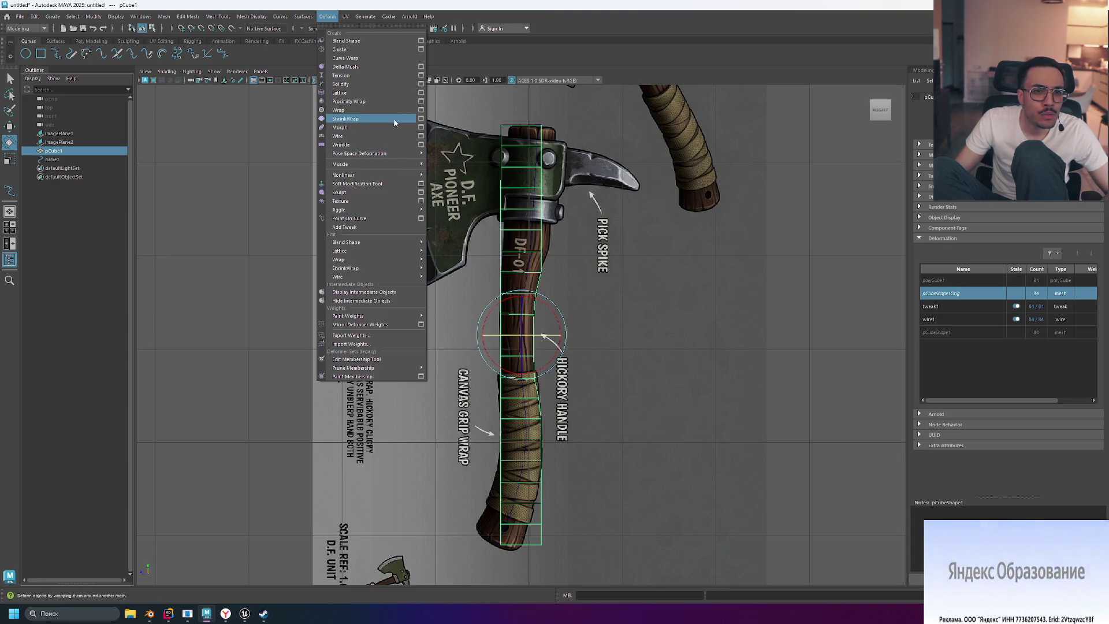
Step: Create a wire deformer on pCube1 with curve1 as the wire
left_click(382, 136)
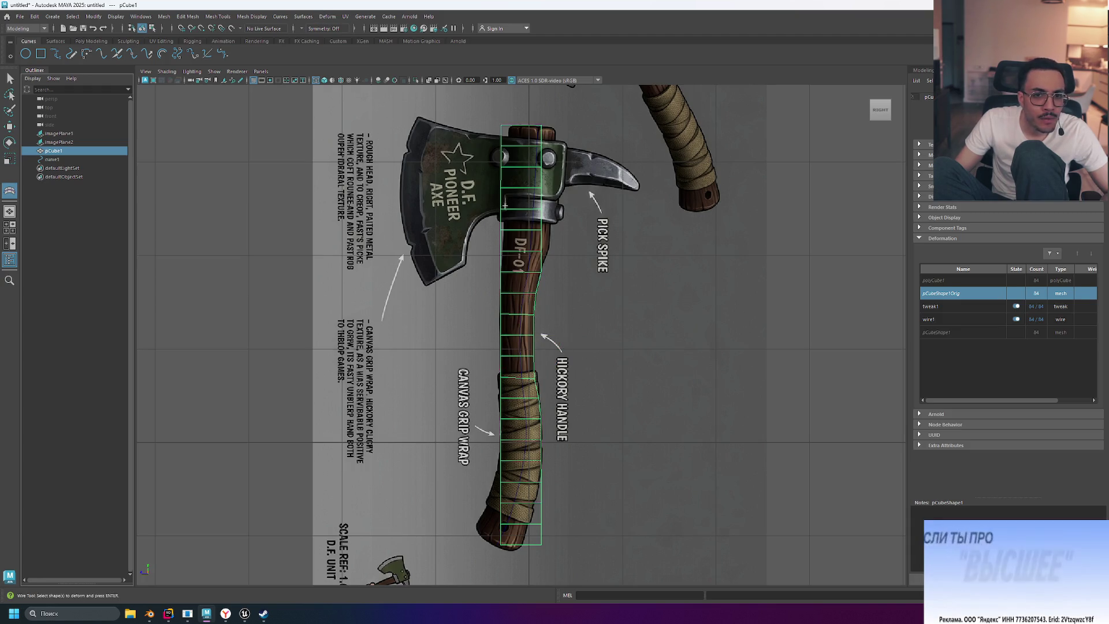
key("Return")
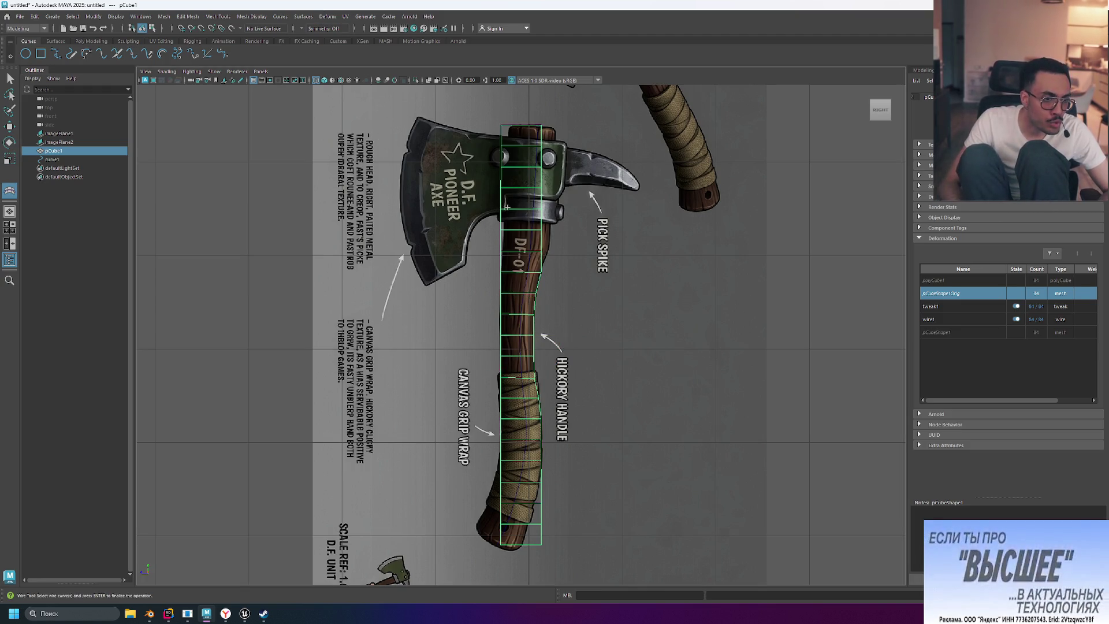
left_click(52, 159)
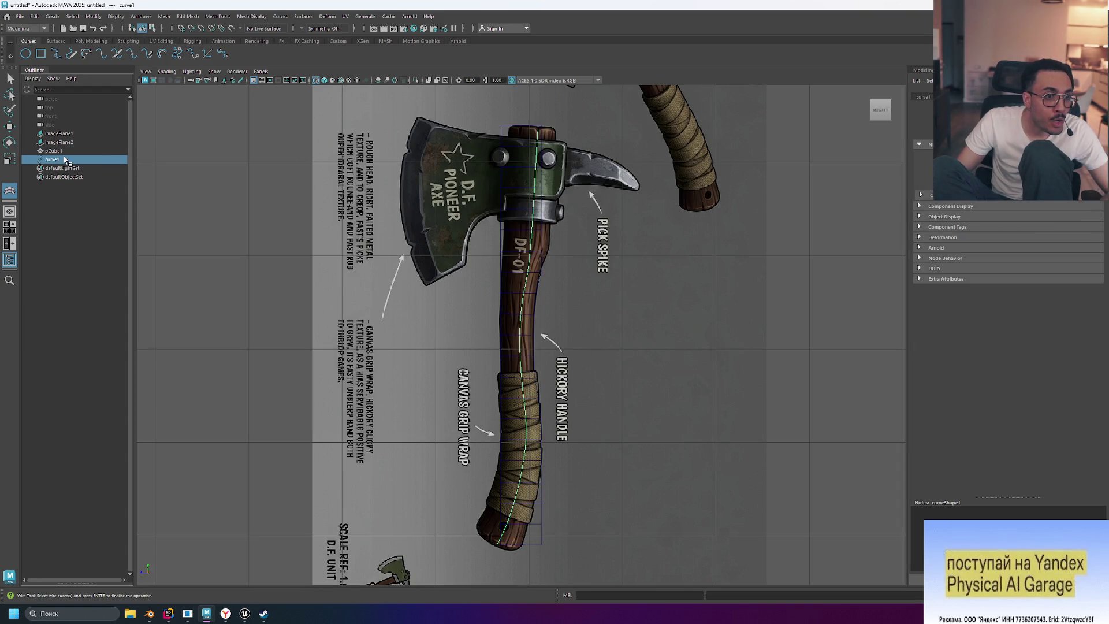
key("Return")
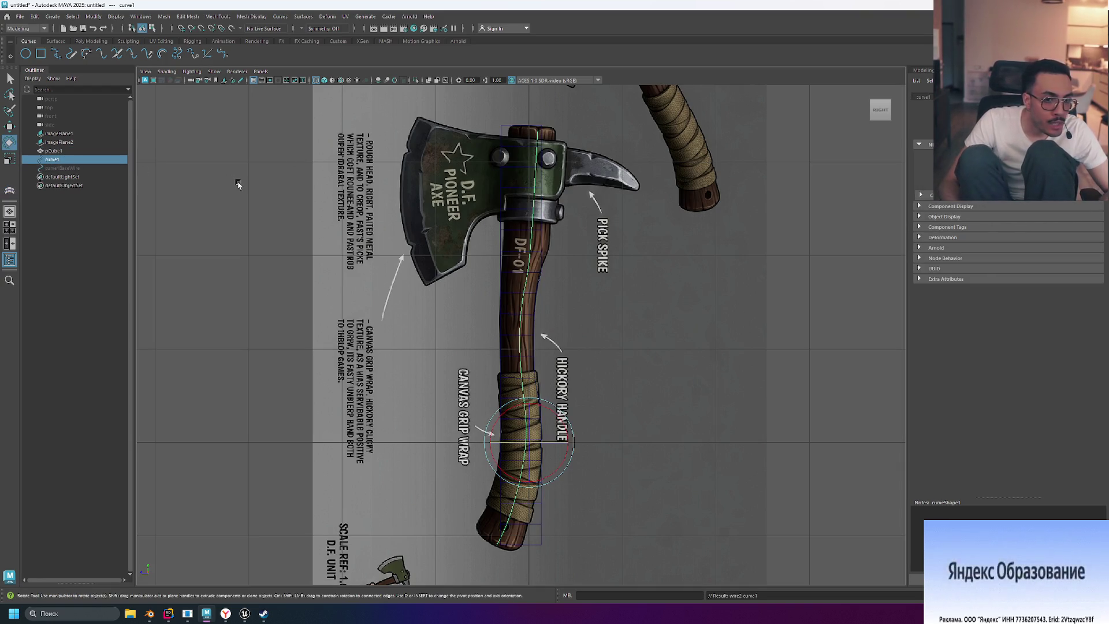
Step: Select the curve1BaseWire base curve in the Outliner
key("e")
scroll(570, 322, "up", 2)
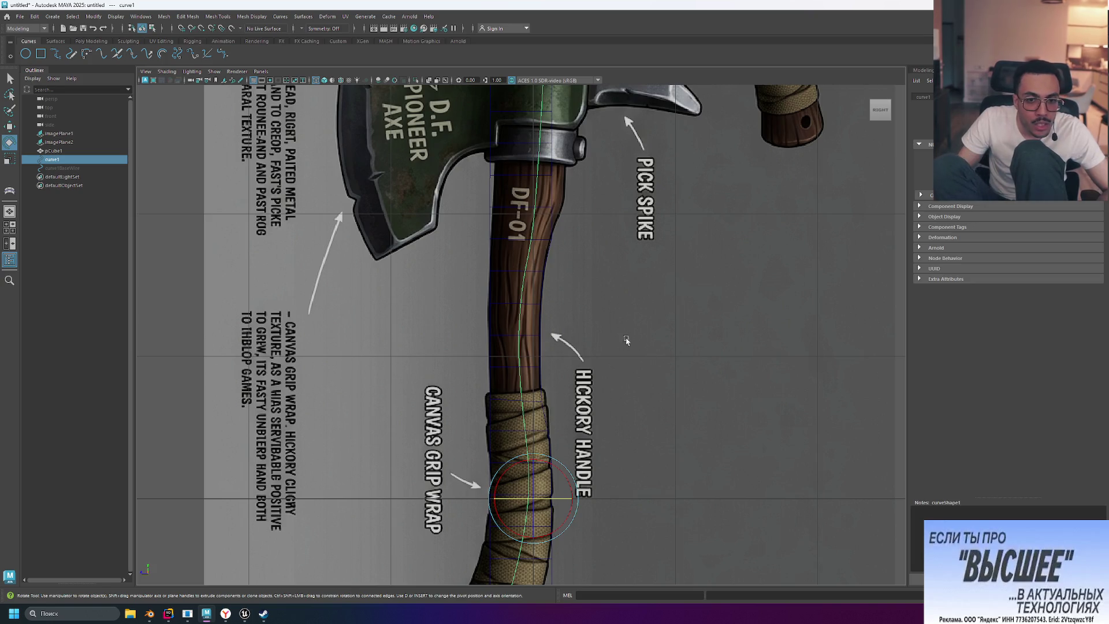
scroll(578, 333, "down", 3)
scroll(587, 326, "up", 2)
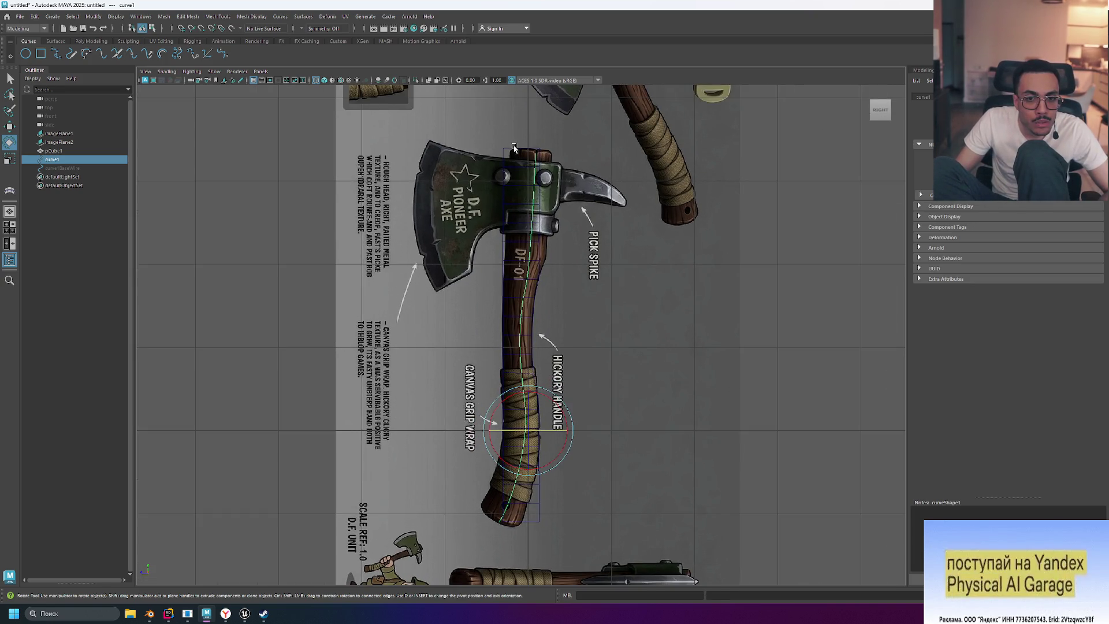
left_click(96, 168)
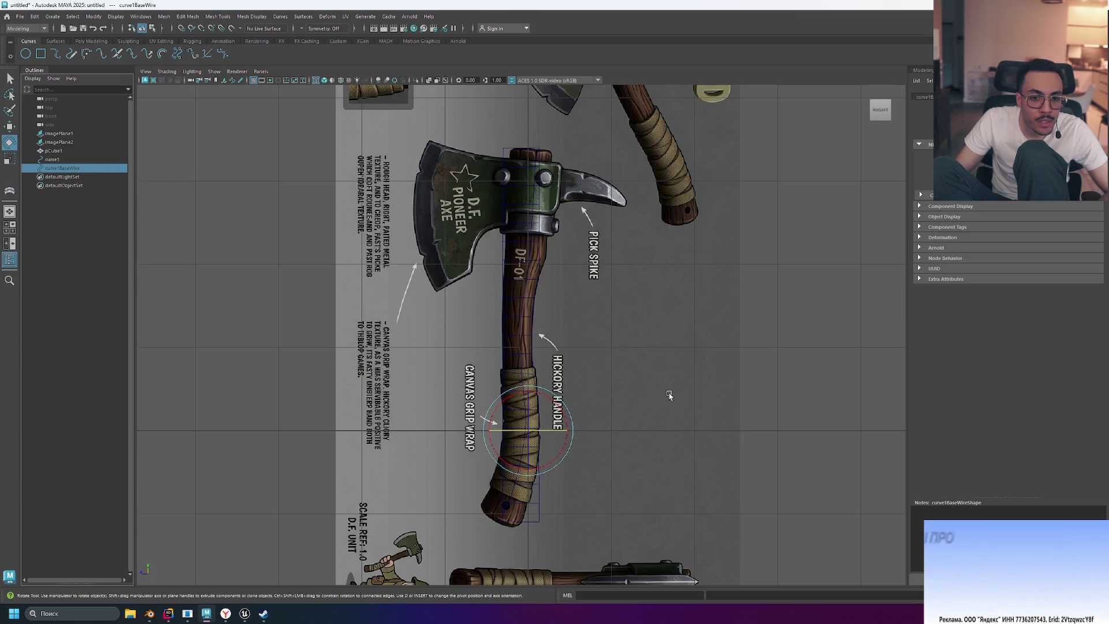
Step: Scale curve1BaseWire slightly along Y and switch to the four-panel layout
key("r")
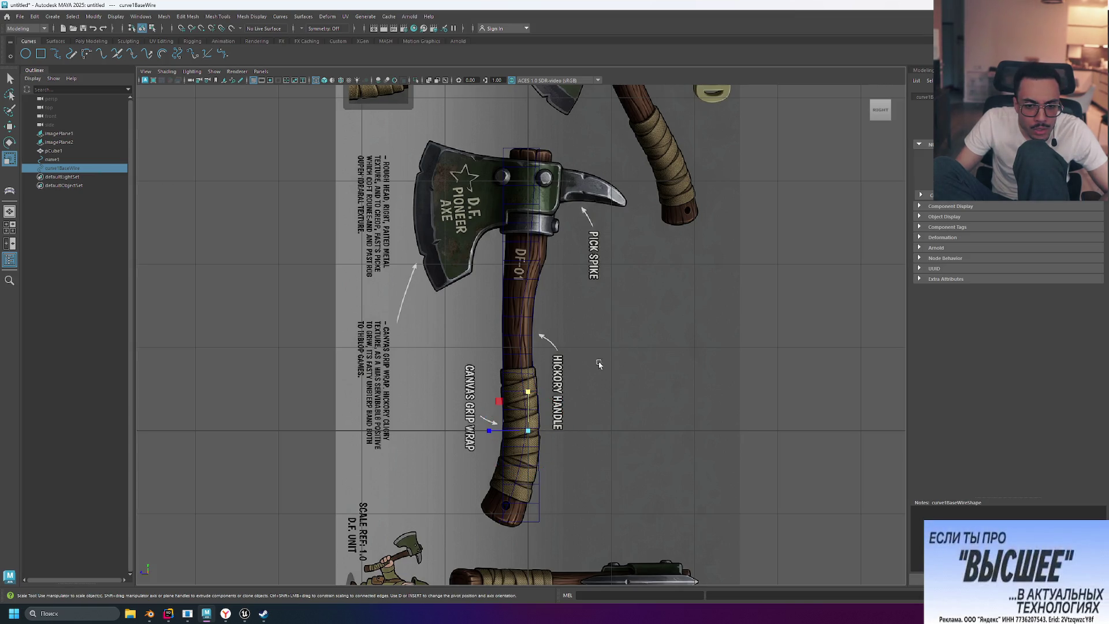
left_click_drag(527, 392, 527, 393)
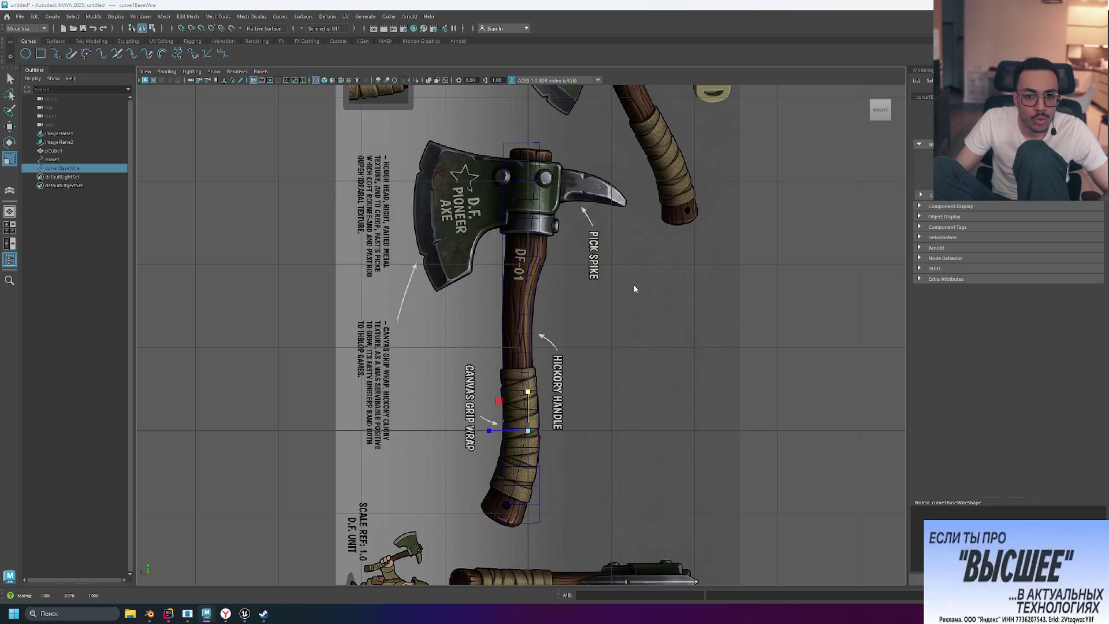
key("space")
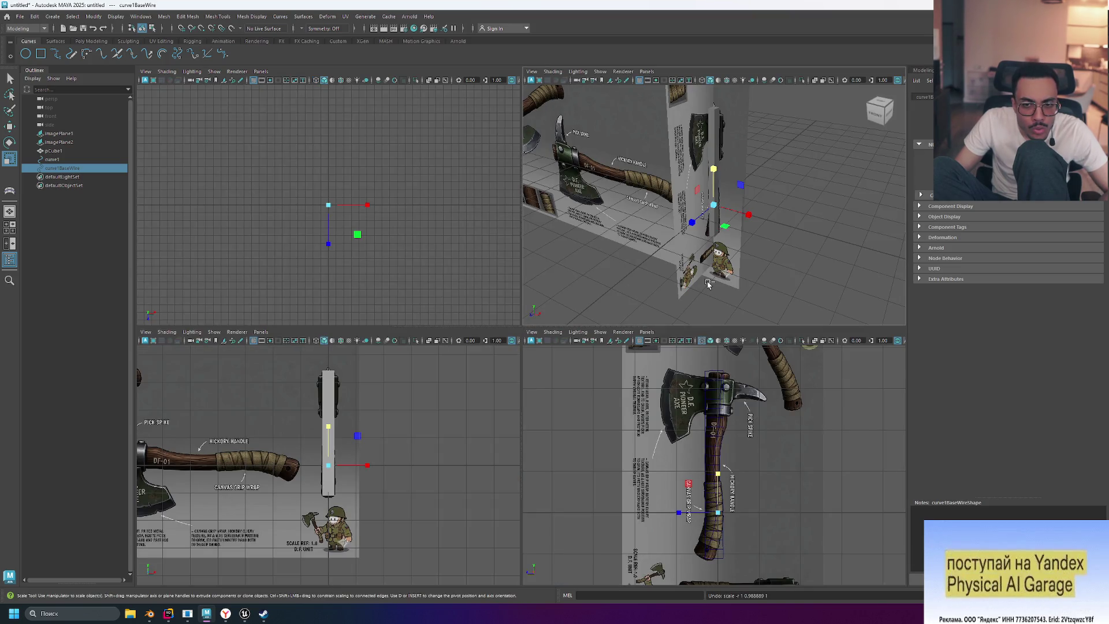
Step: Undo the scale and rotate curve1BaseWire to bend the handle, then go to the YouTube tutorial
key("ctrl+z")
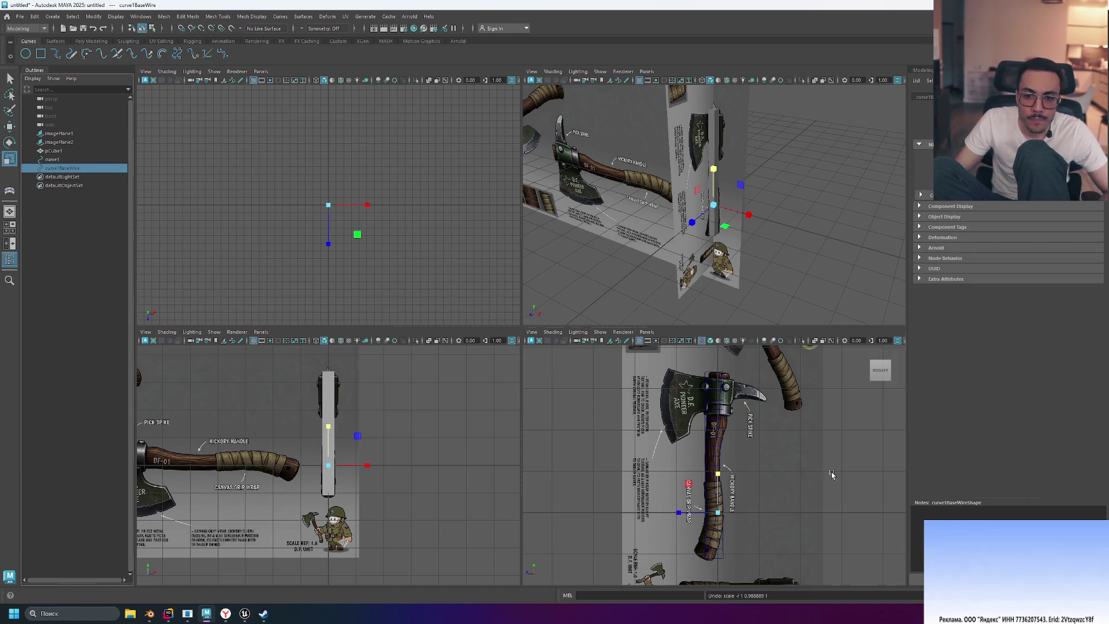
key("e")
mouse_move(711, 515)
left_mouse_down()
mouse_move(789, 513)
mouse_move(671, 499)
mouse_move(725, 487)
mouse_move(666, 492)
mouse_move(752, 477)
left_mouse_up()
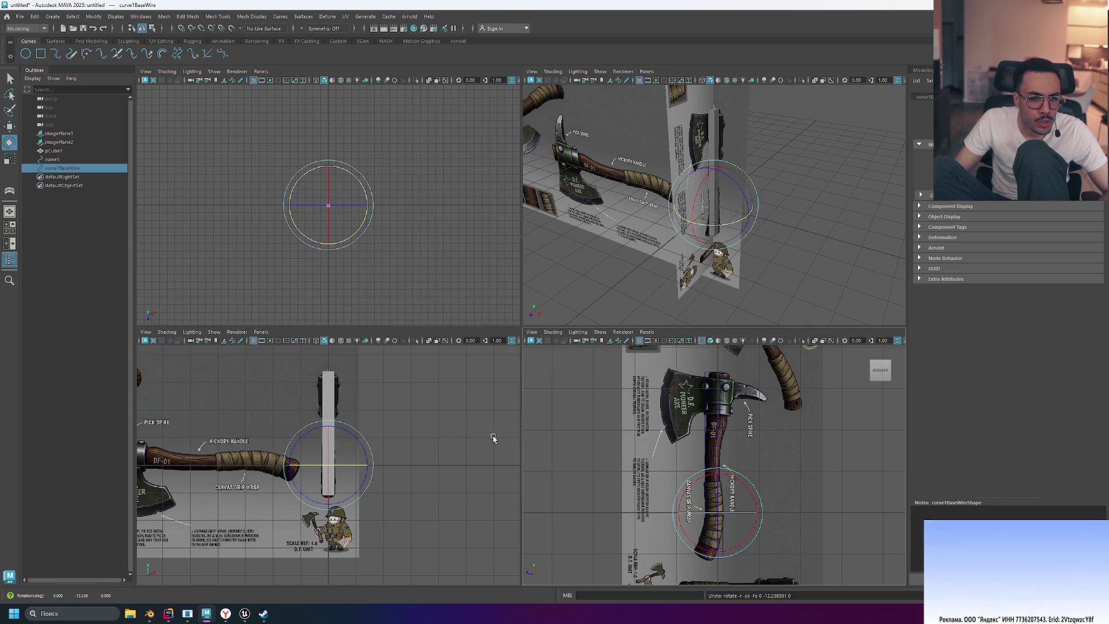
mouse_move(768, 209)
left_mouse_down("alt")
mouse_move(794, 209)
mouse_move(566, 197)
mouse_move(702, 199)
mouse_move(686, 215)
mouse_move(788, 208)
left_mouse_up("alt")
mouse_move(765, 216)
left_mouse_down()
mouse_move(696, 222)
mouse_move(691, 213)
mouse_move(749, 227)
mouse_move(715, 229)
mouse_move(526, 230)
left_mouse_up()
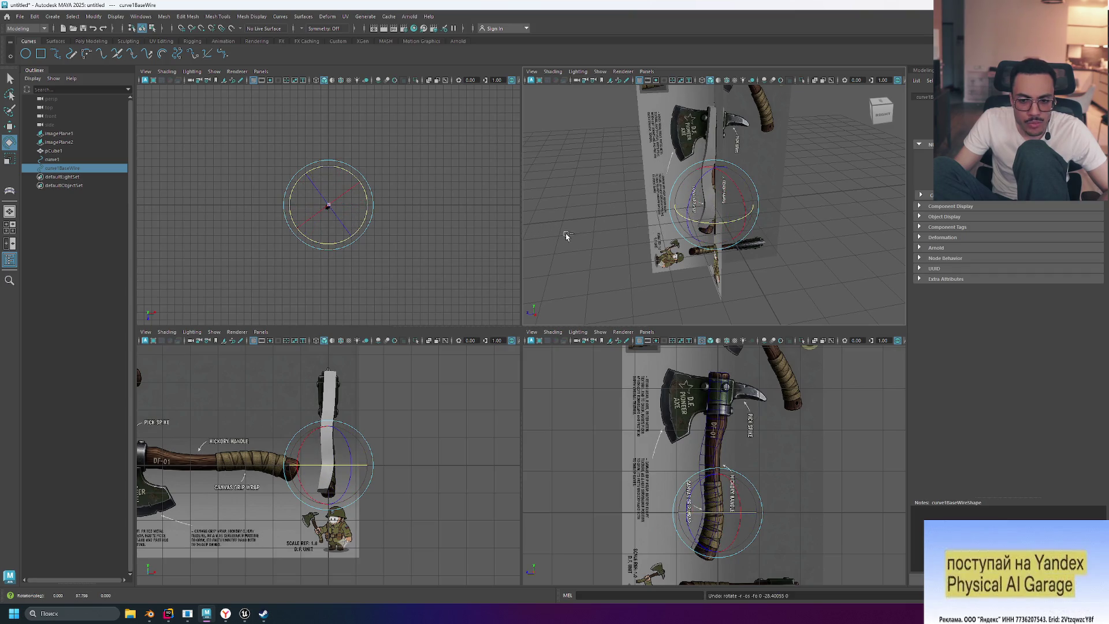
key("ctrl+z")
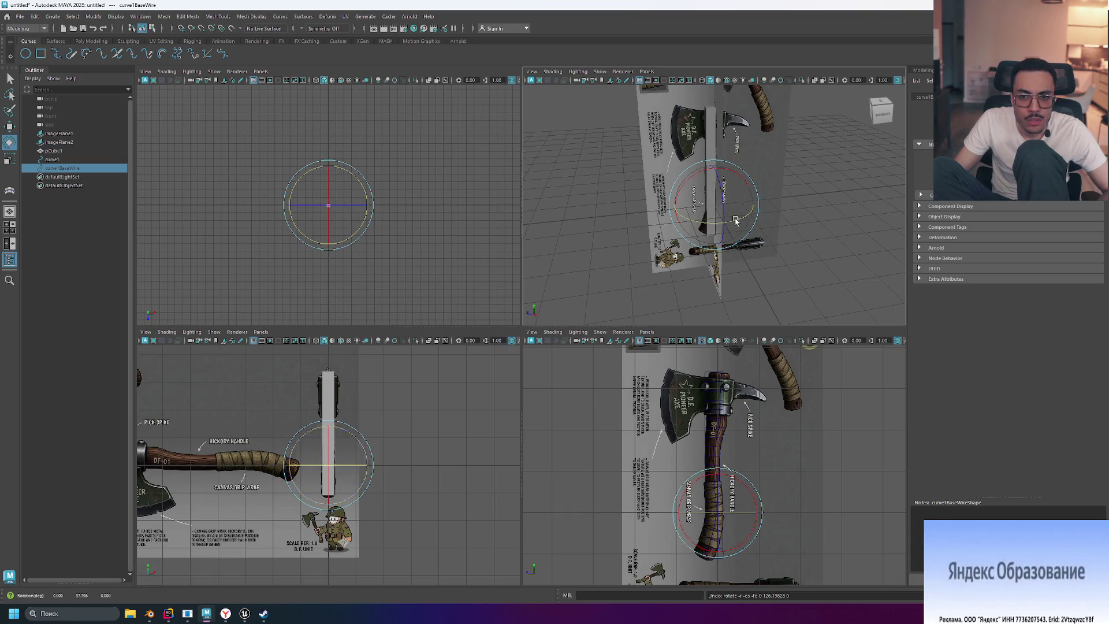
mouse_move(702, 222)
left_mouse_down()
mouse_move(733, 237)
mouse_move(774, 284)
mouse_move(806, 165)
left_mouse_up()
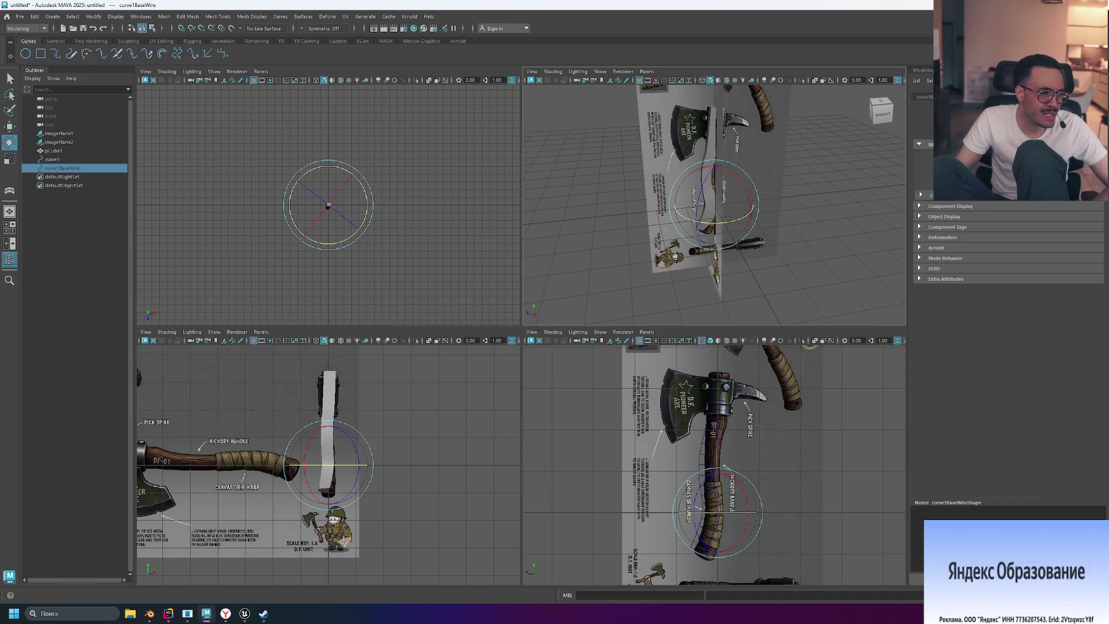
key("alt+Tab")
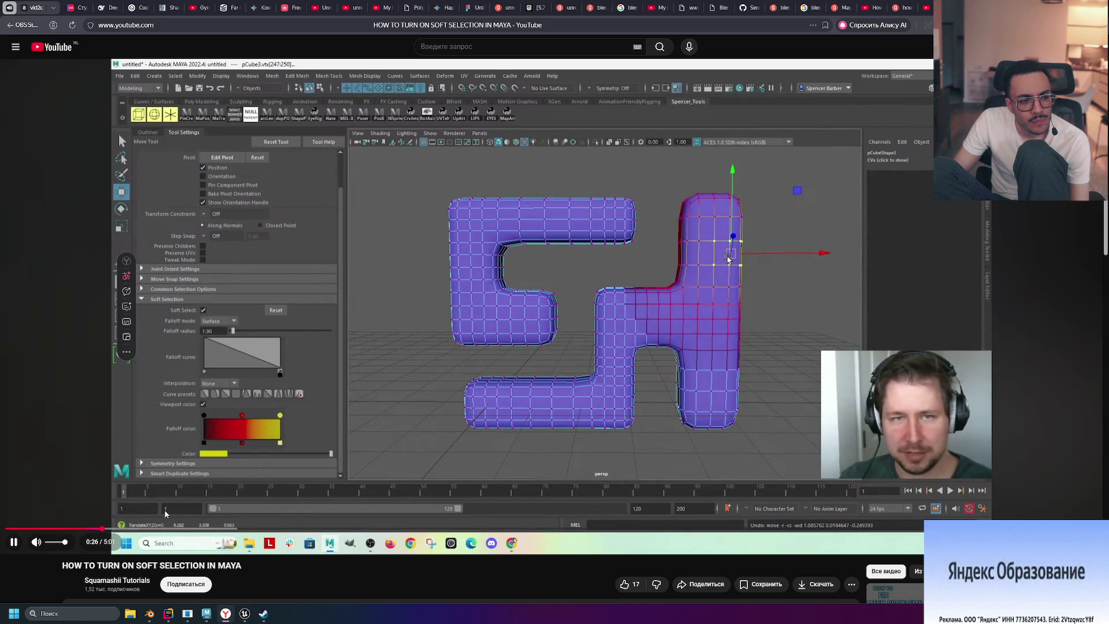
Step: Skip the tutorial ahead through 0:32, 0:57, 1:27 and 1:52 to 2:02 and pause
left_click(130, 528)
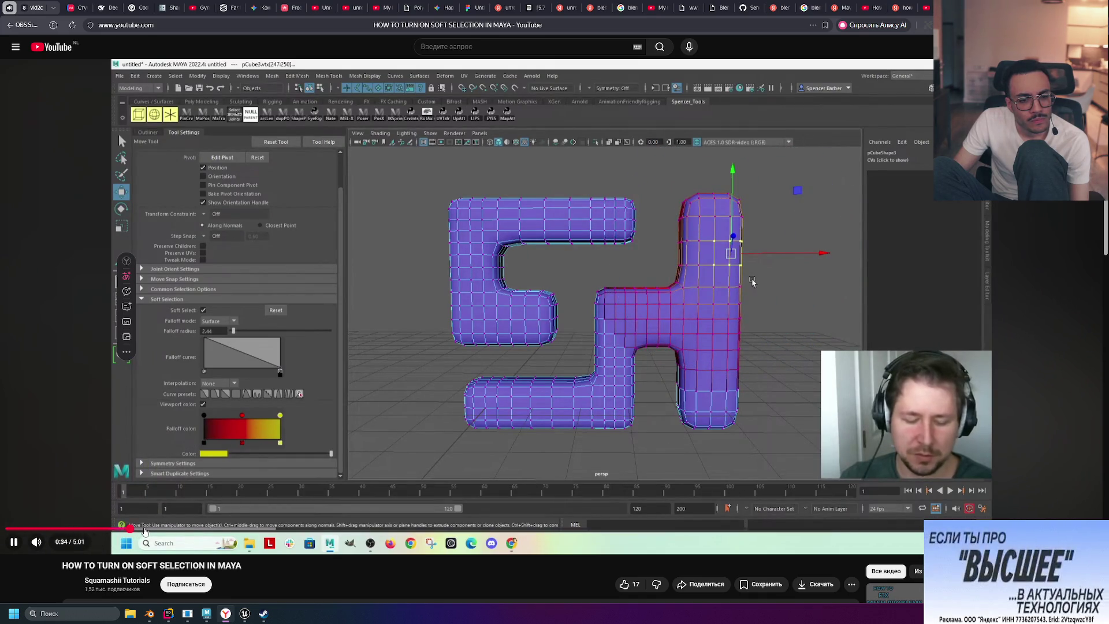
left_click(214, 528)
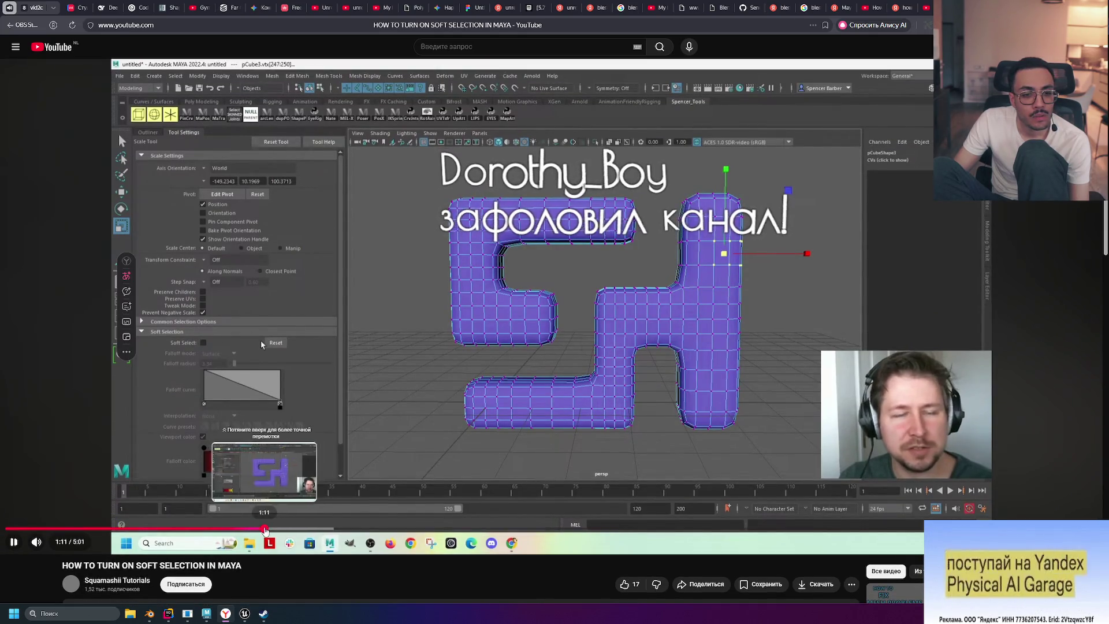
left_click(321, 529)
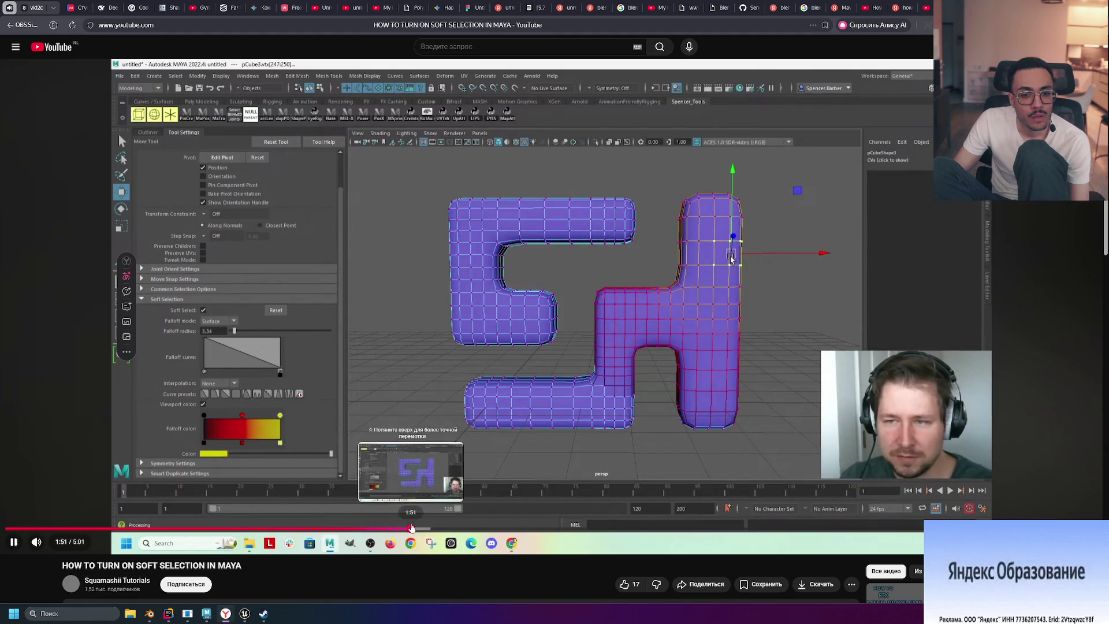
left_click(411, 529)
left_click(448, 529)
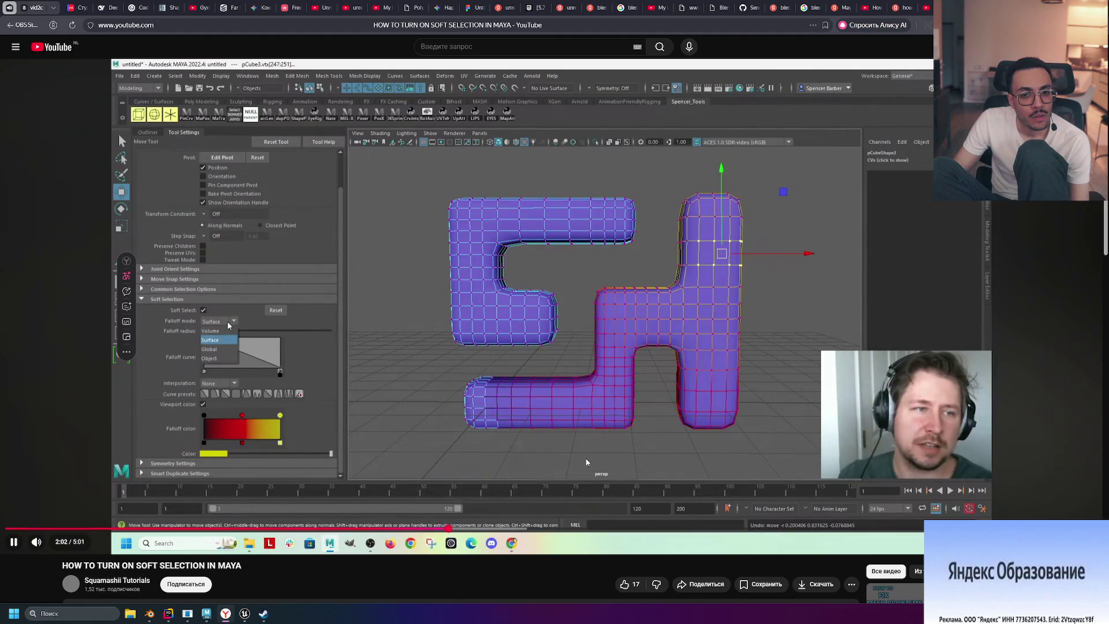
left_click(229, 142)
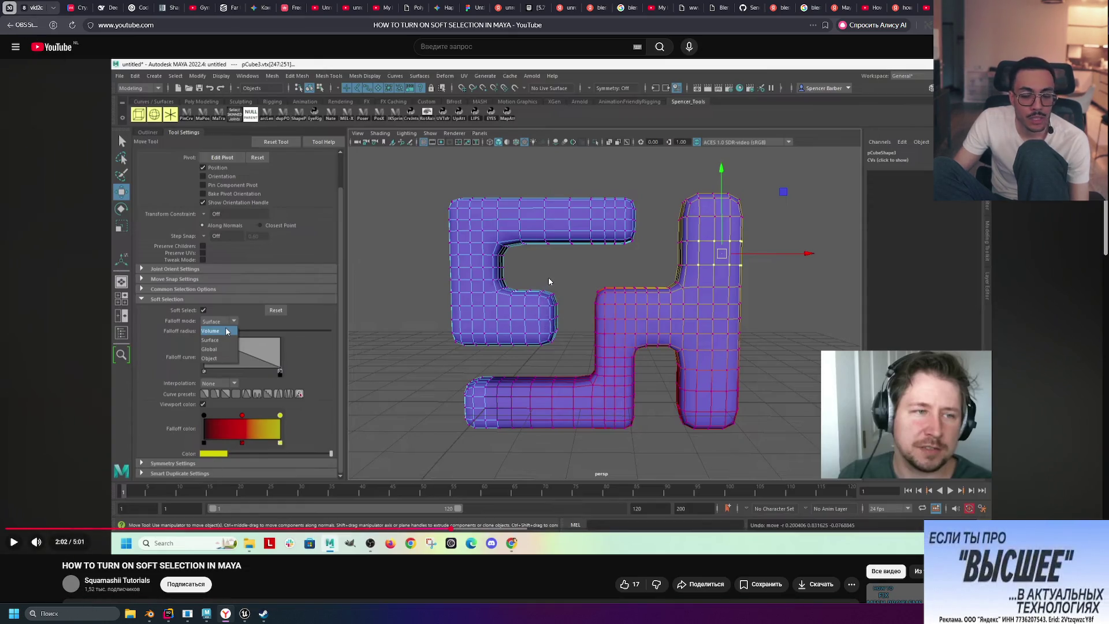
Step: Resume the tutorial, pause it at 2:41, and return to Maya
left_click(514, 290)
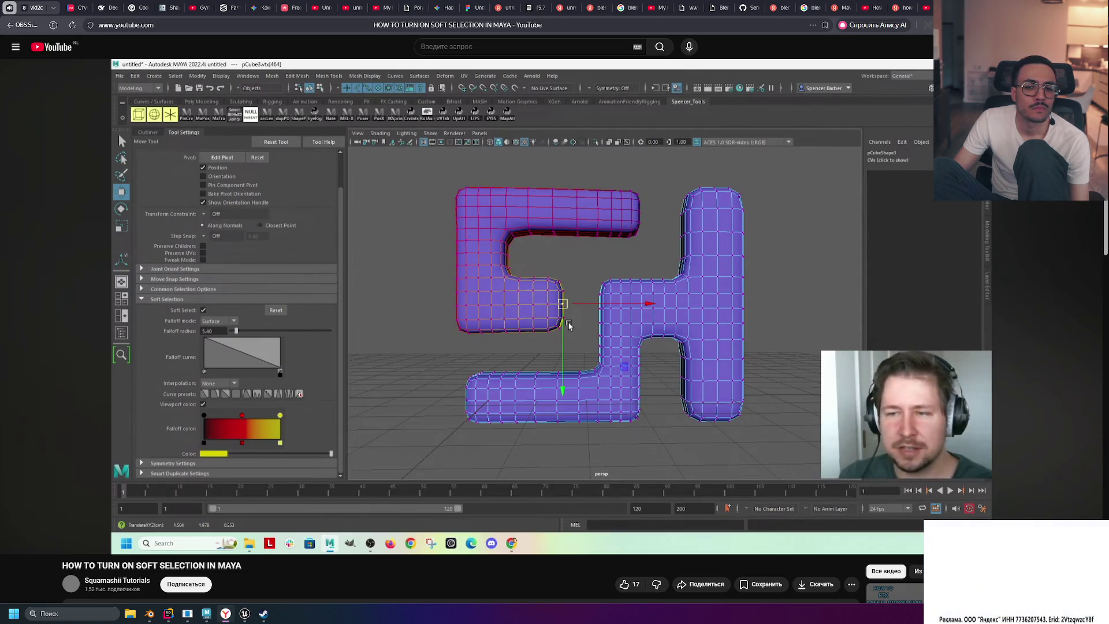
mouse_move(508, 289)
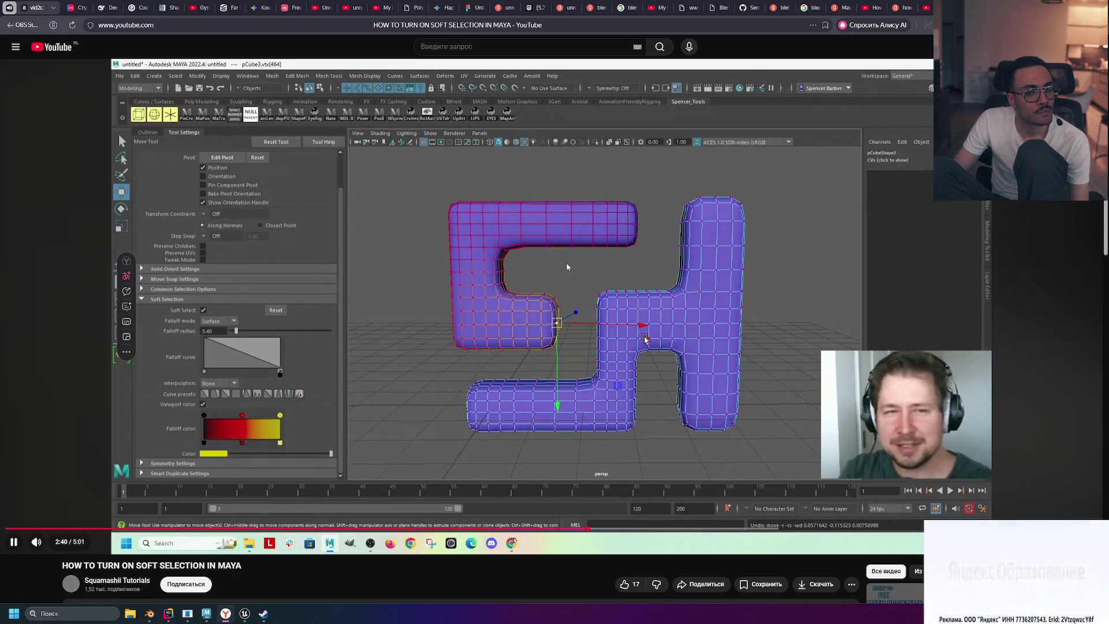
left_click(538, 283)
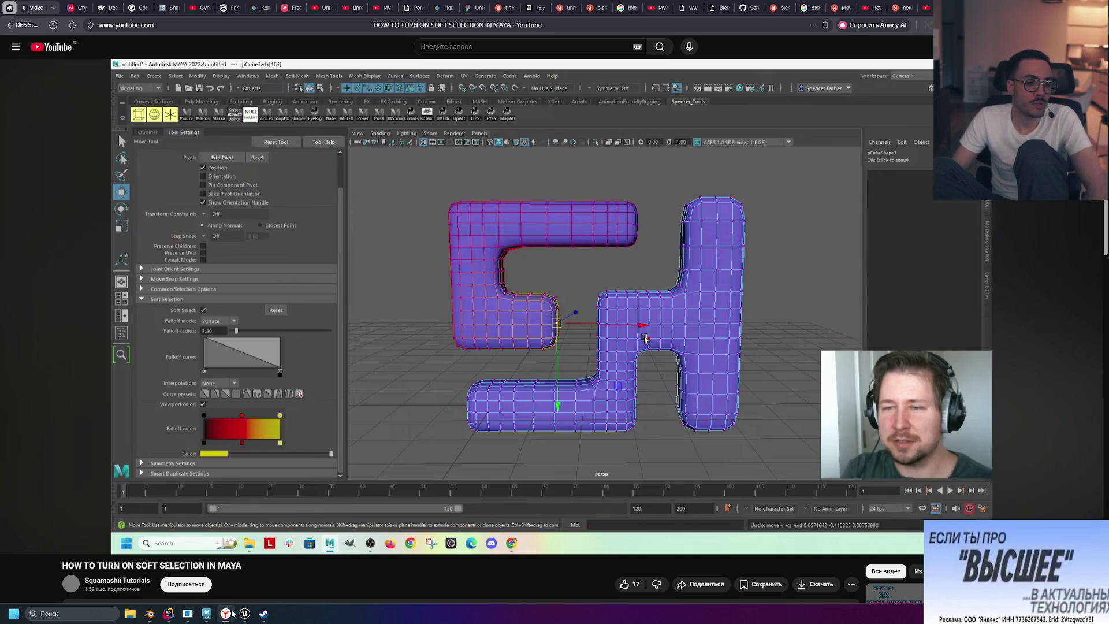
key("alt+Tab")
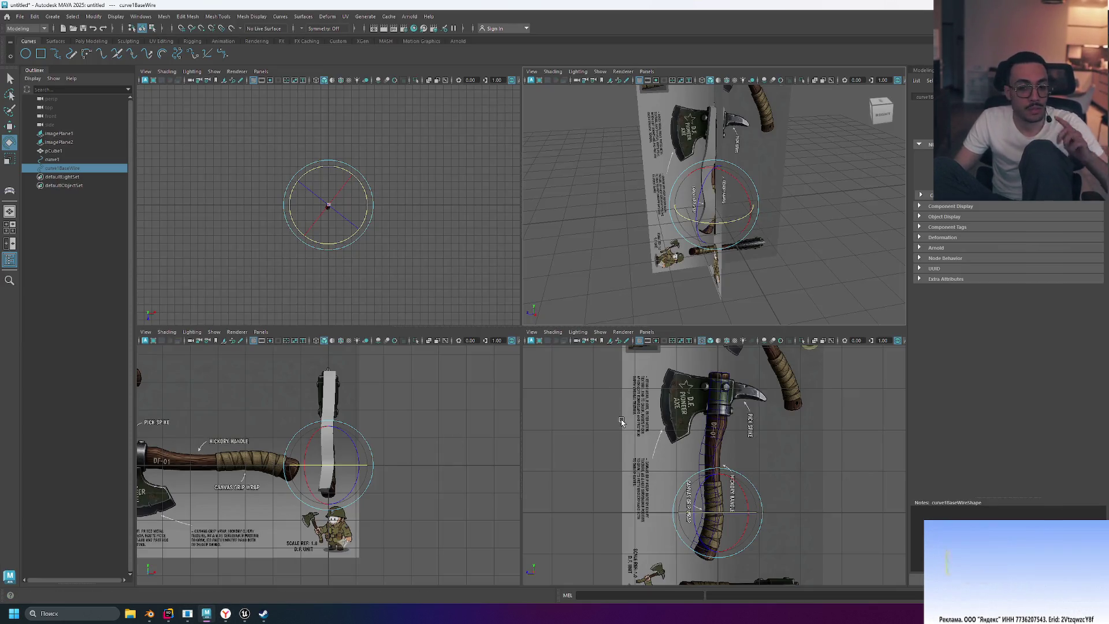
Step: Undo the wire base curve's last rotation
scroll(738, 493, "up", 3)
scroll(738, 492, "down", 8)
key("ctrl+z")
key("ctrl+z")
key("ctrl+z")
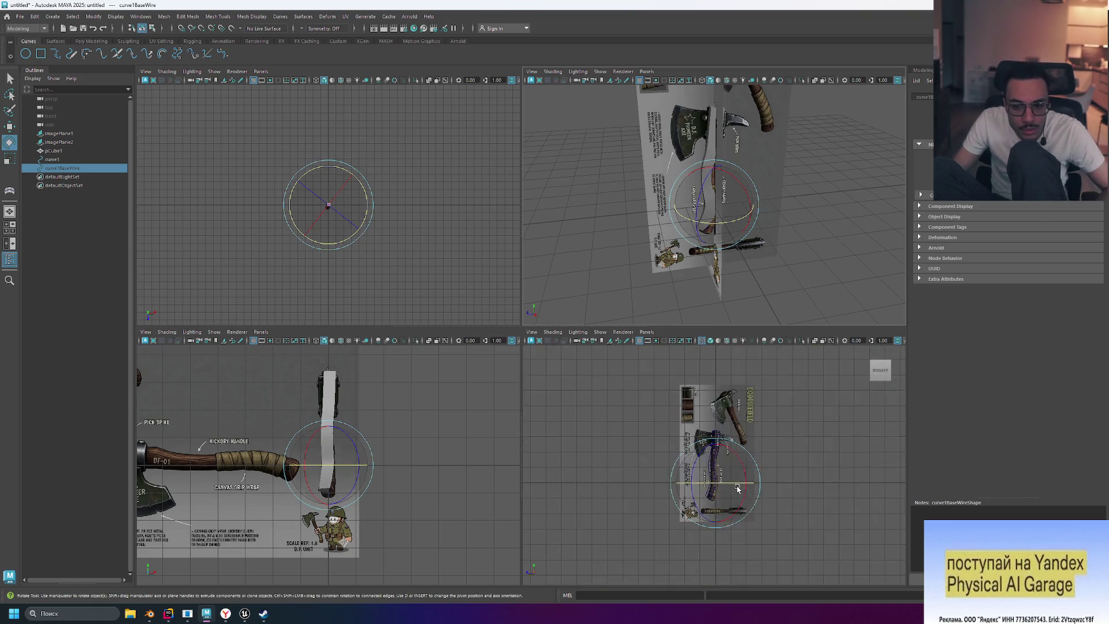
scroll(739, 497, "up", 5)
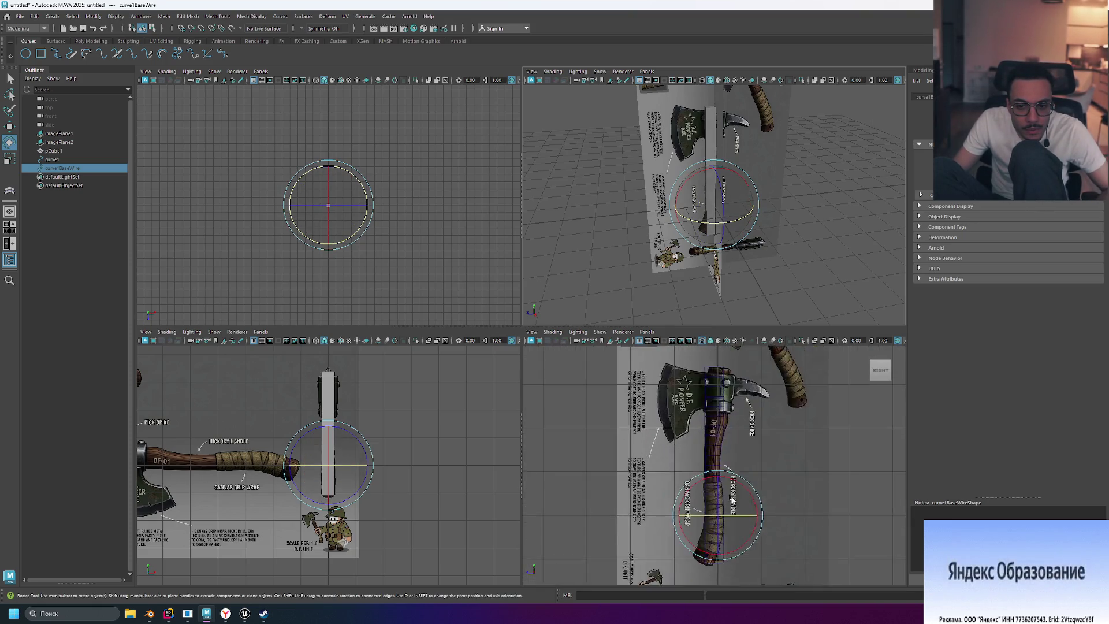
scroll(768, 488, "down", 4)
scroll(768, 486, "up", 5)
scroll(768, 486, "down", 4)
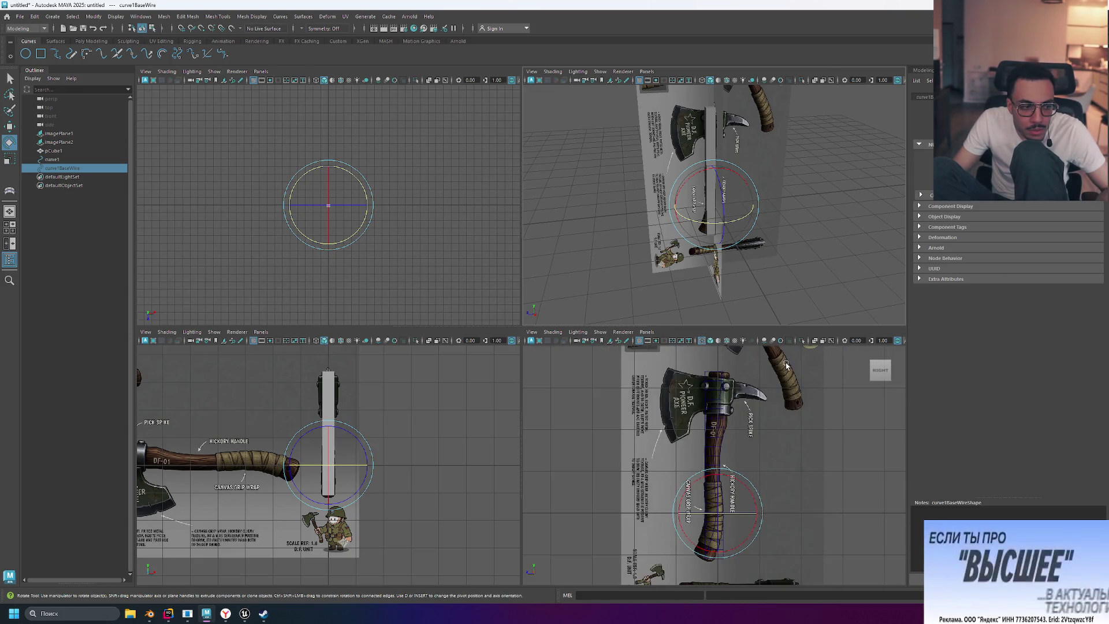
Step: Toggle Film Gate on and off in the side view, then put pCube1 into vertex mode
left_click(648, 341)
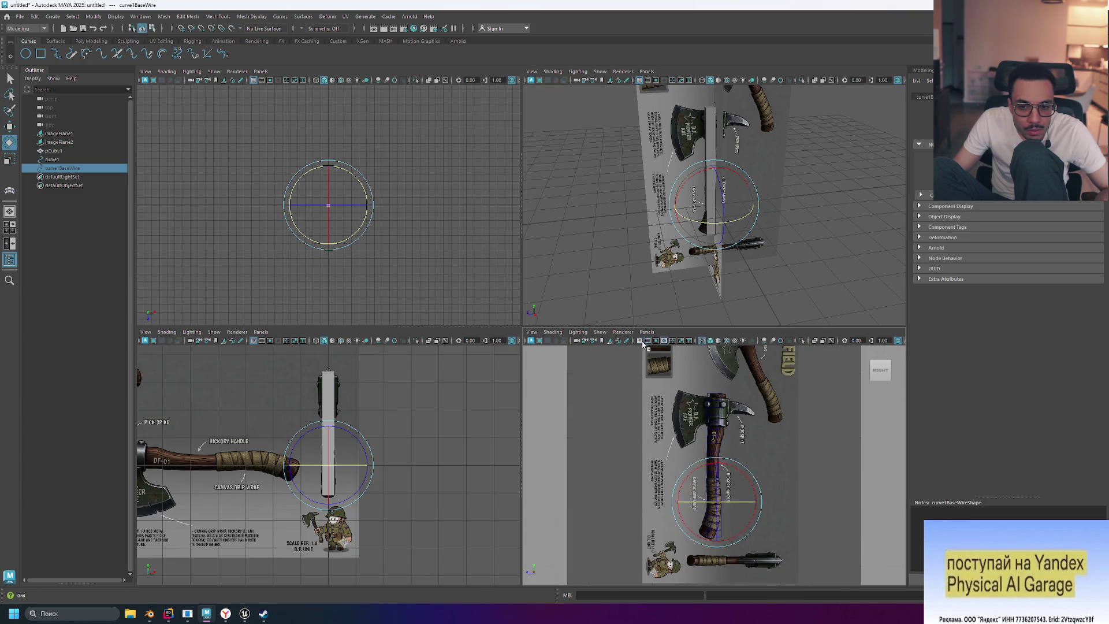
left_click(639, 341)
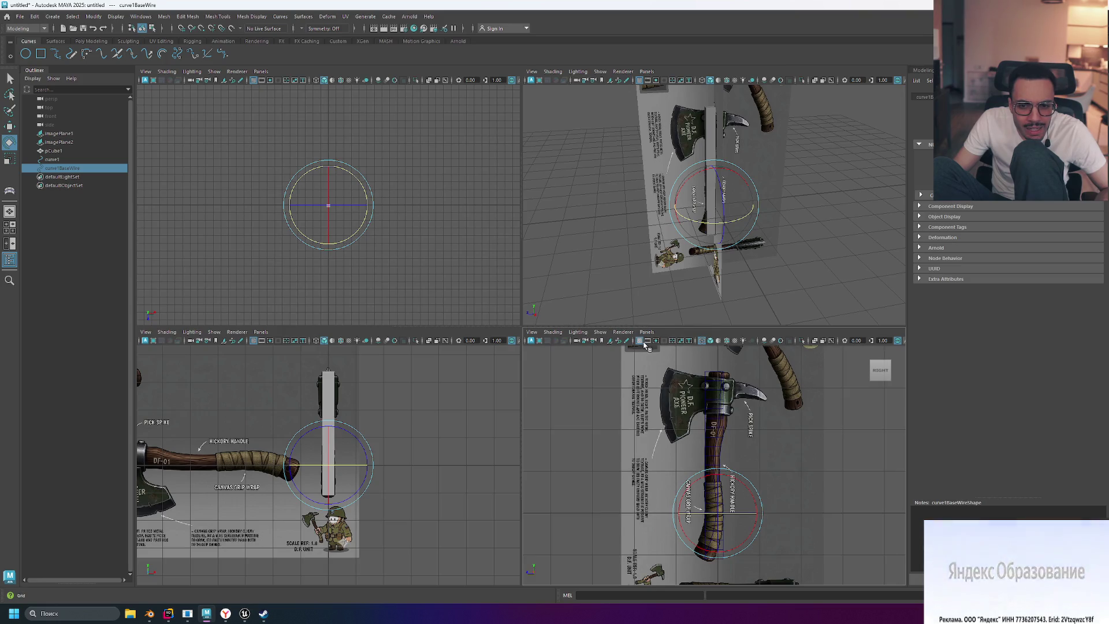
scroll(834, 536, "up", 3)
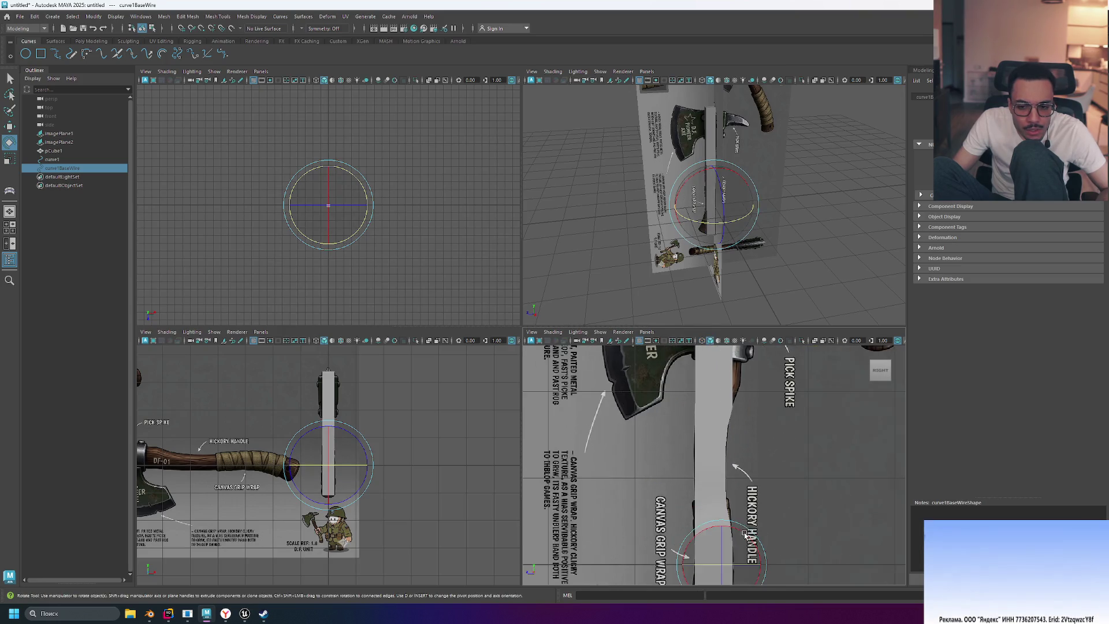
left_click(708, 468)
mouse_move(708, 465)
right_mouse_down()
mouse_move(681, 356)
mouse_move(741, 433)
right_mouse_up()
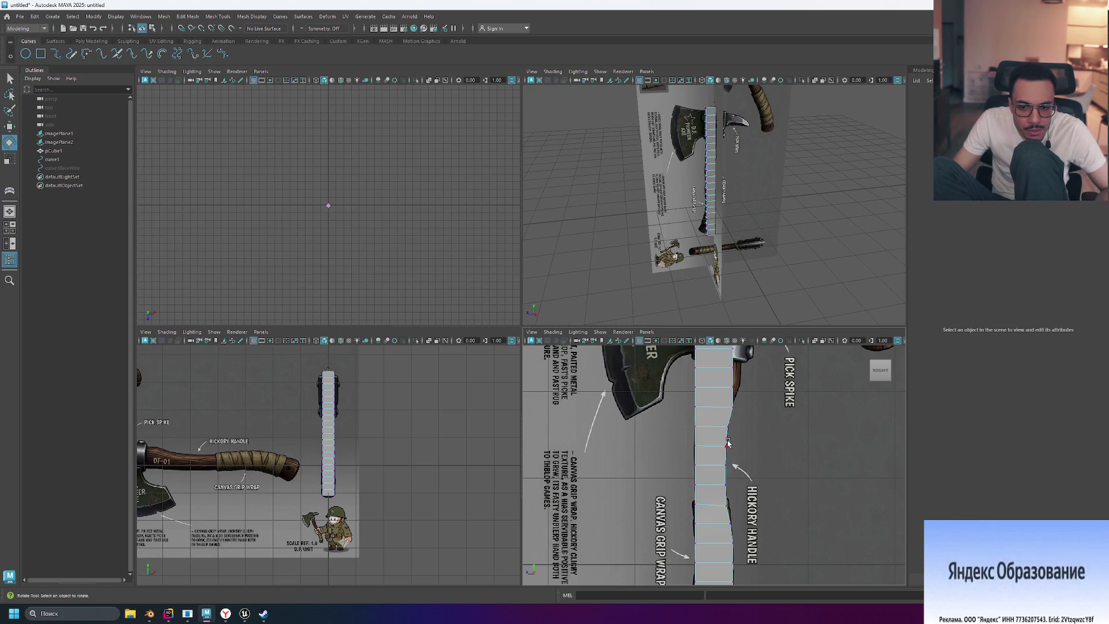
Step: Turn on Soft Select and shift a handle edge vertex up and left toward the reference
left_click(726, 470)
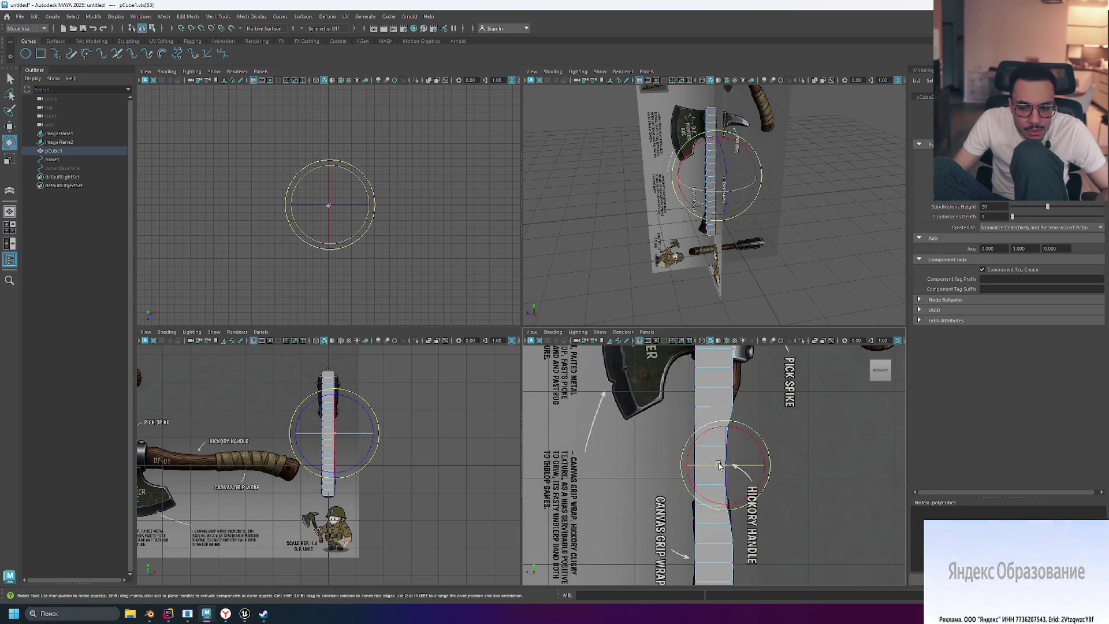
scroll(731, 467, "down", 3)
scroll(731, 468, "up", 3)
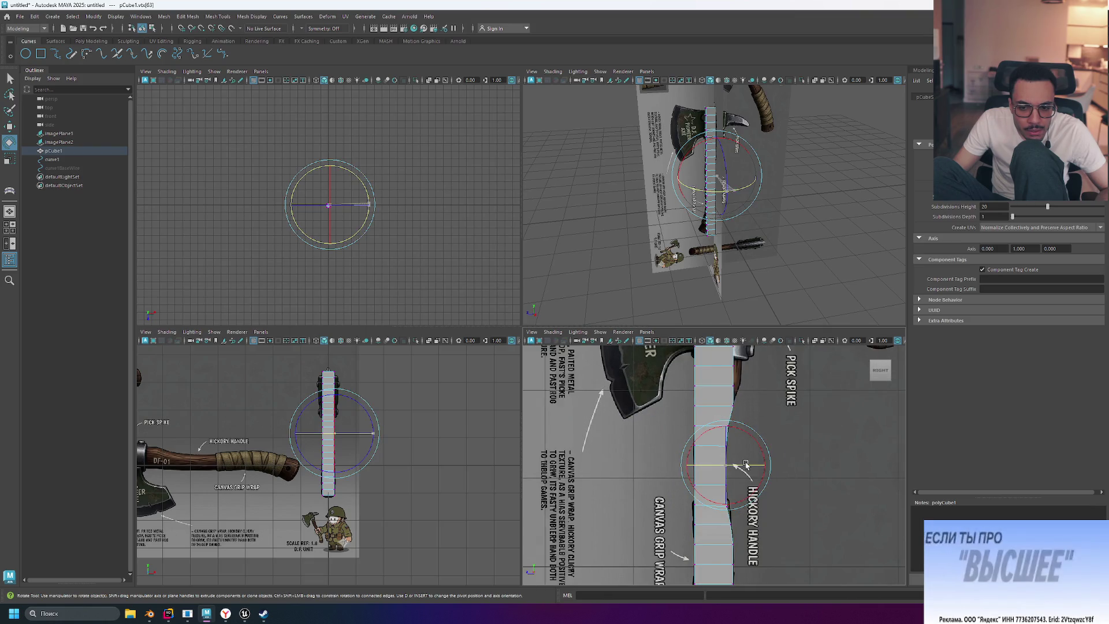
key("w")
left_click_drag(726, 468, 724, 454)
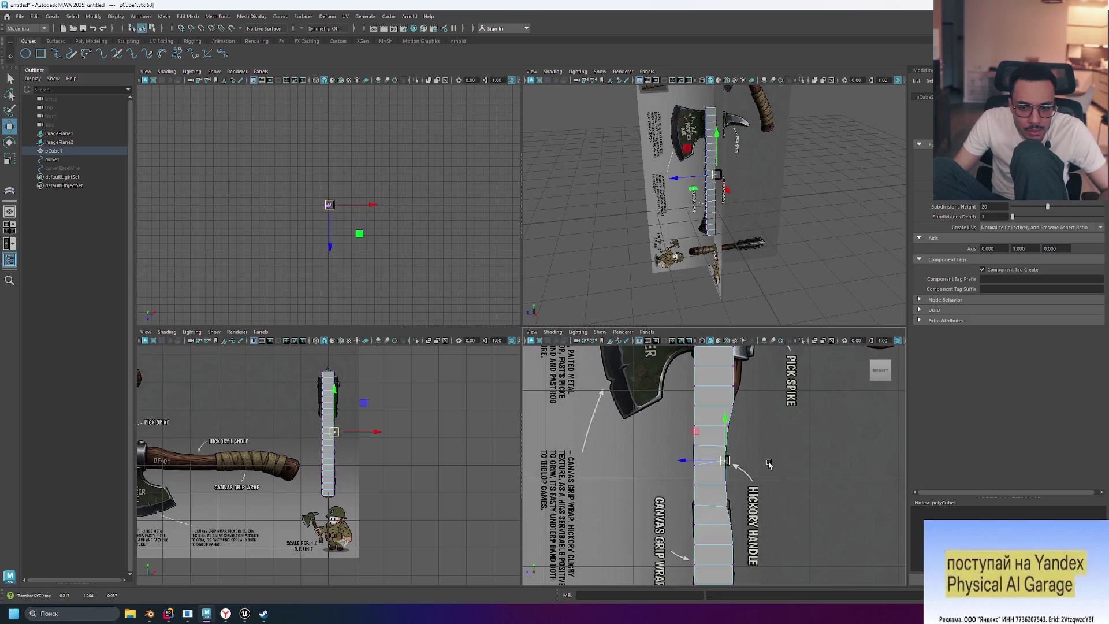
key("ctrl+z")
key("b")
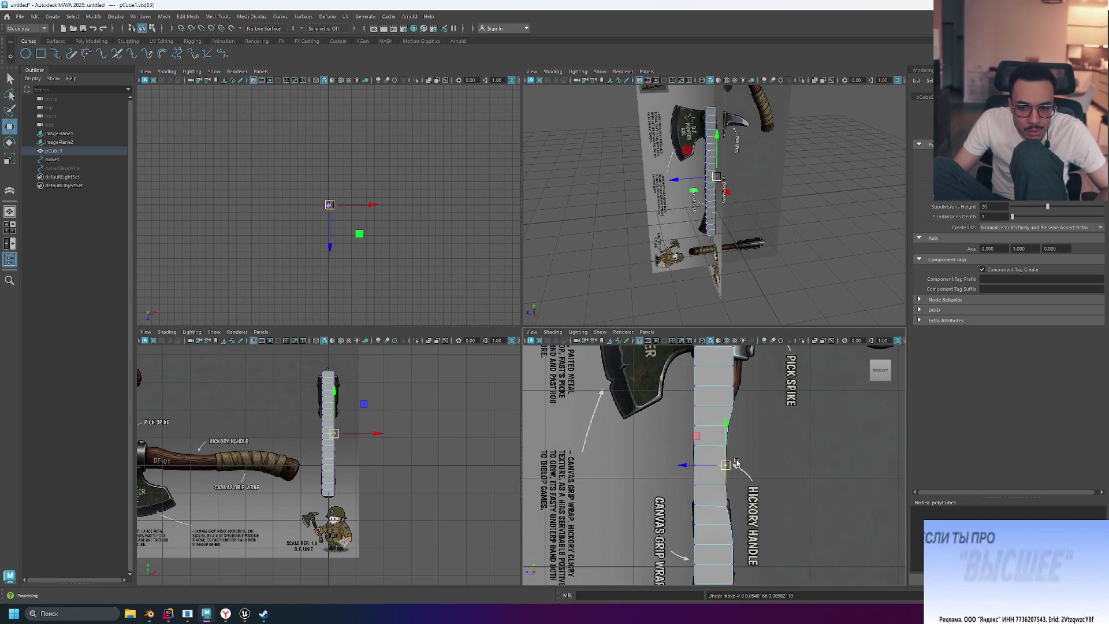
scroll(736, 465, "down", 5)
scroll(736, 462, "up", 1)
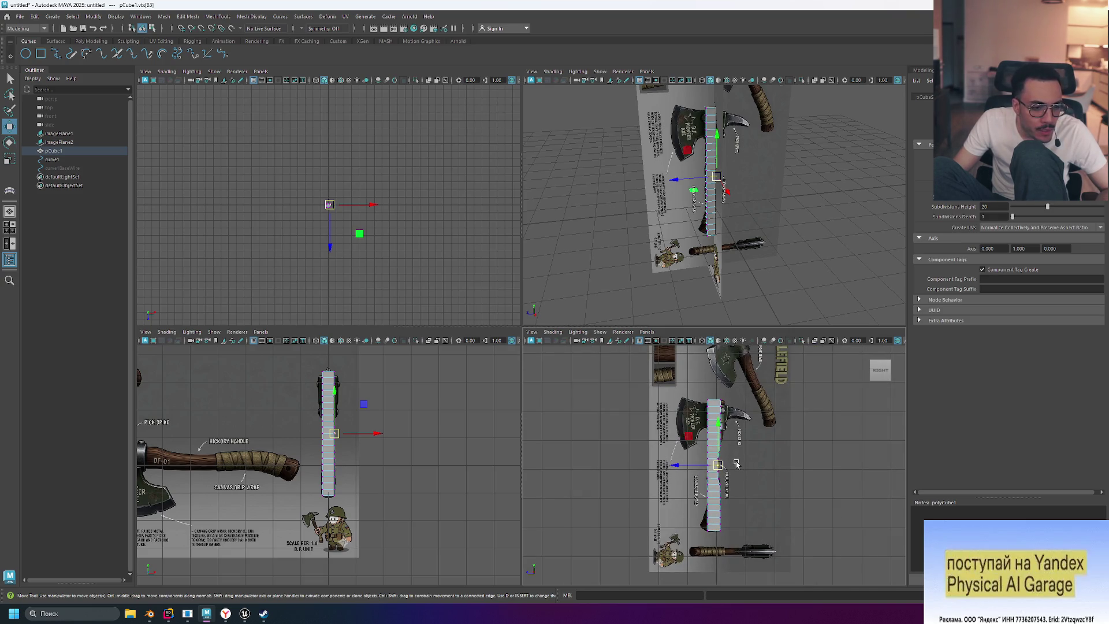
scroll(733, 464, "up", 5)
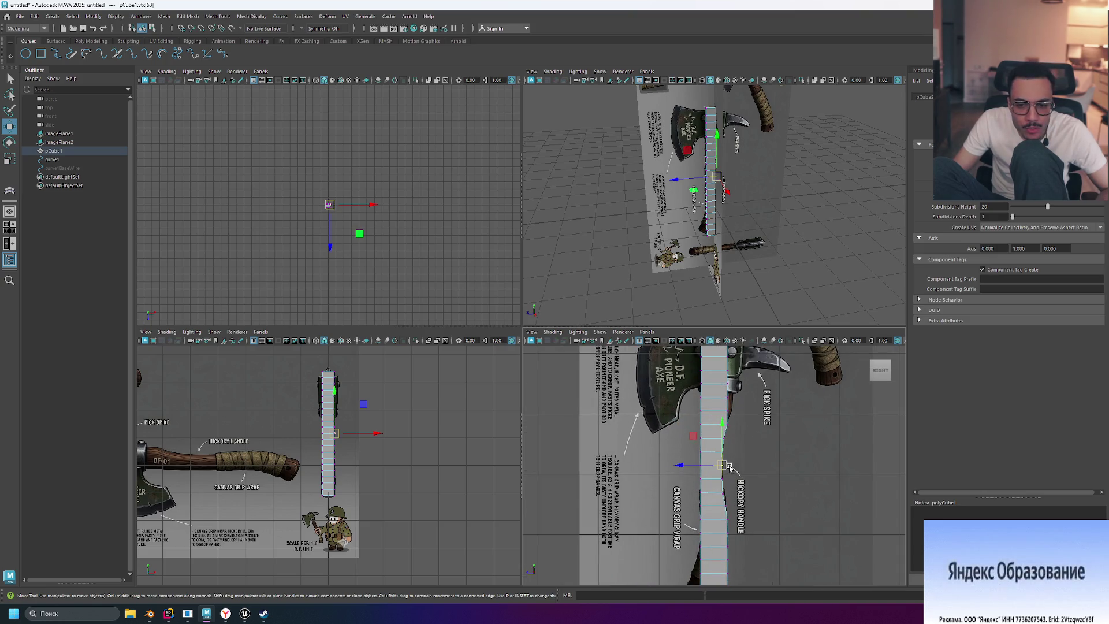
mouse_move(734, 473)
left_mouse_down()
mouse_move(722, 465)
mouse_move(742, 466)
left_mouse_up()
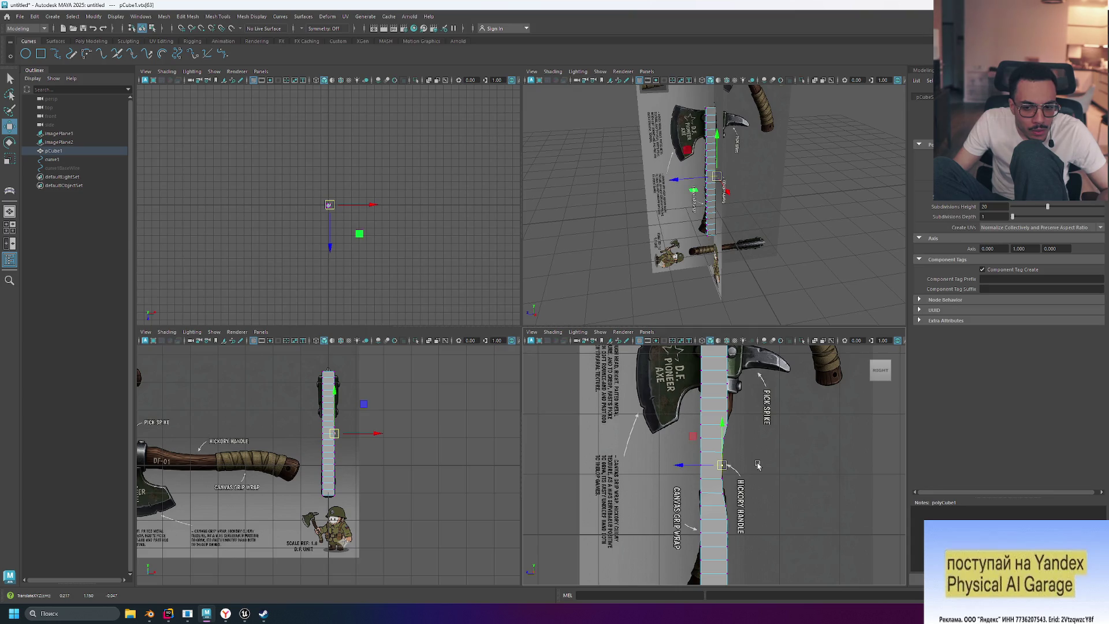
Step: Turn on X-Ray so the handle mesh is see-through, and return pCube1 to vertex mode
left_click(559, 475)
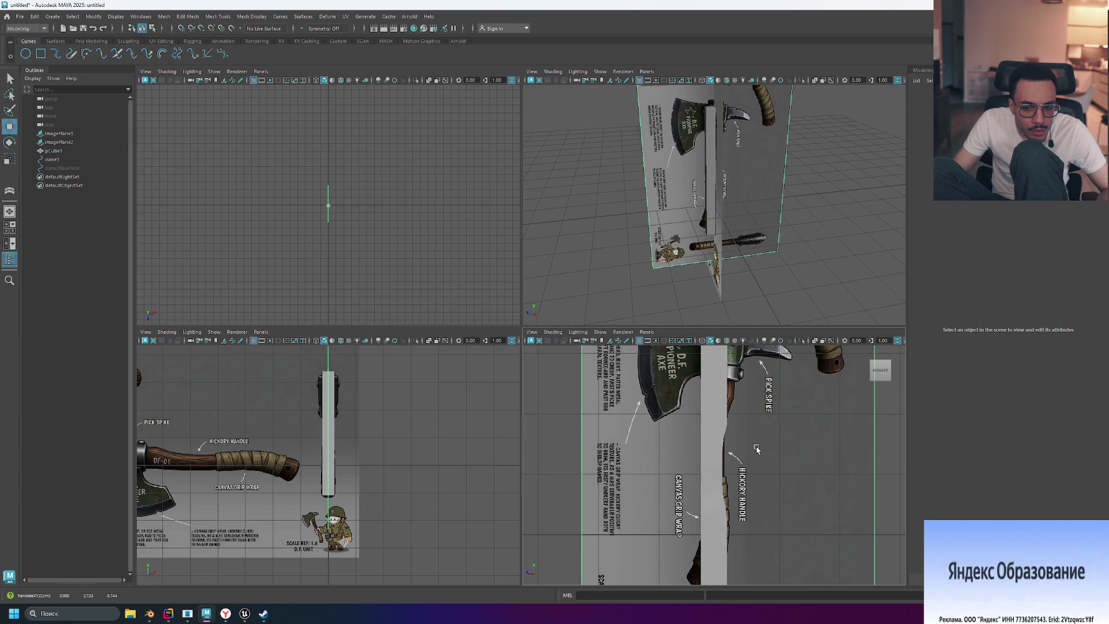
scroll(756, 449, "down", 5)
scroll(757, 449, "down", 3)
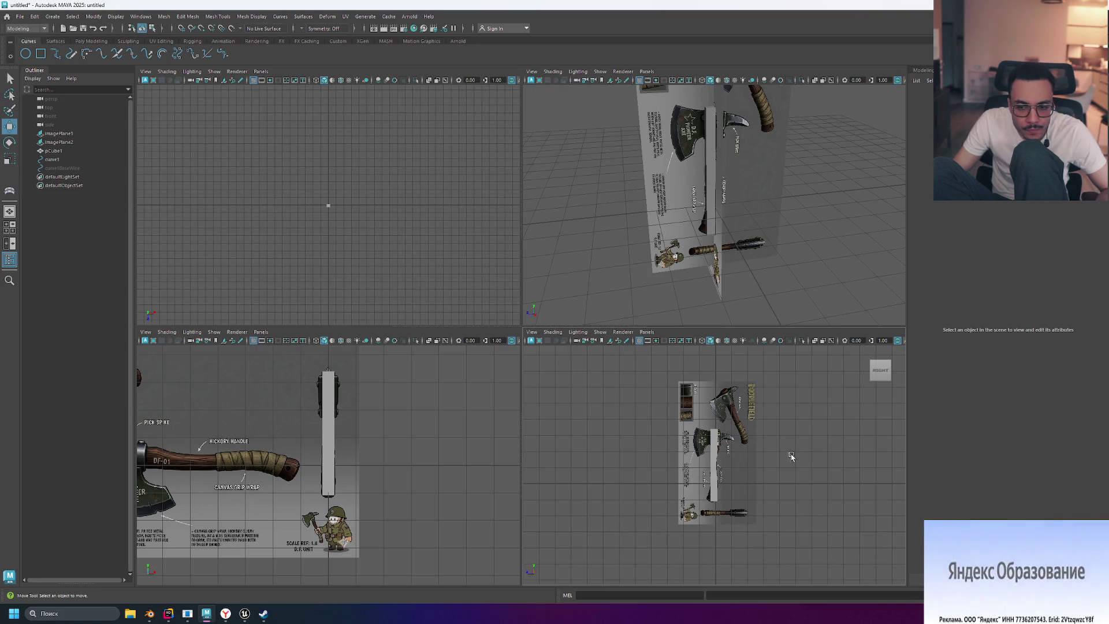
scroll(781, 454, "up", 2)
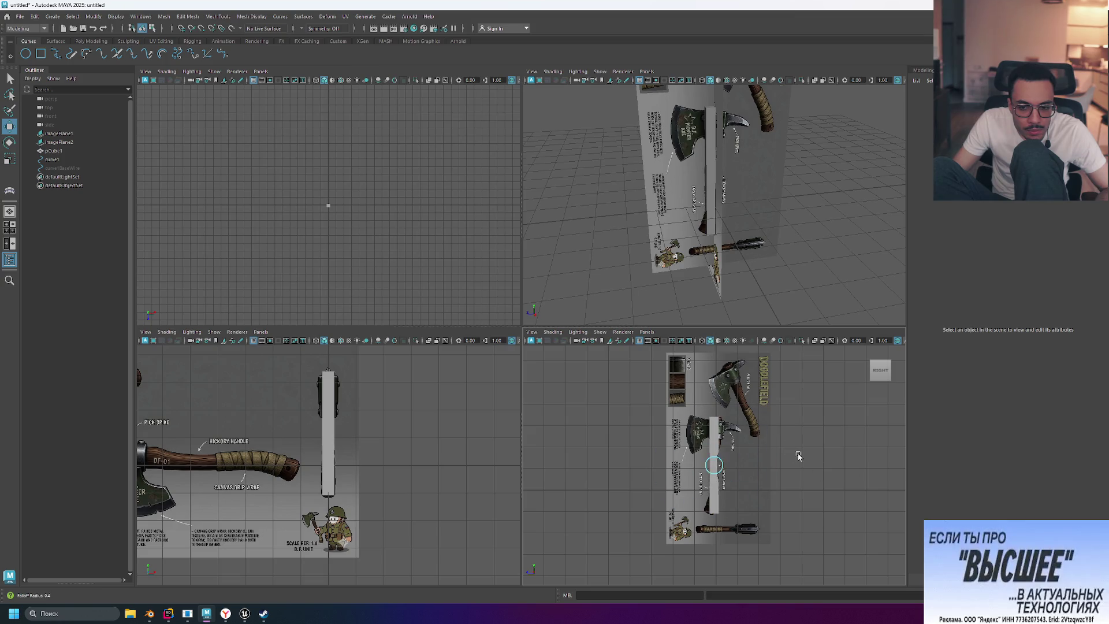
scroll(749, 477, "up", 5)
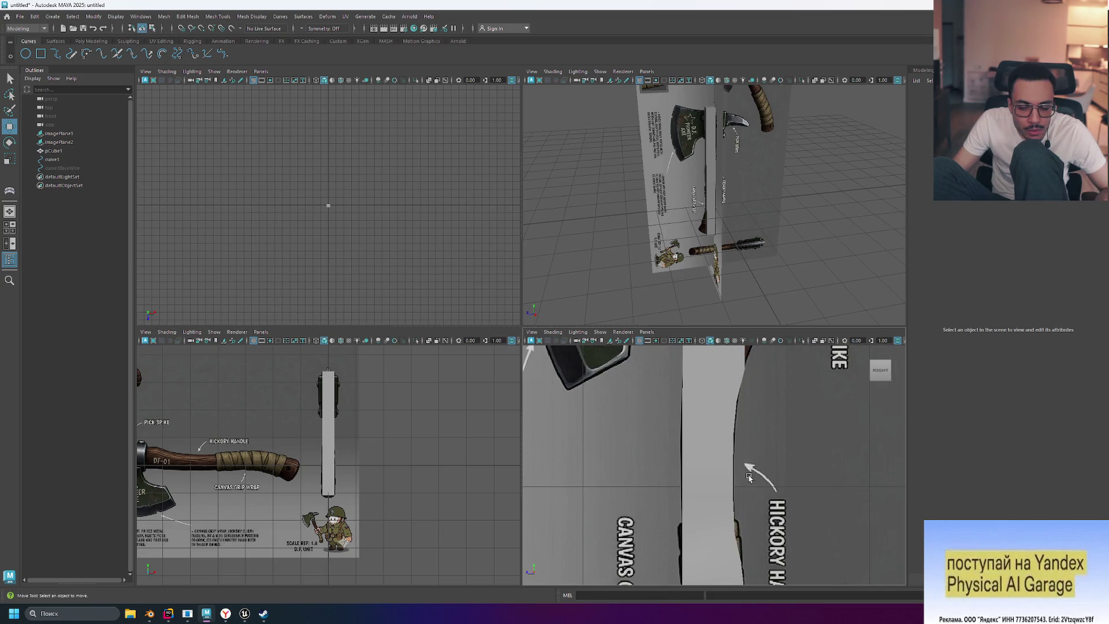
left_click(707, 458)
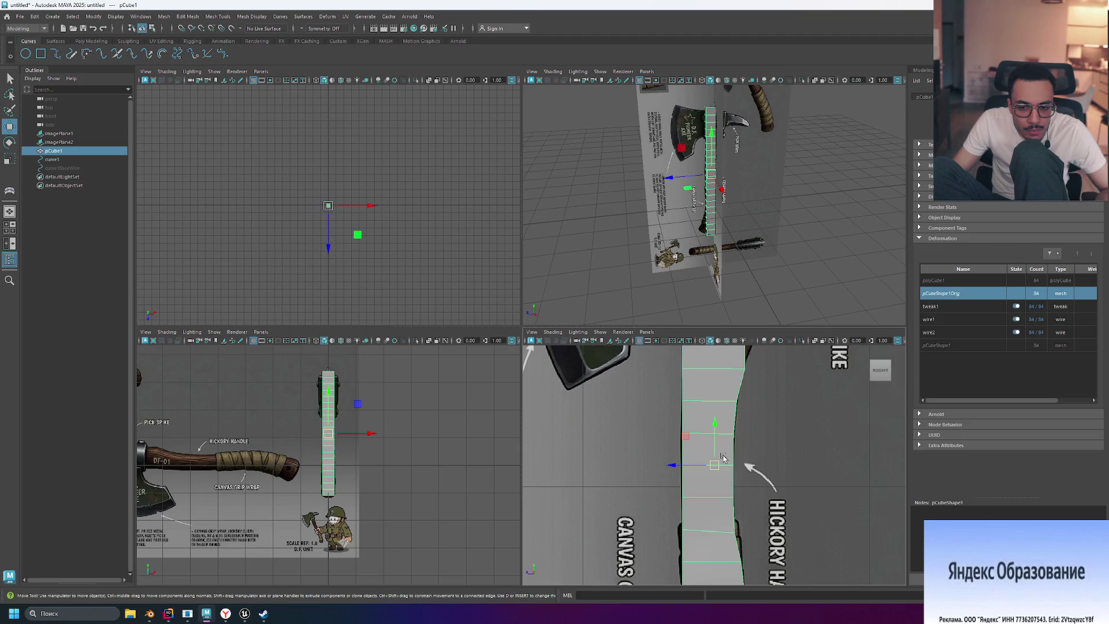
right_click_drag(729, 452, 707, 453)
scroll(722, 472, "down", 5)
scroll(721, 472, "up", 5)
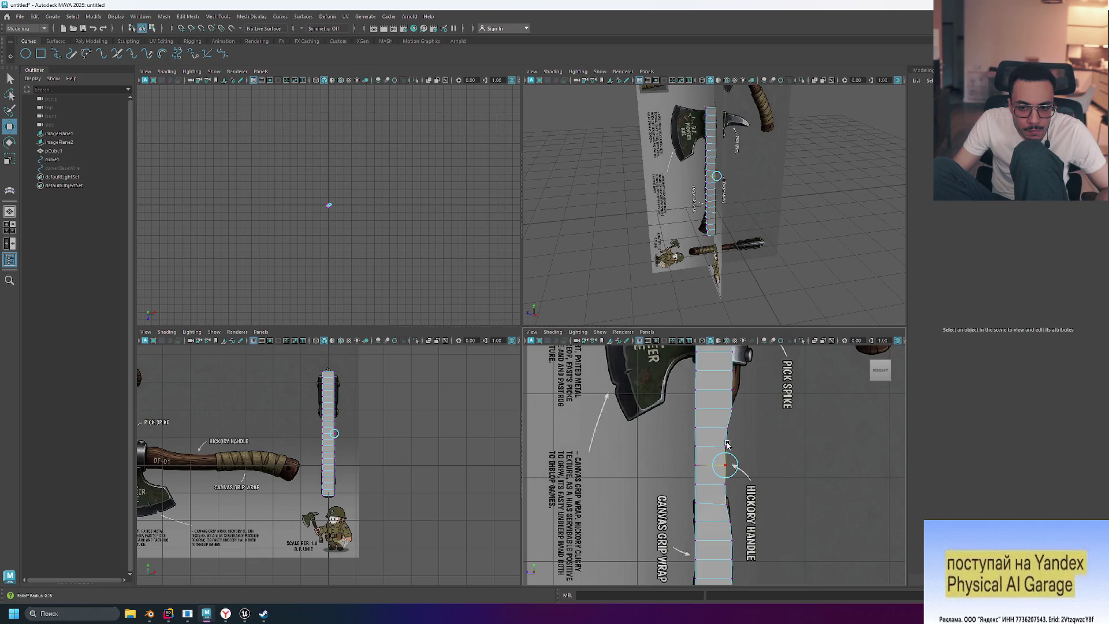
left_click(701, 340)
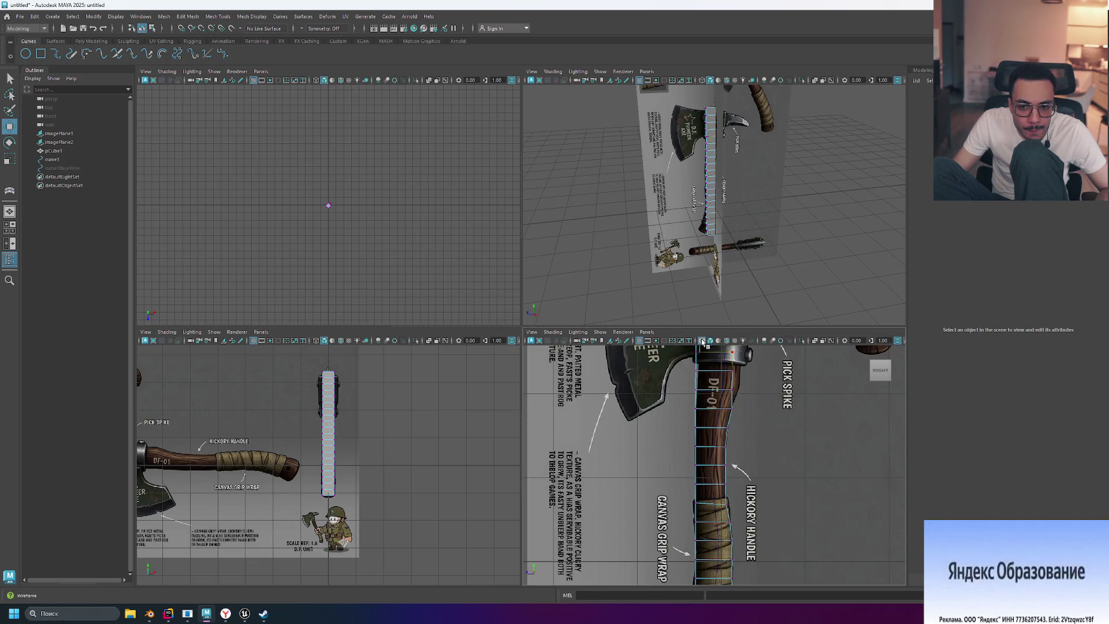
left_click(728, 487)
left_click(725, 488)
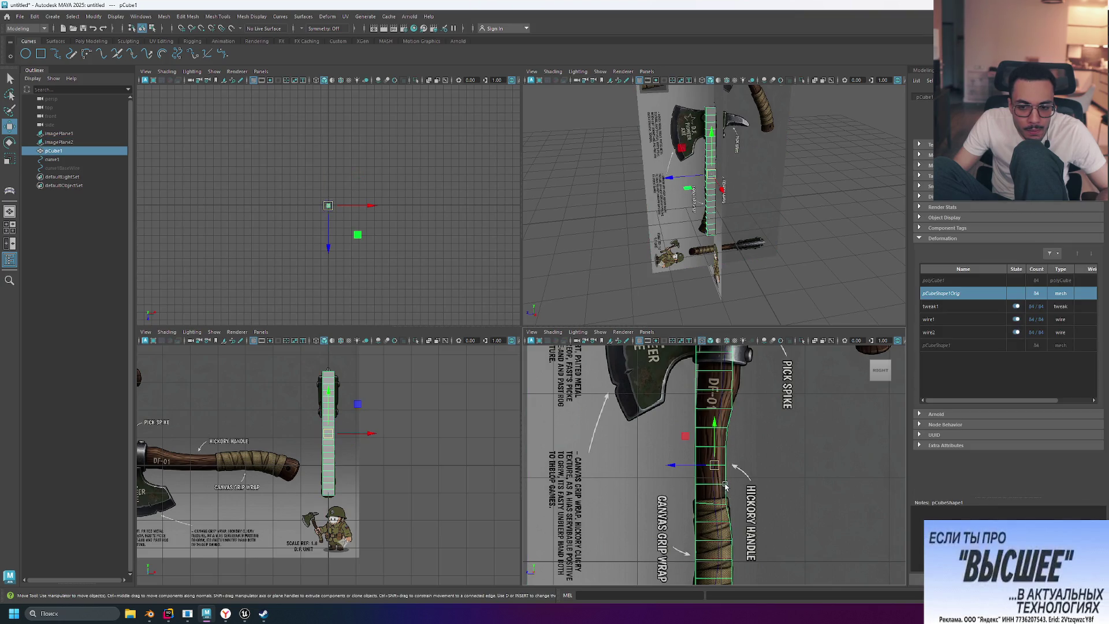
mouse_move(725, 488)
right_mouse_down()
mouse_move(701, 369)
mouse_move(680, 356)
right_mouse_up()
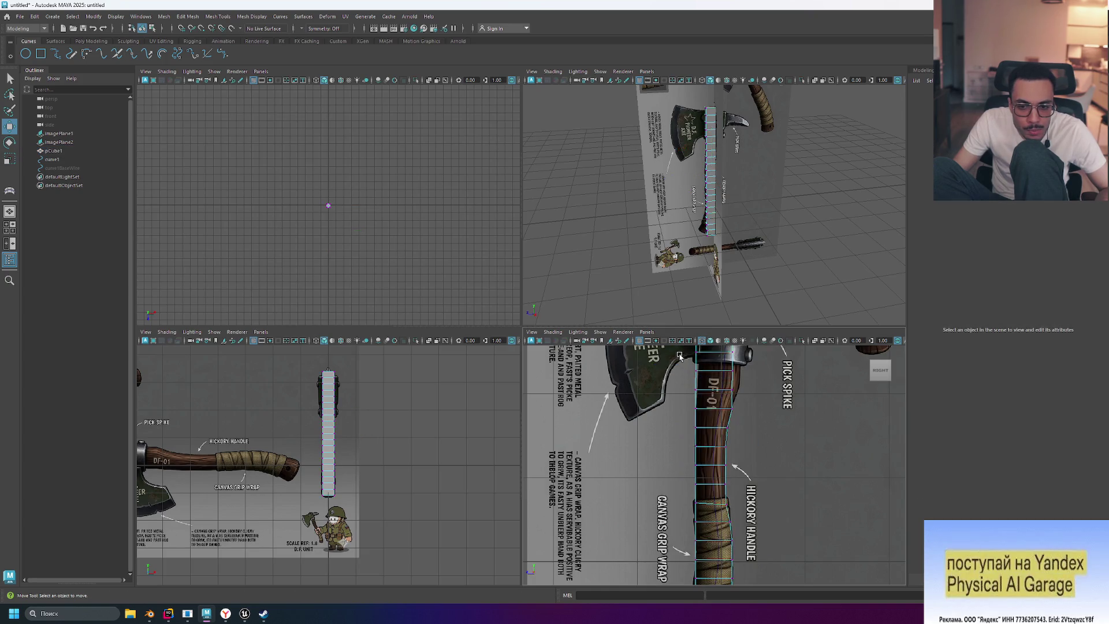
Step: Shrink the soft selection falloff radius on the handle mesh
key("b")
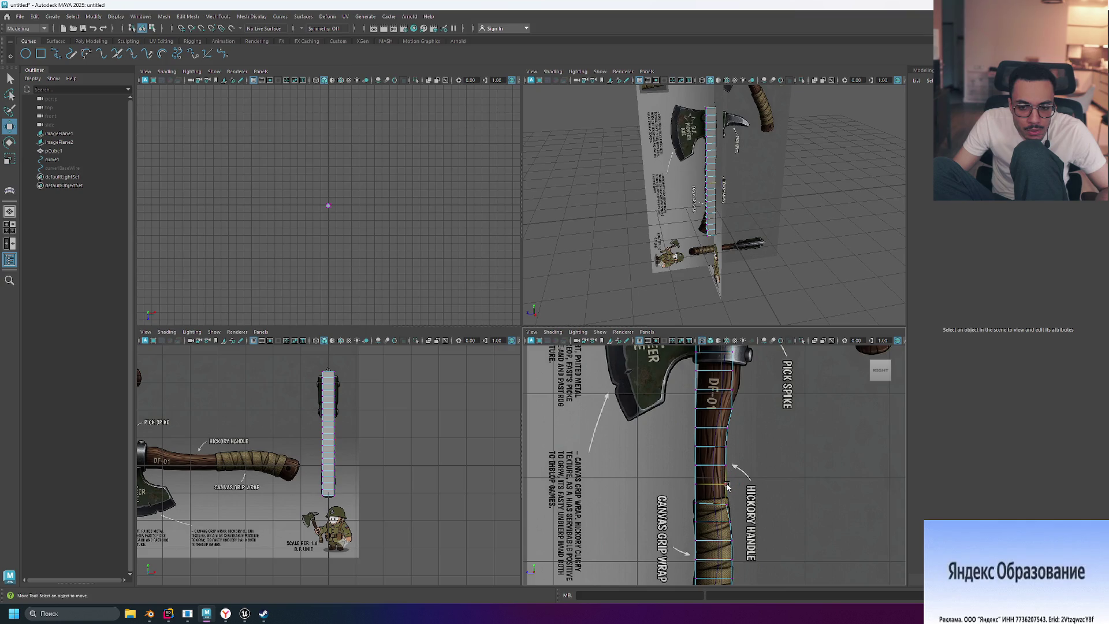
left_click(723, 488)
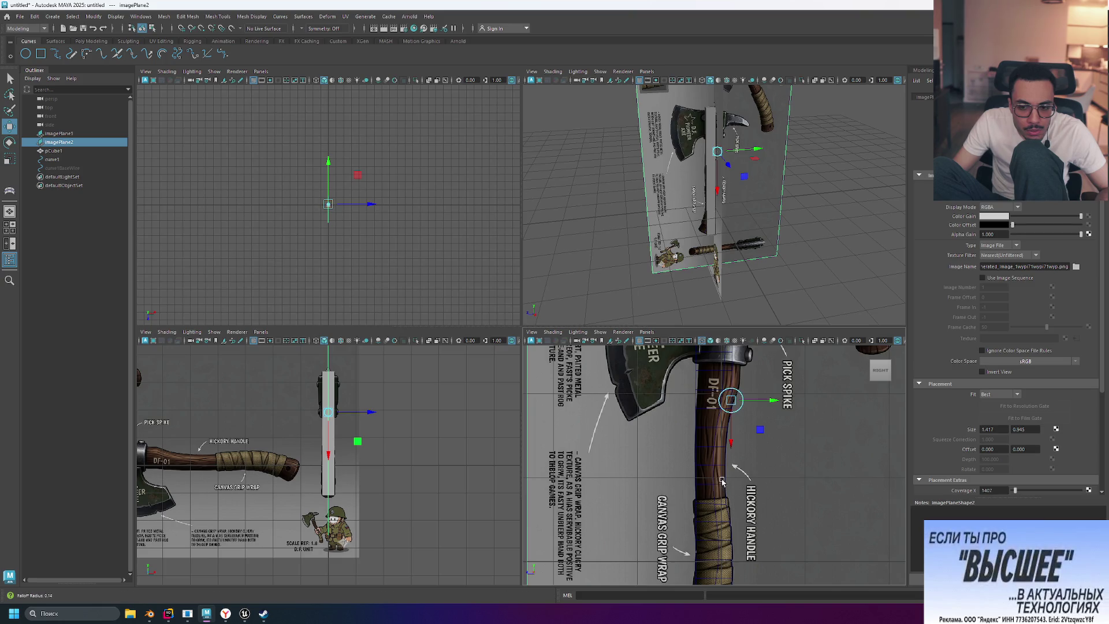
left_click_drag(731, 401, 732, 409)
key("ctrl+z")
left_click(724, 497)
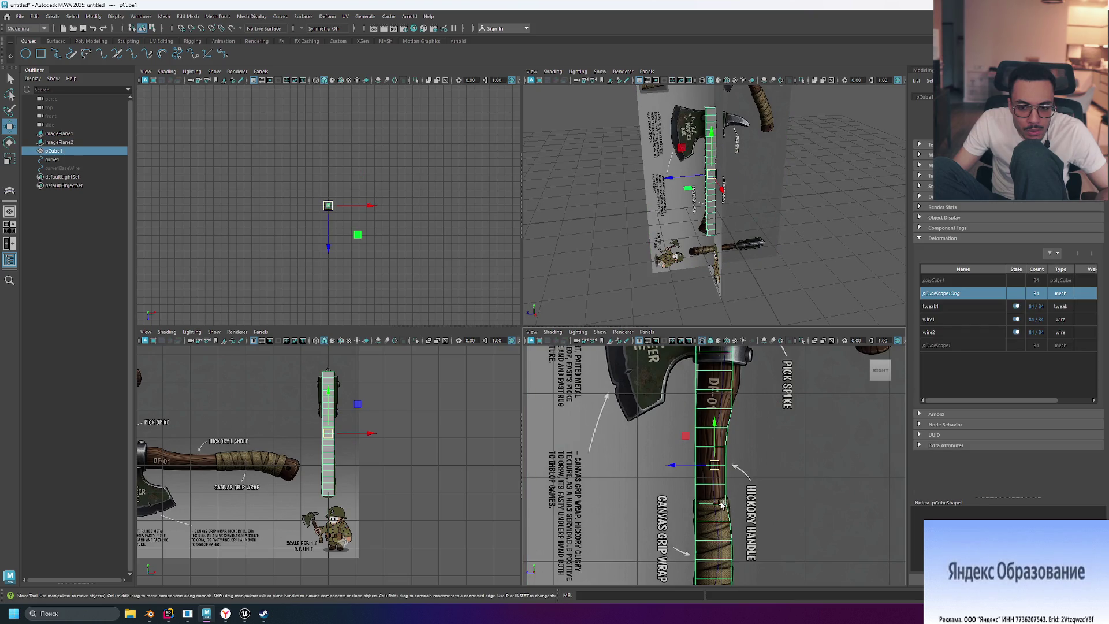
key("b")
left_click_drag(728, 504, 725, 489)
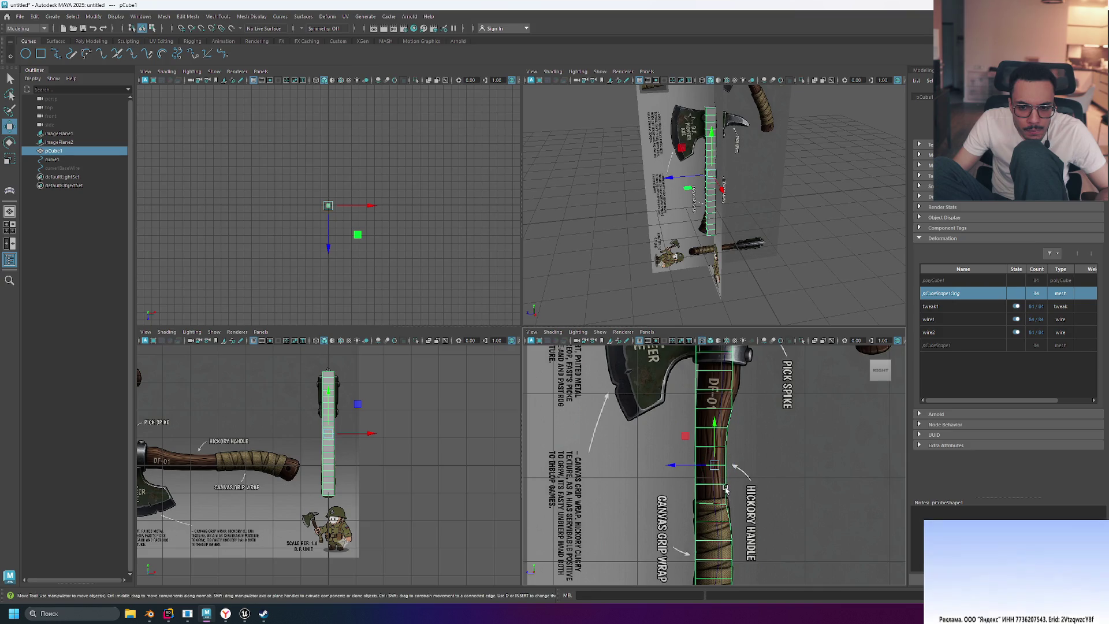
right_click_drag(722, 485, 725, 497)
left_click(725, 500)
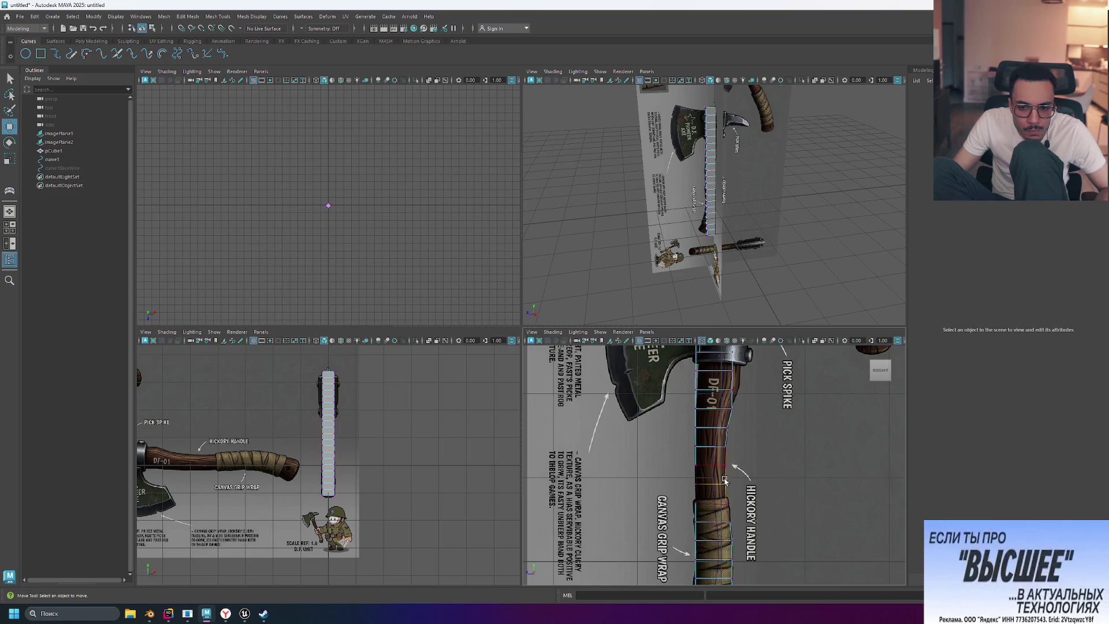
Step: Frame the whole axe in a maximised side view and select a handle vertex for moving
left_click(724, 480)
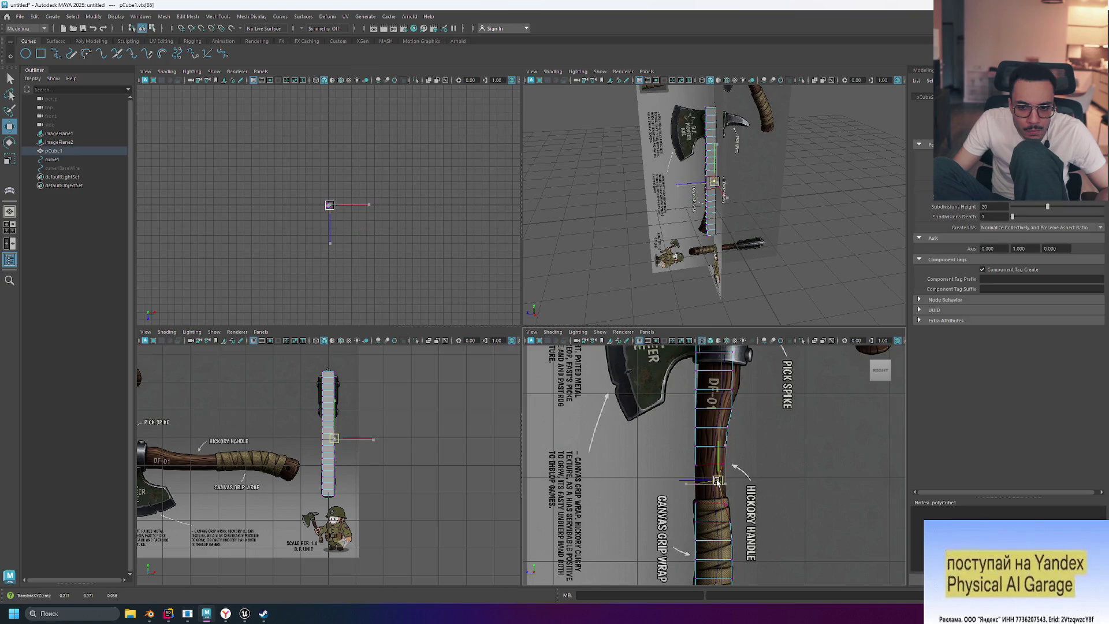
scroll(731, 459, "up", 2)
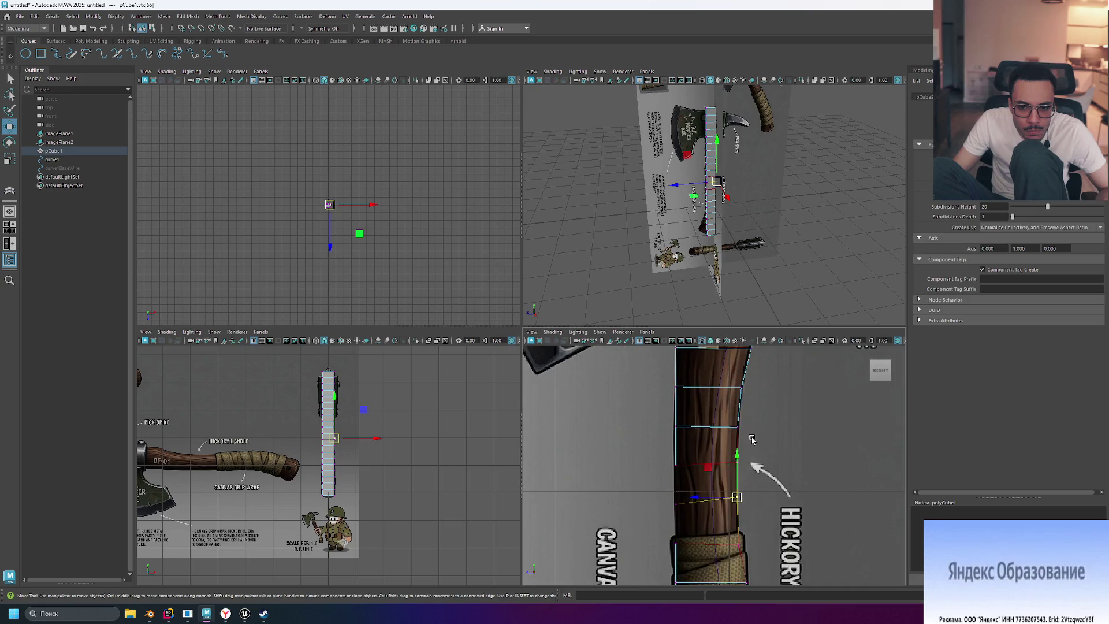
key("a")
scroll(765, 440, "up", 5)
left_click(729, 401)
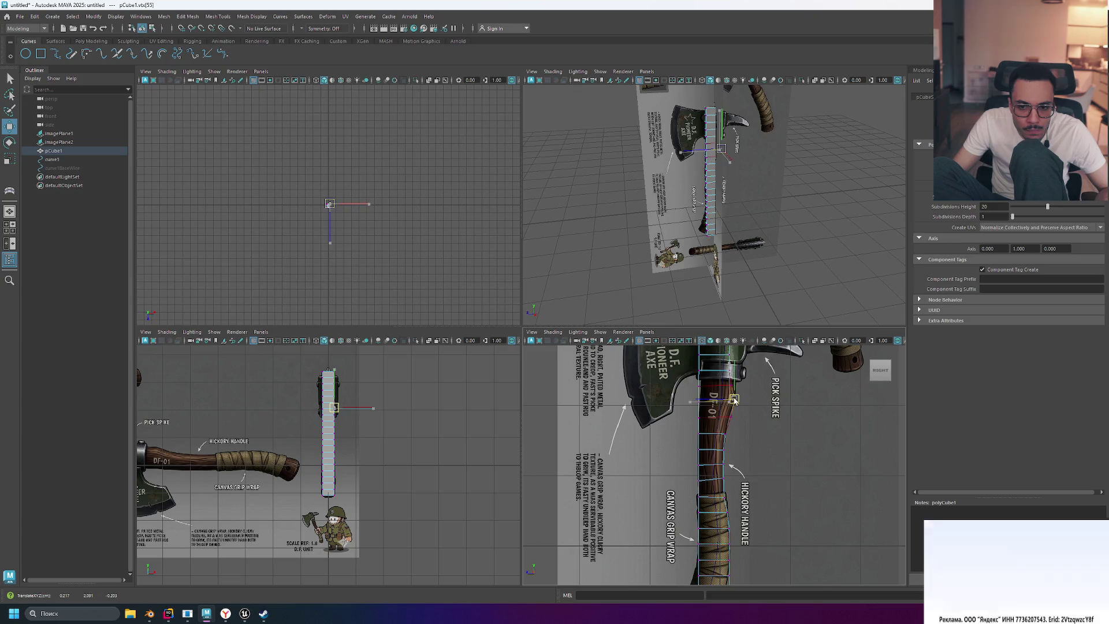
key("w")
scroll(737, 390, "down", 4)
scroll(745, 404, "up", 3)
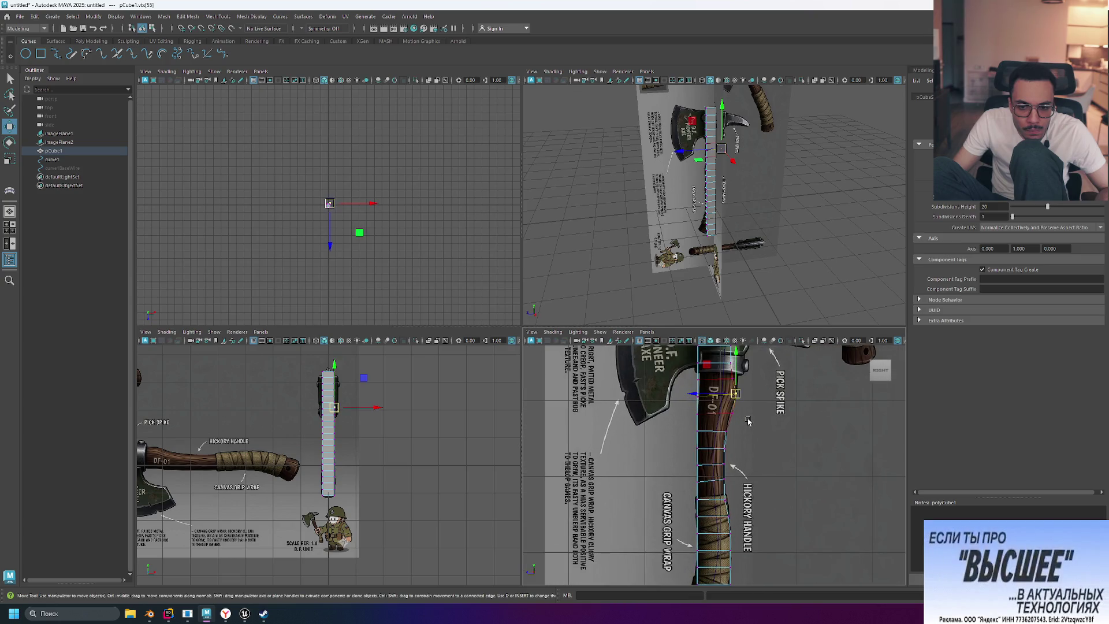
key("space")
left_click(532, 244)
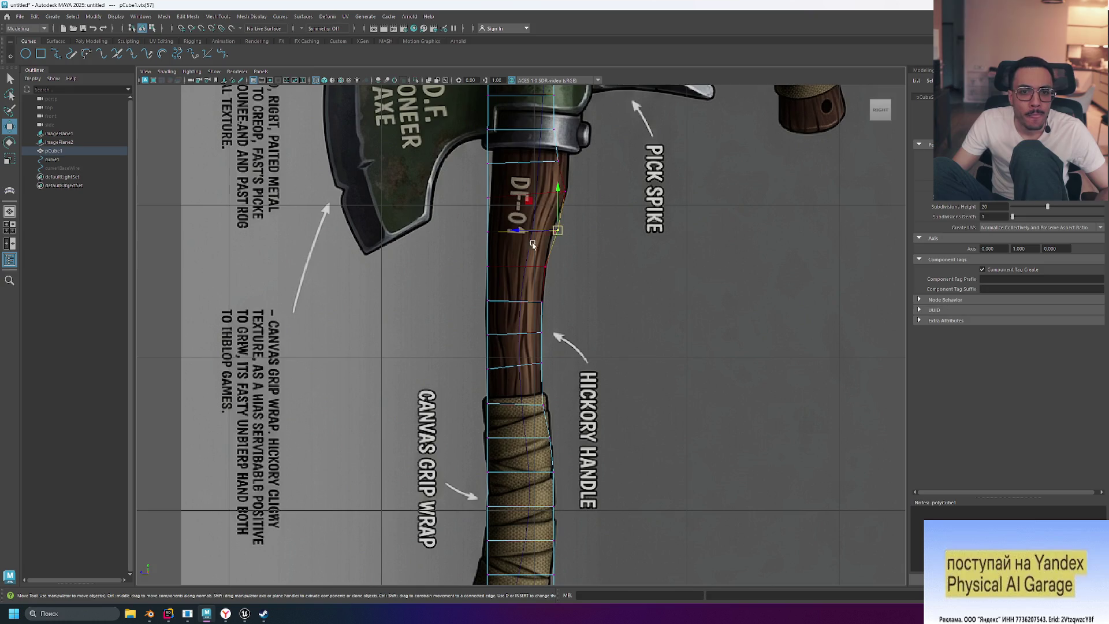
Step: Move upper handle vertices right onto the handle outline inside the axe head
left_click(556, 160)
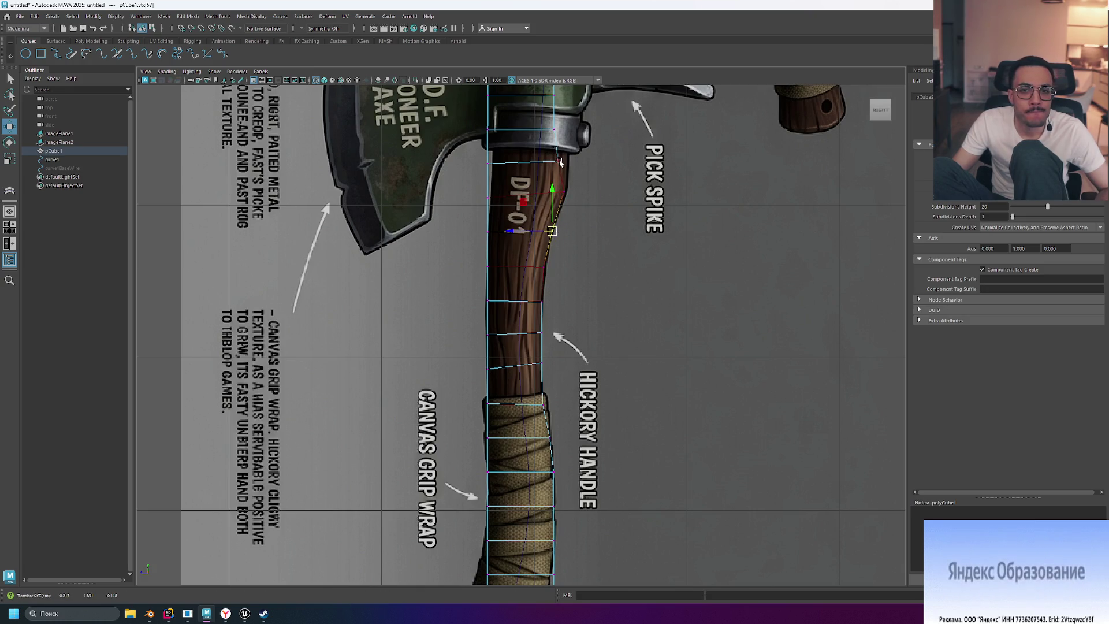
left_click_drag(557, 160, 567, 161)
scroll(570, 153, "down", 5)
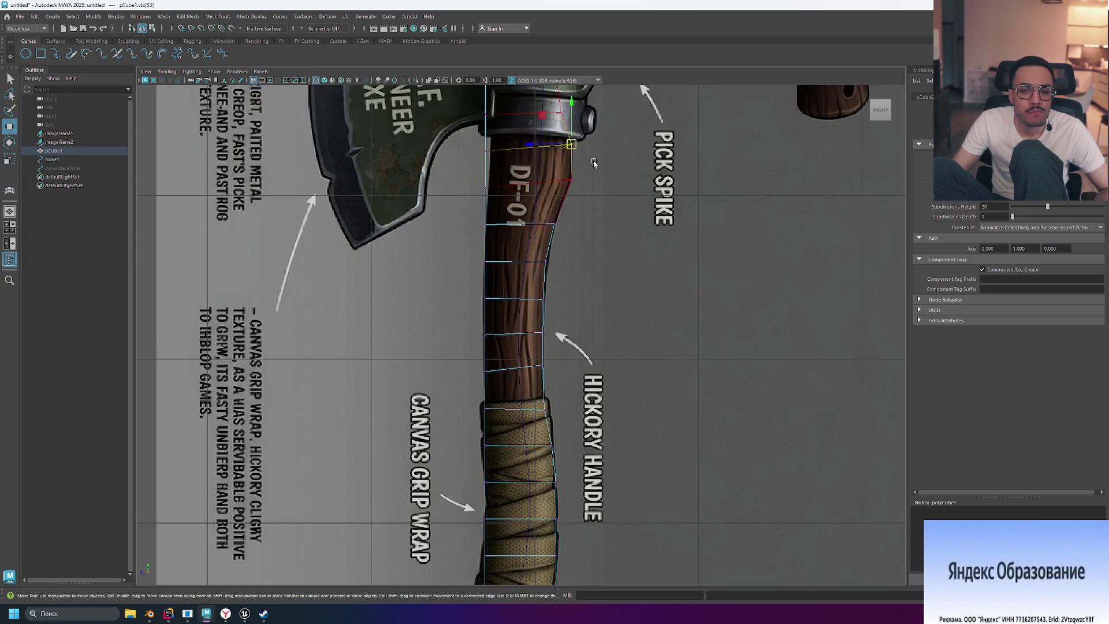
middle_click_drag(601, 164, 601, 188)
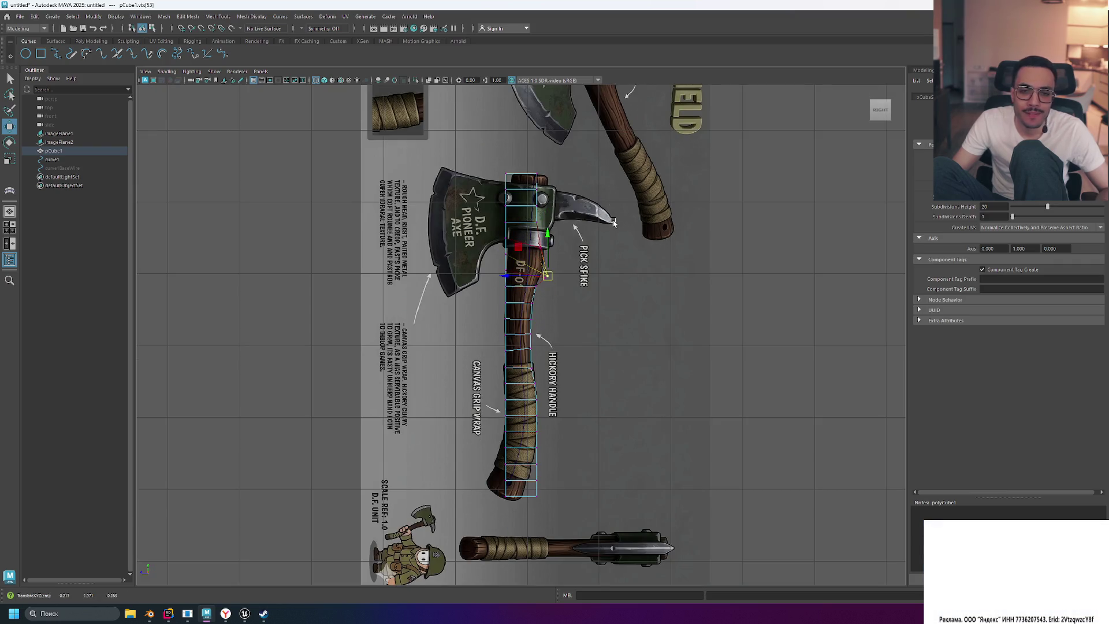
key("ctrl+z")
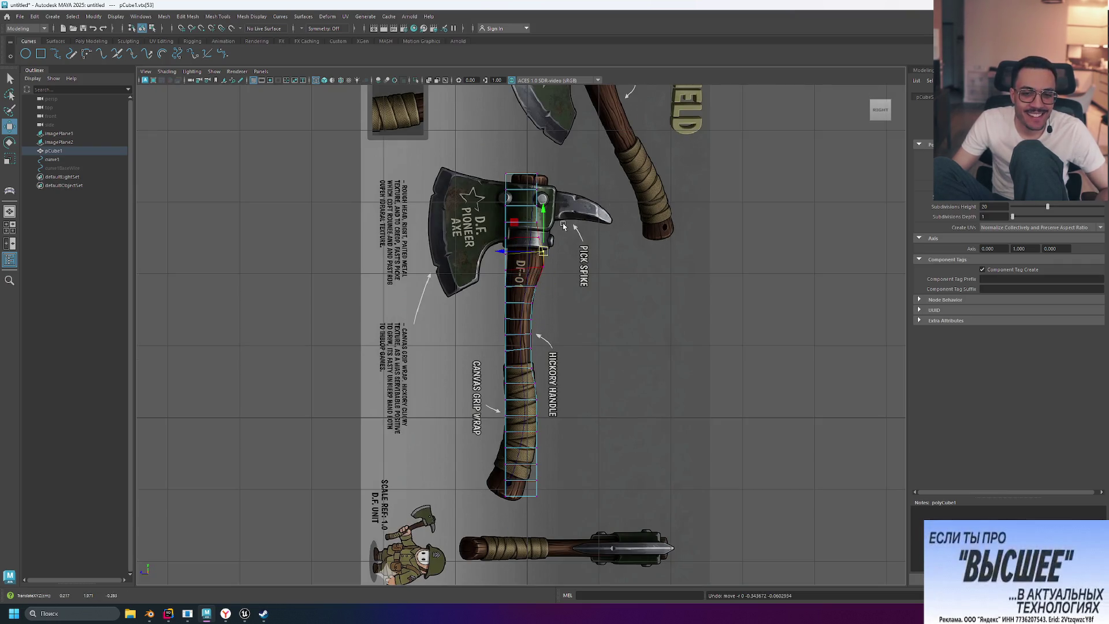
scroll(563, 225, "up", 2)
scroll(623, 338, "up", 3)
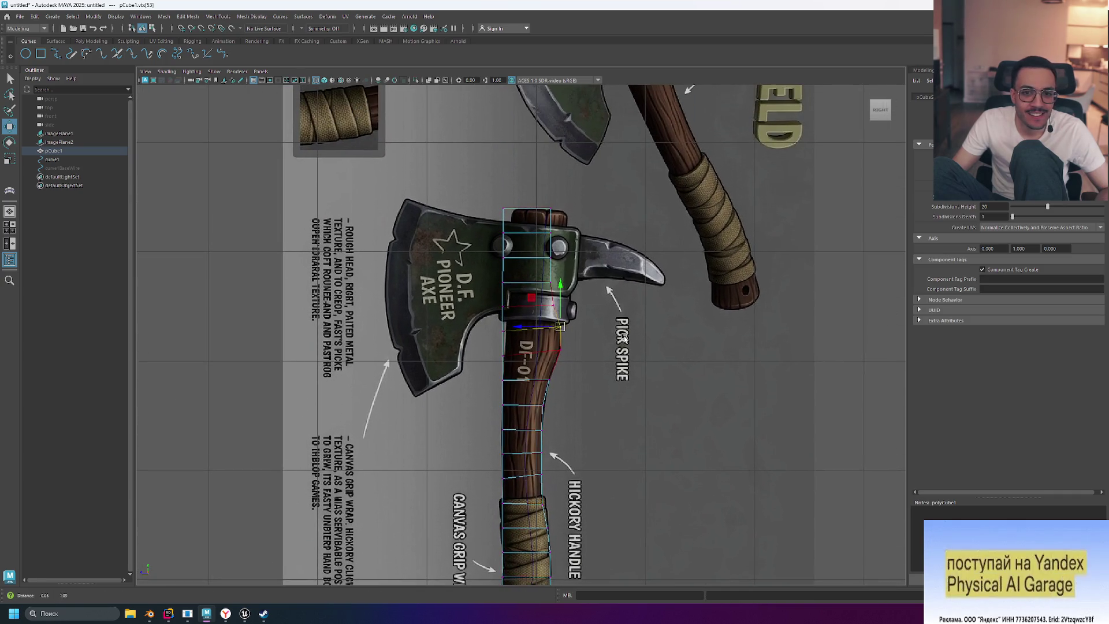
scroll(621, 340, "up", 3)
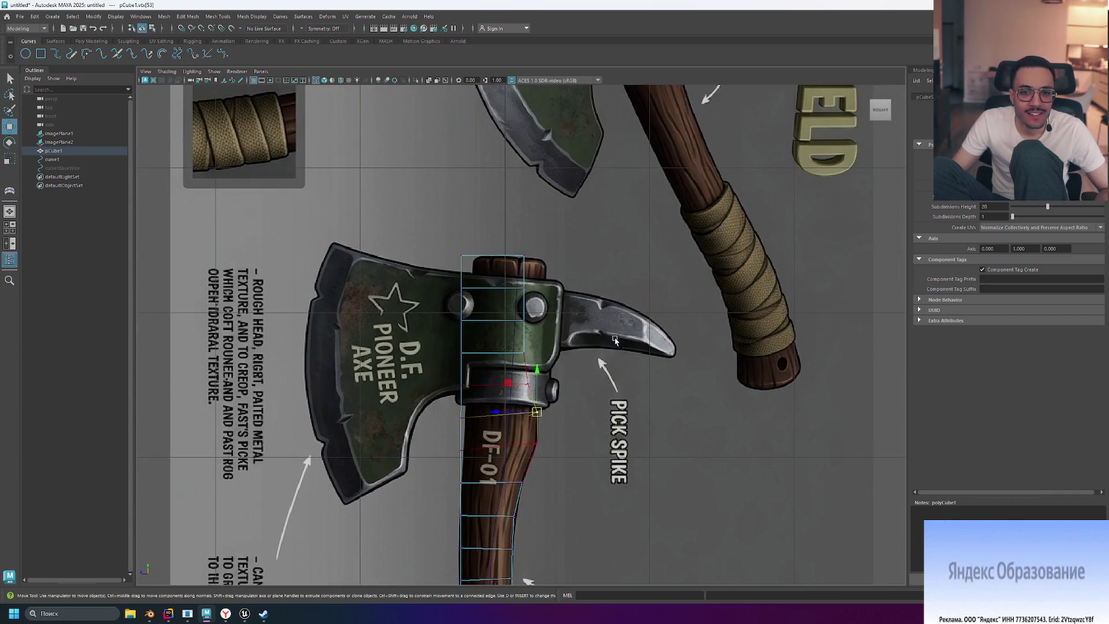
left_click_drag(523, 352, 550, 349)
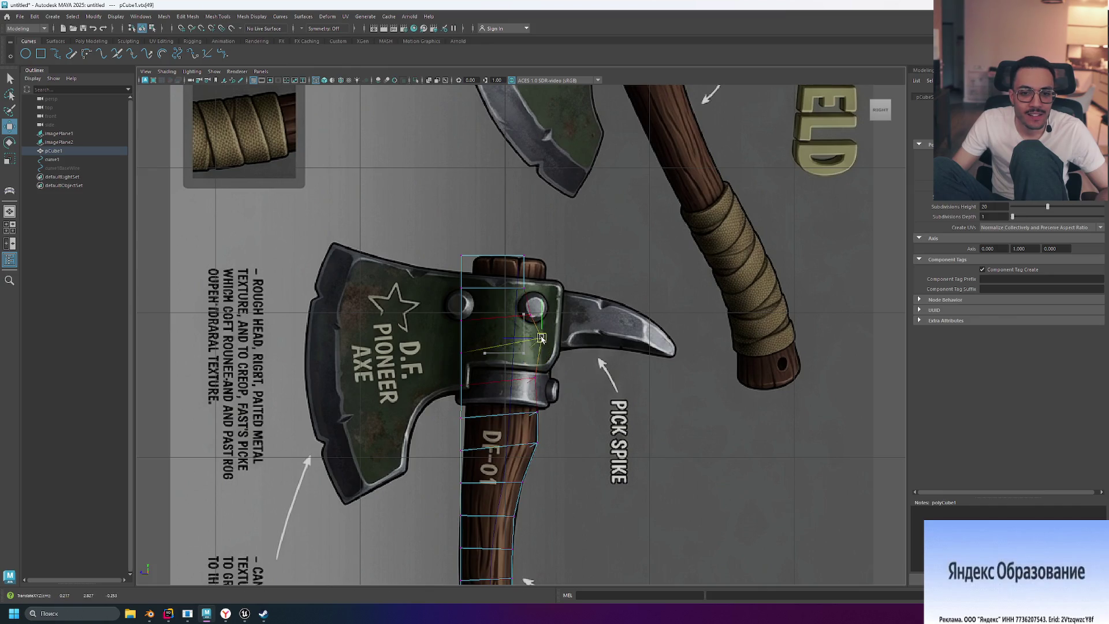
Step: Push the next right-edge vertices up the handle onto the reference outline
left_click(523, 288)
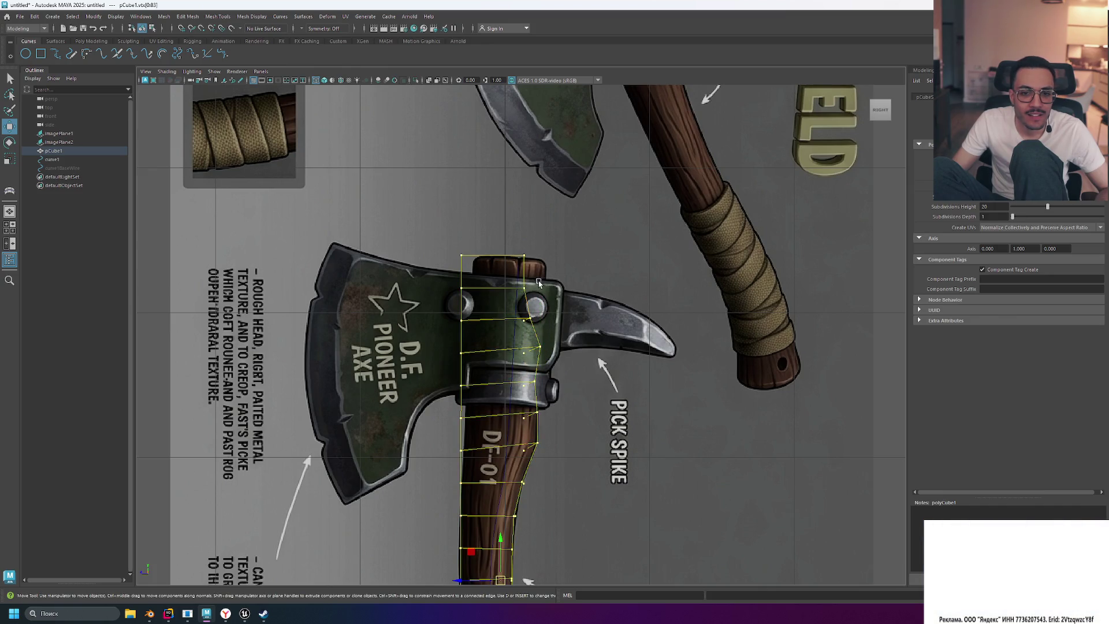
left_click(523, 287)
left_click_drag(524, 287, 550, 286)
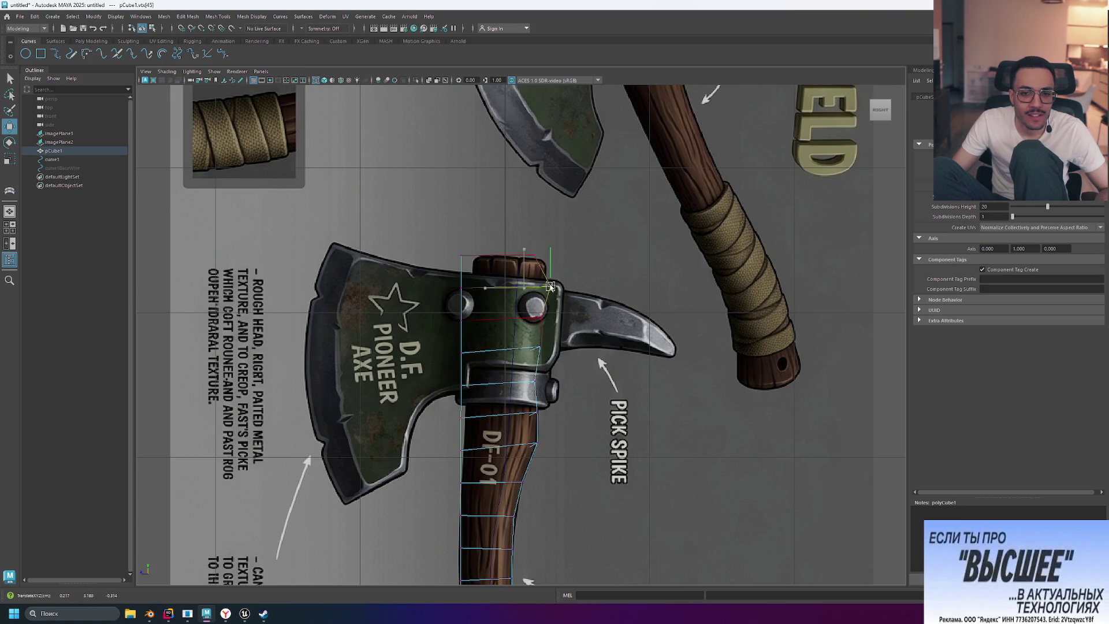
left_click(543, 264)
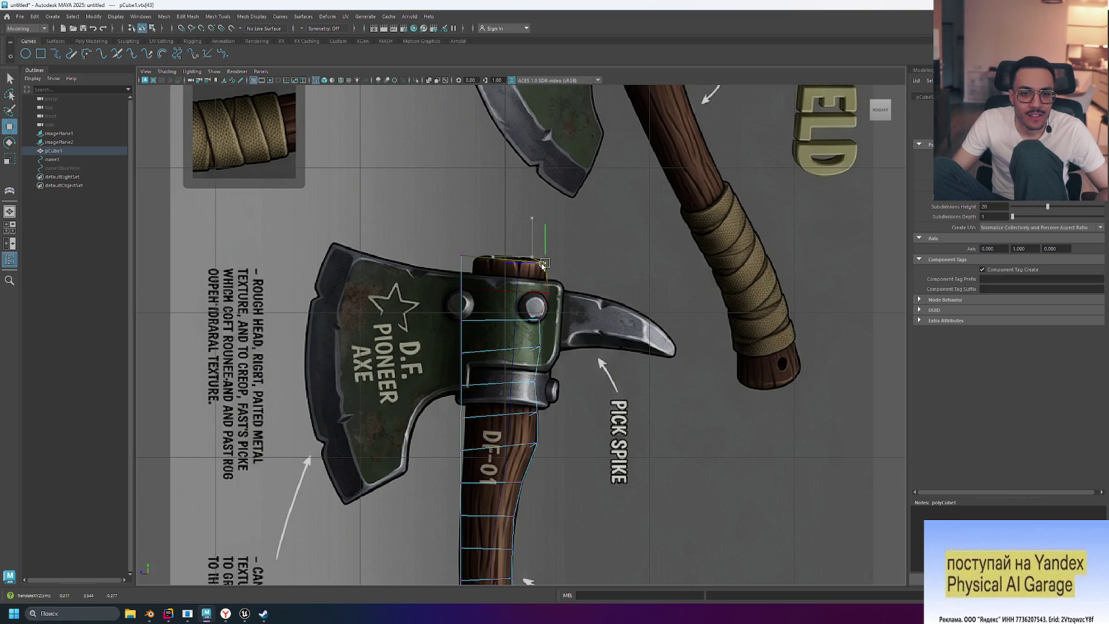
left_click(541, 291)
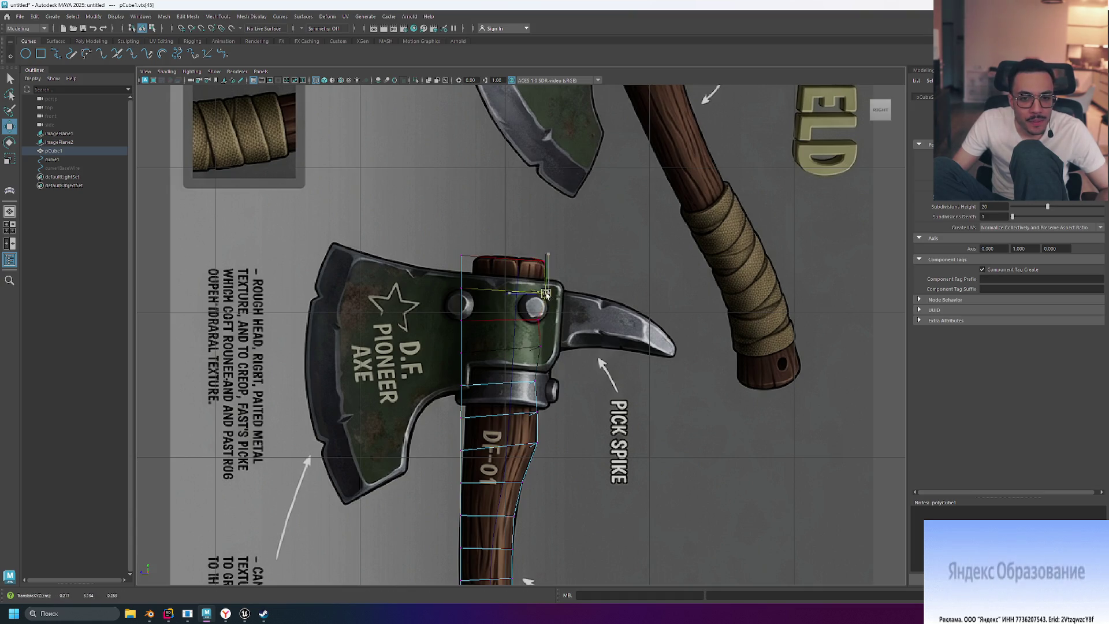
left_click(537, 321)
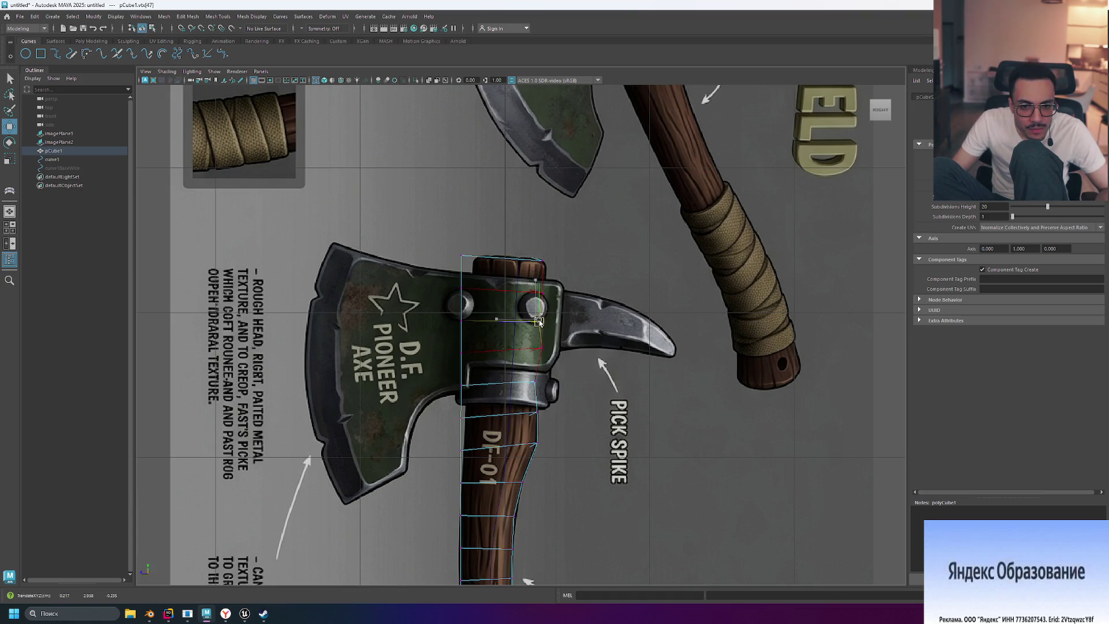
left_click_drag(539, 319, 541, 318)
left_click(537, 346)
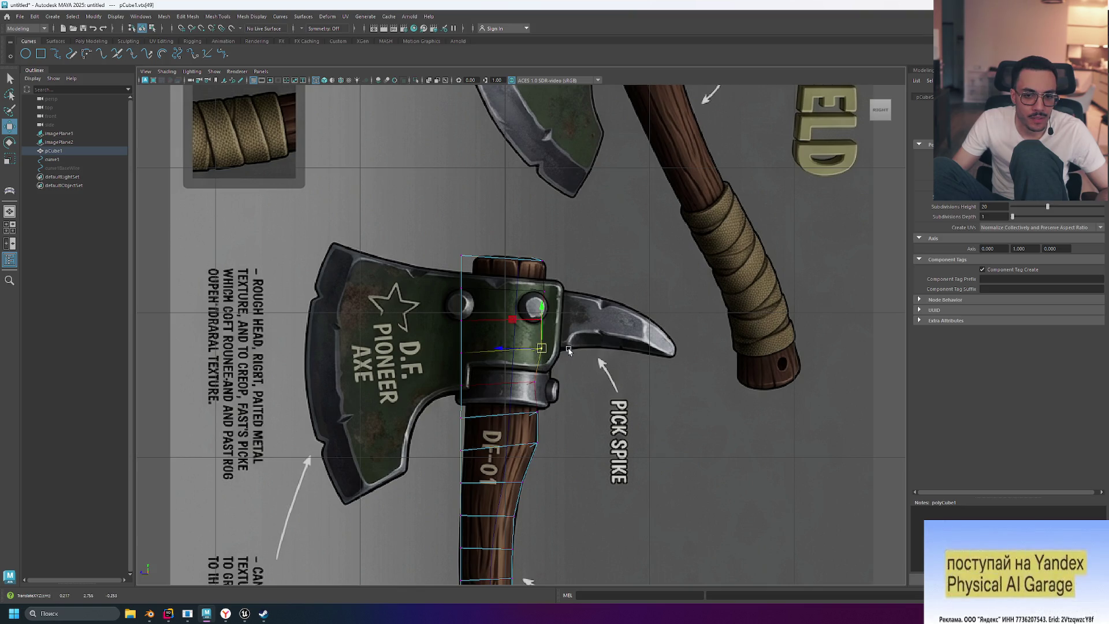
Step: Shift the top-left corner and left-edge vertices right onto the outline, then return to object mode
left_click(461, 256)
left_click_drag(465, 257, 481, 258)
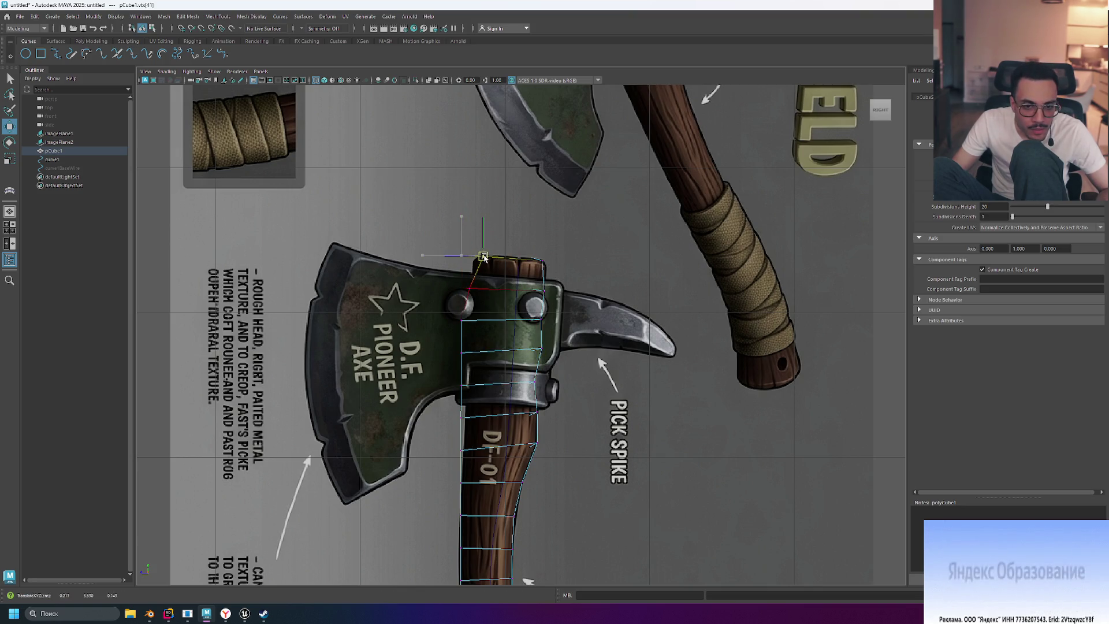
left_click(459, 416)
left_click(461, 350)
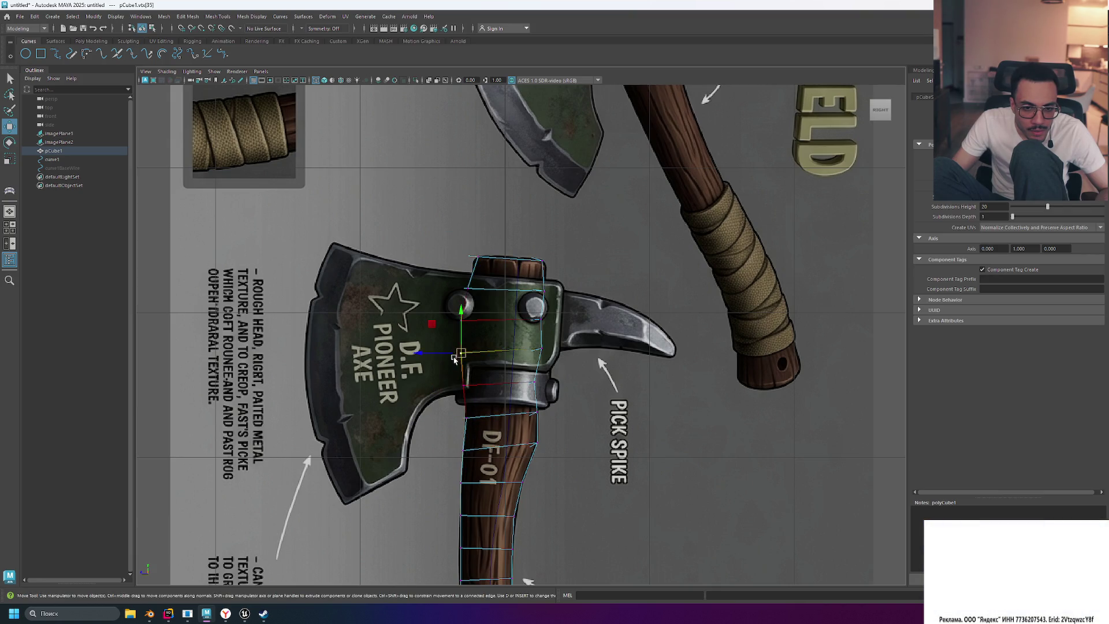
left_click_drag(462, 350, 471, 351)
key("F8")
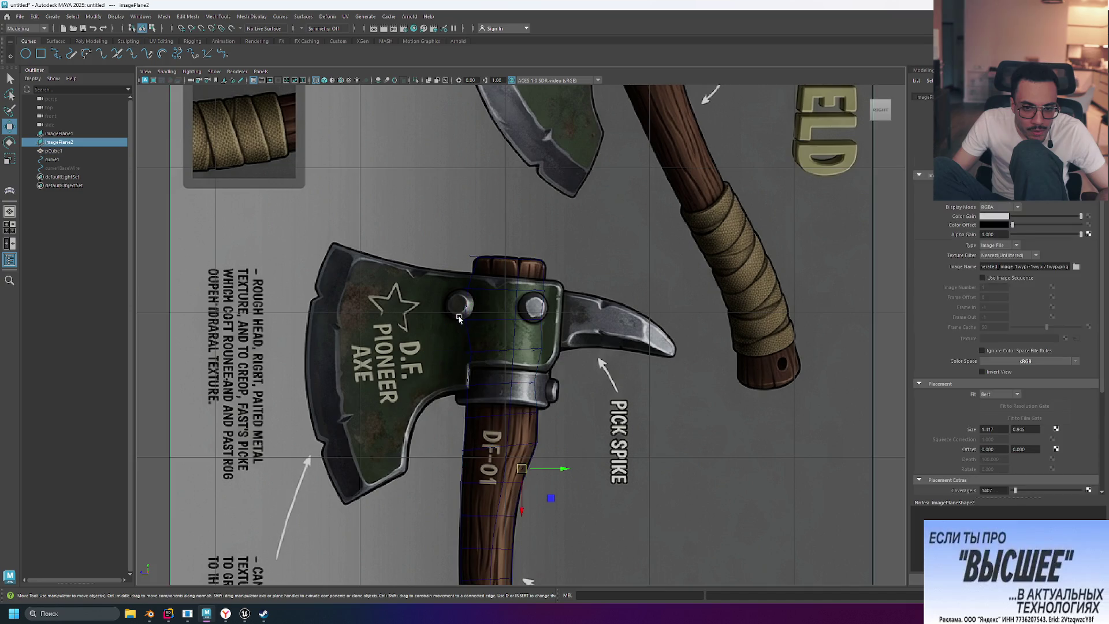
mouse_move(466, 322)
right_mouse_down()
mouse_move(477, 296)
mouse_move(477, 321)
mouse_move(456, 321)
right_mouse_up()
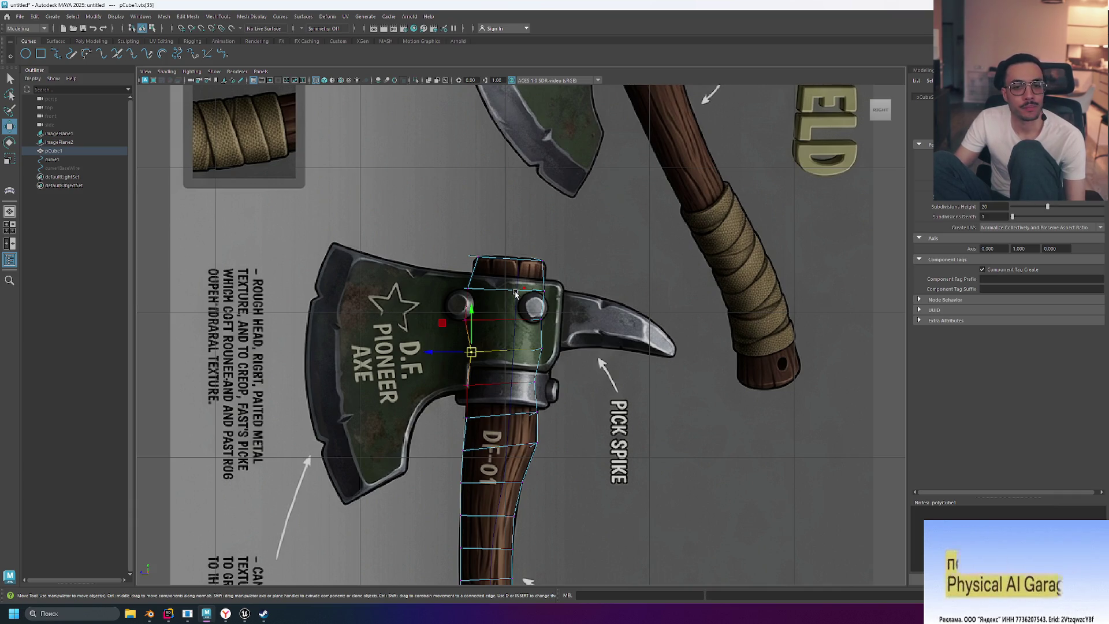
Step: Enlarge the soft-selection falloff and nudge two left-edge vertices near the head's rivet
scroll(514, 294, "up", 5)
left_click(407, 303)
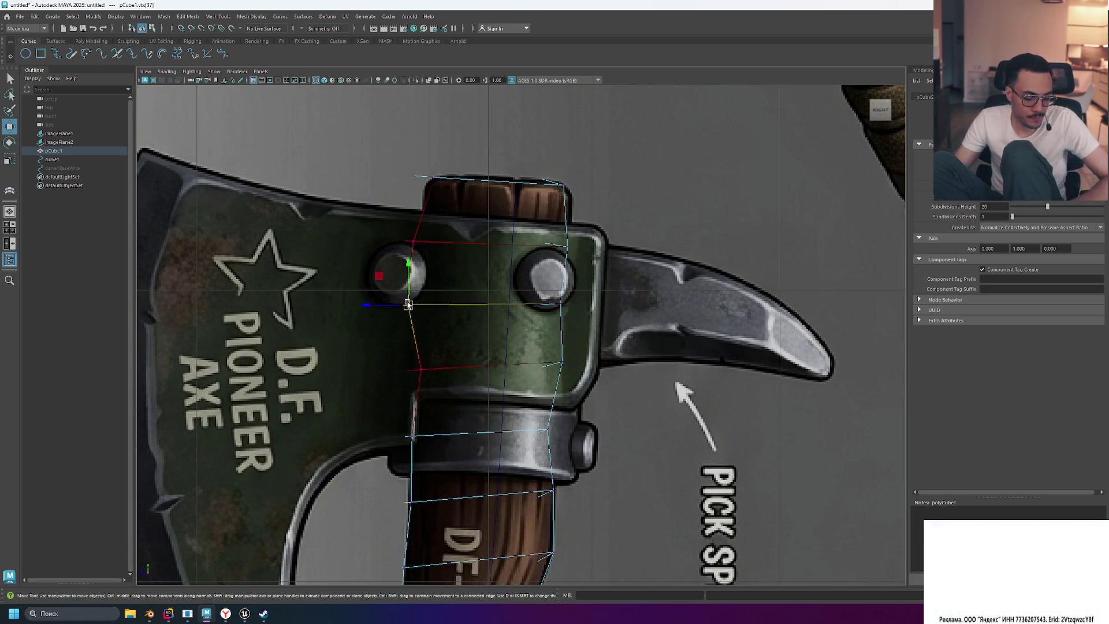
left_click_drag(408, 304, 501, 173)
left_click_drag(408, 305, 415, 296)
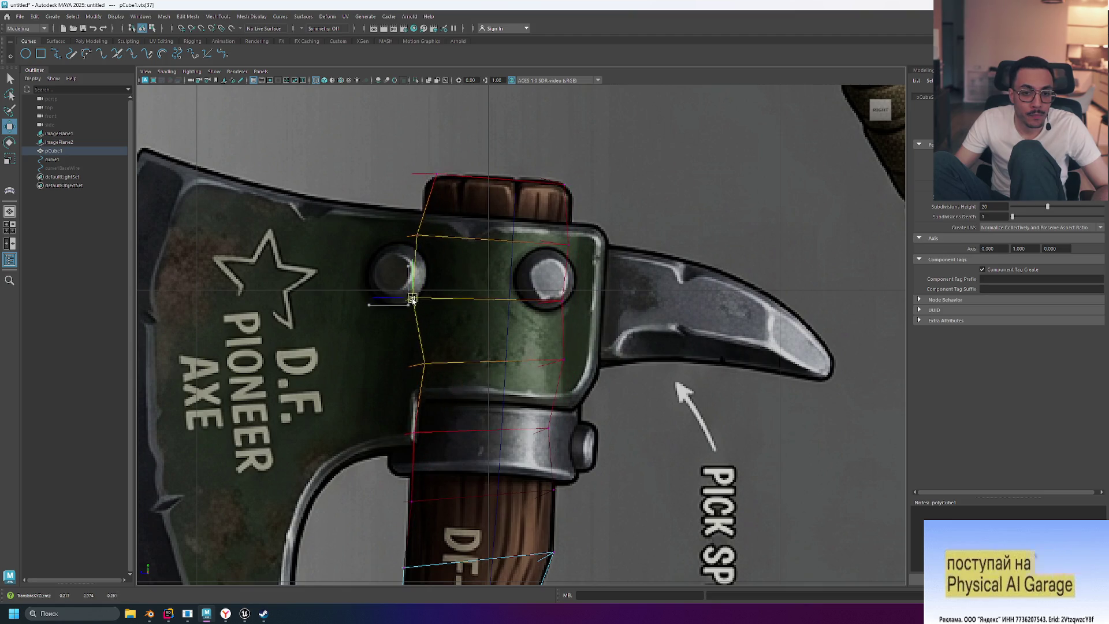
left_click(426, 362)
mouse_move(426, 362)
left_mouse_down()
mouse_move(432, 355)
mouse_move(366, 352)
mouse_move(446, 352)
mouse_move(439, 384)
left_mouse_up()
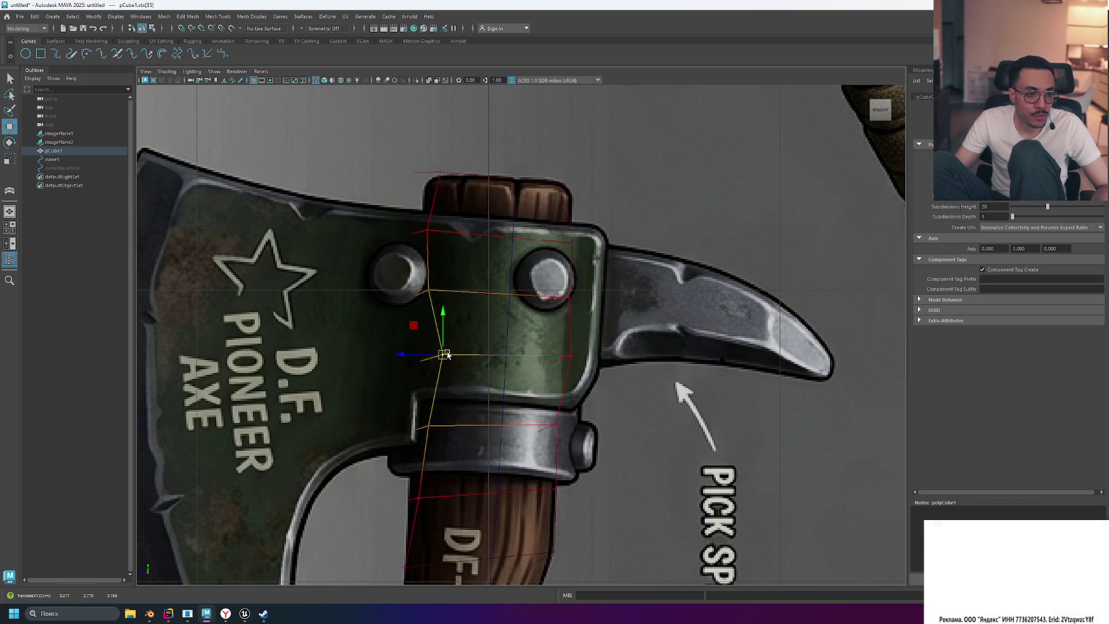
Step: Select further left- and right-edge handle vertices inside the axe head
scroll(495, 380, "down", 10)
scroll(494, 379, "up", 6)
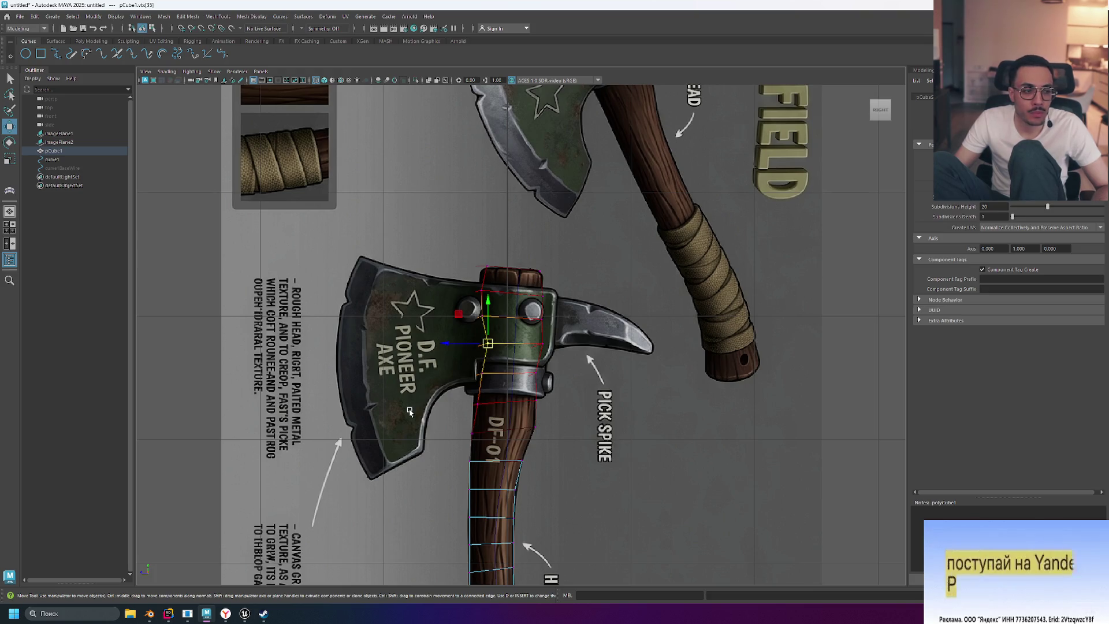
scroll(436, 409, "up", 2)
scroll(435, 409, "up", 2)
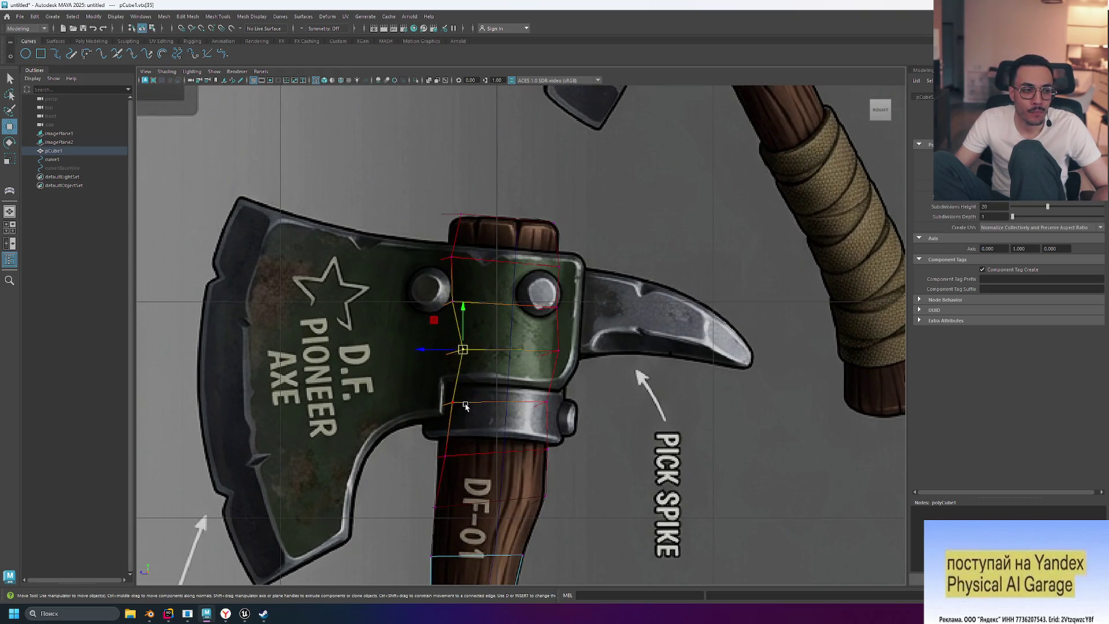
scroll(465, 406, "down", 5)
scroll(476, 398, "up", 3)
scroll(555, 393, "up", 2)
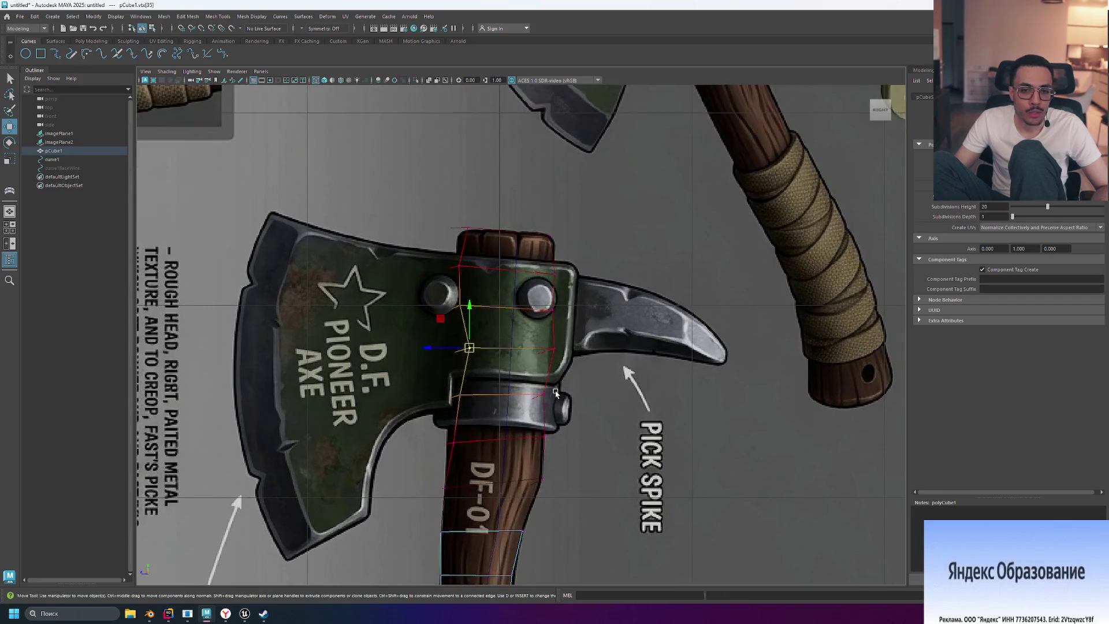
left_click(557, 351)
left_click(459, 306)
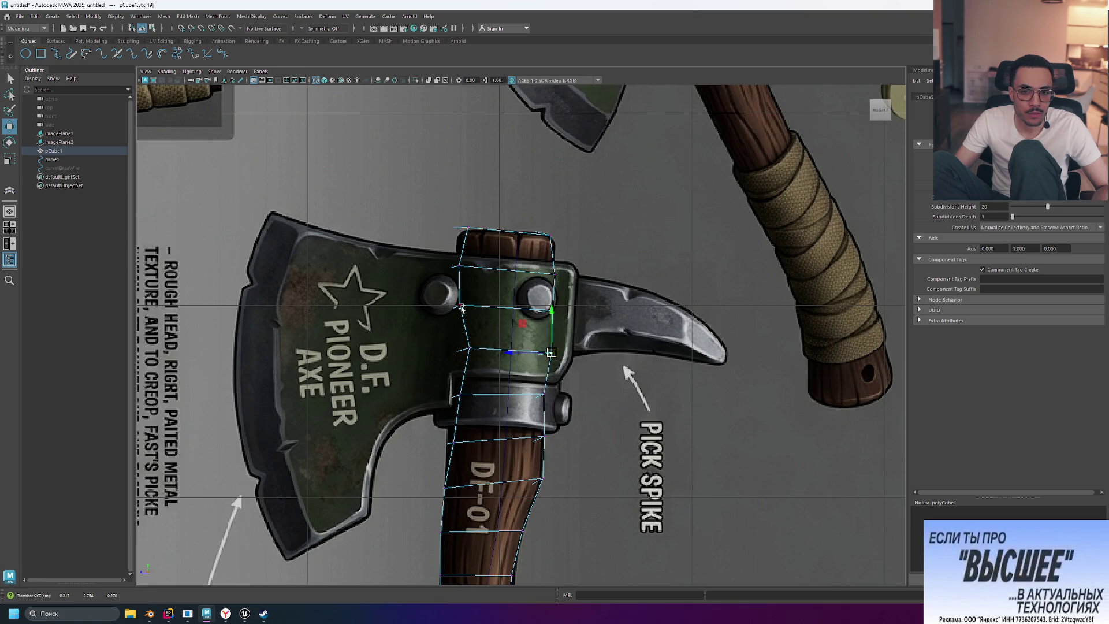
left_click(459, 350)
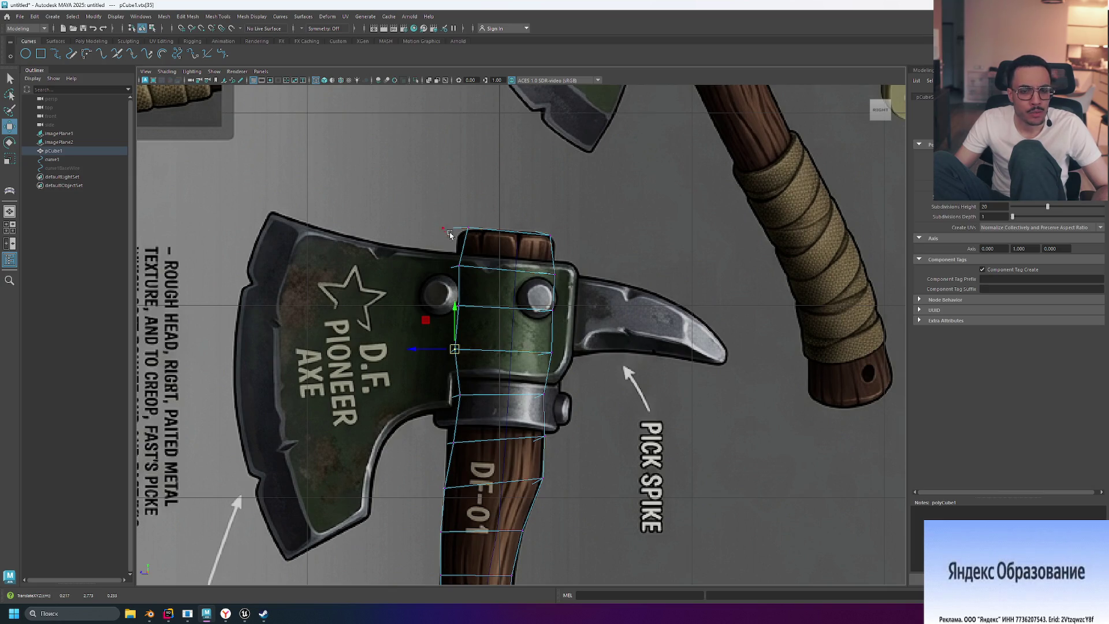
Step: Undo three unwanted vertex edits, deselect the mesh, and view the lower handle
scroll(501, 442, "down", 10)
scroll(513, 445, "up", 5)
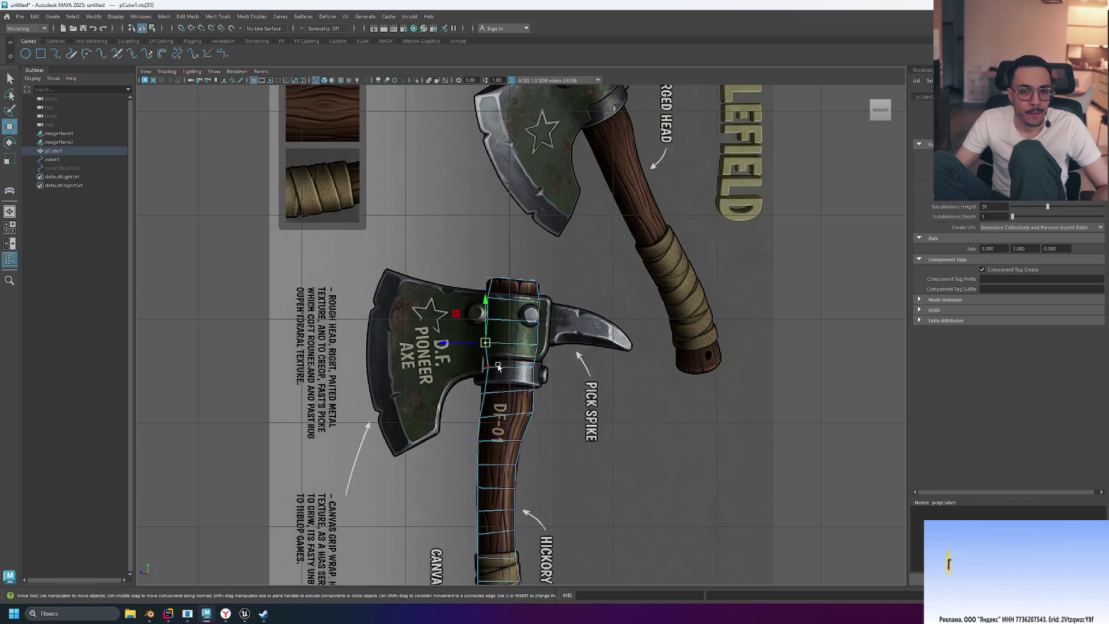
key("ctrl+z")
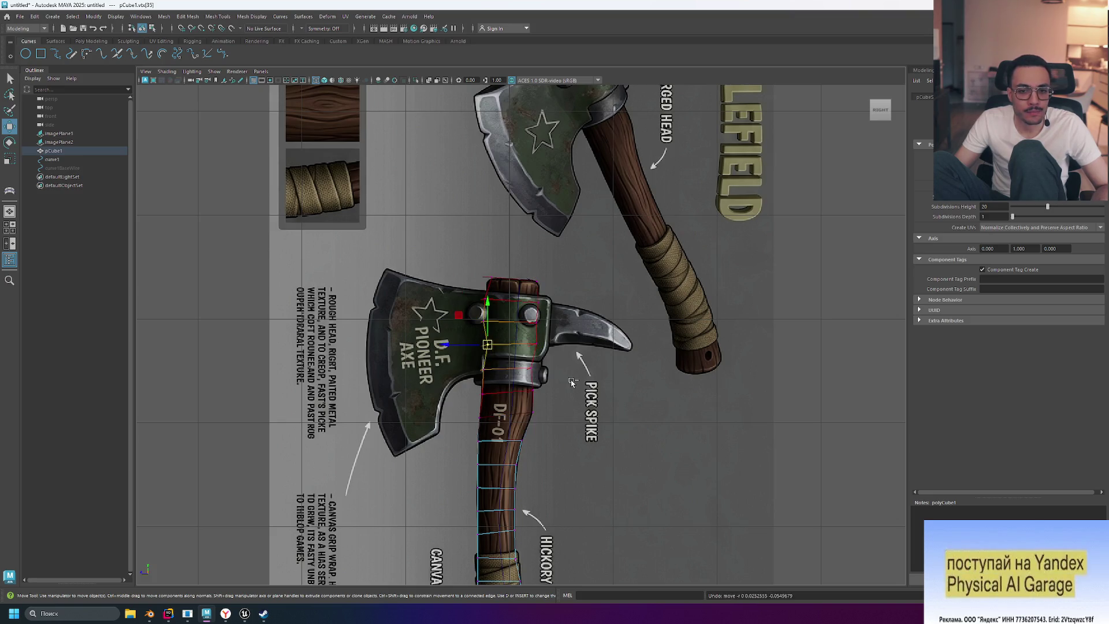
key("ctrl+z")
key("ctrl+z")
key("ctrl+z")
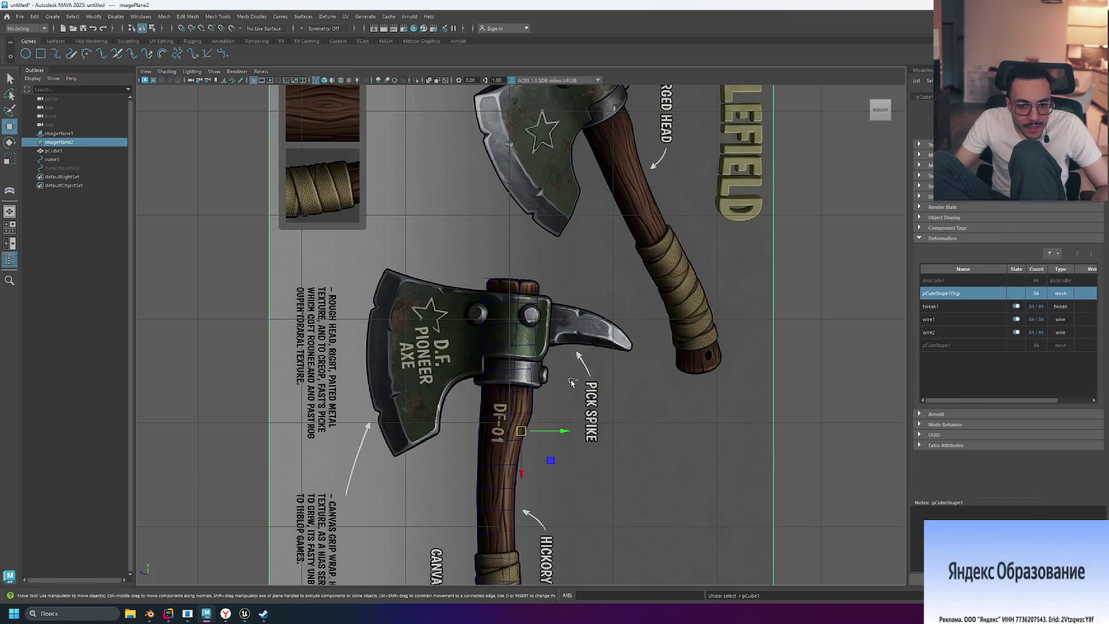
key("ctrl+z")
key("ctrl+z")
key("ctrl+z")
key("ctrl+z")
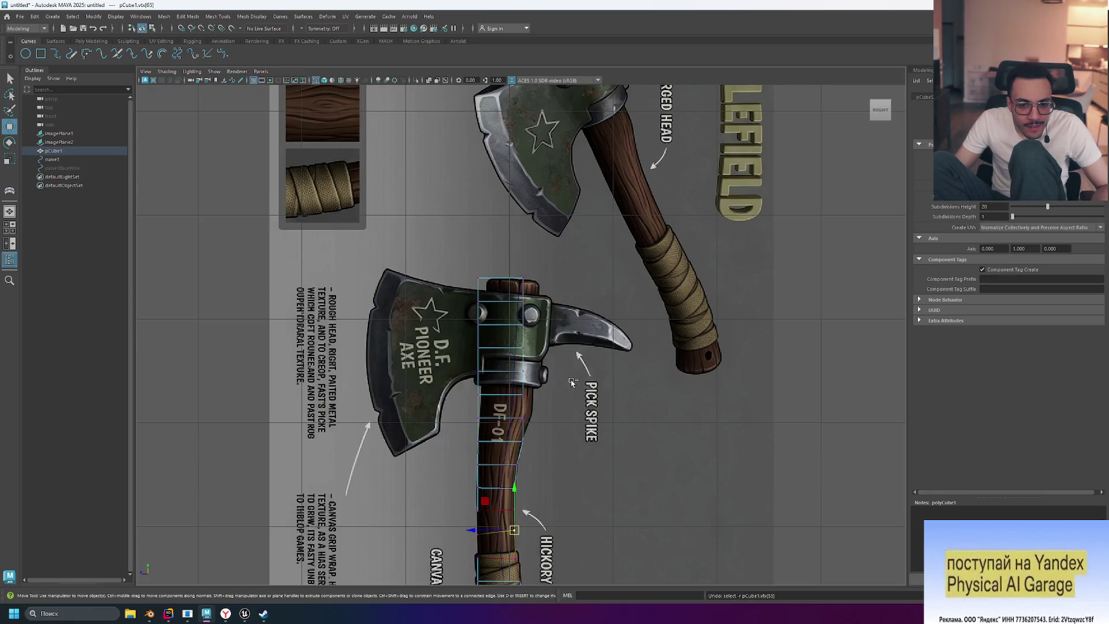
left_click(571, 382)
scroll(541, 472, "down", 5)
scroll(541, 472, "up", 3)
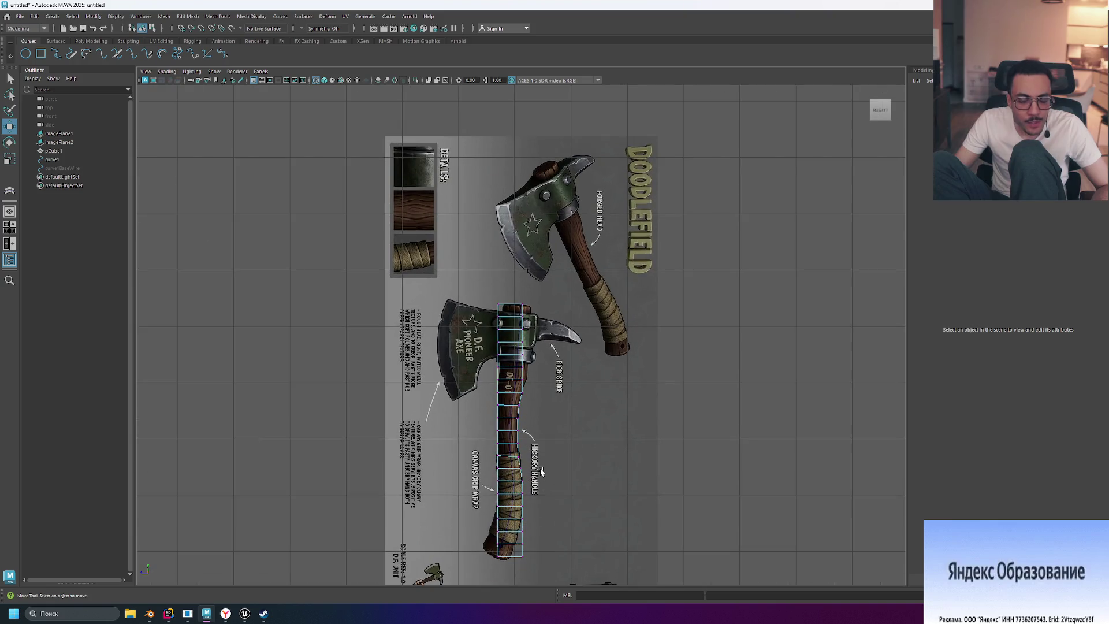
scroll(566, 496, "up", 4)
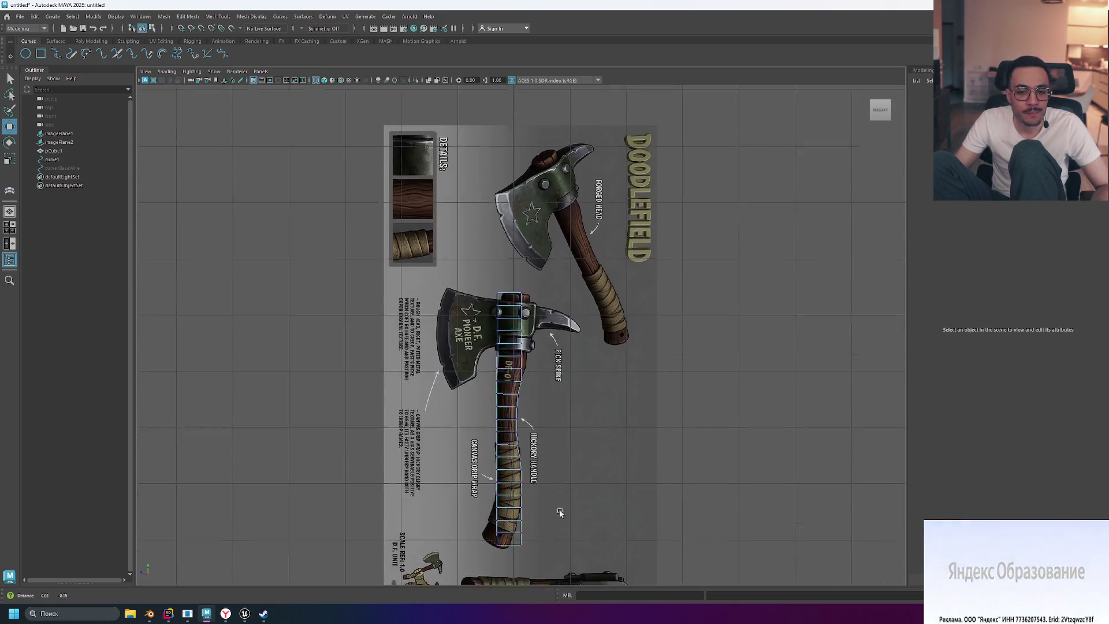
middle_click_drag(584, 461, 572, 398, "alt")
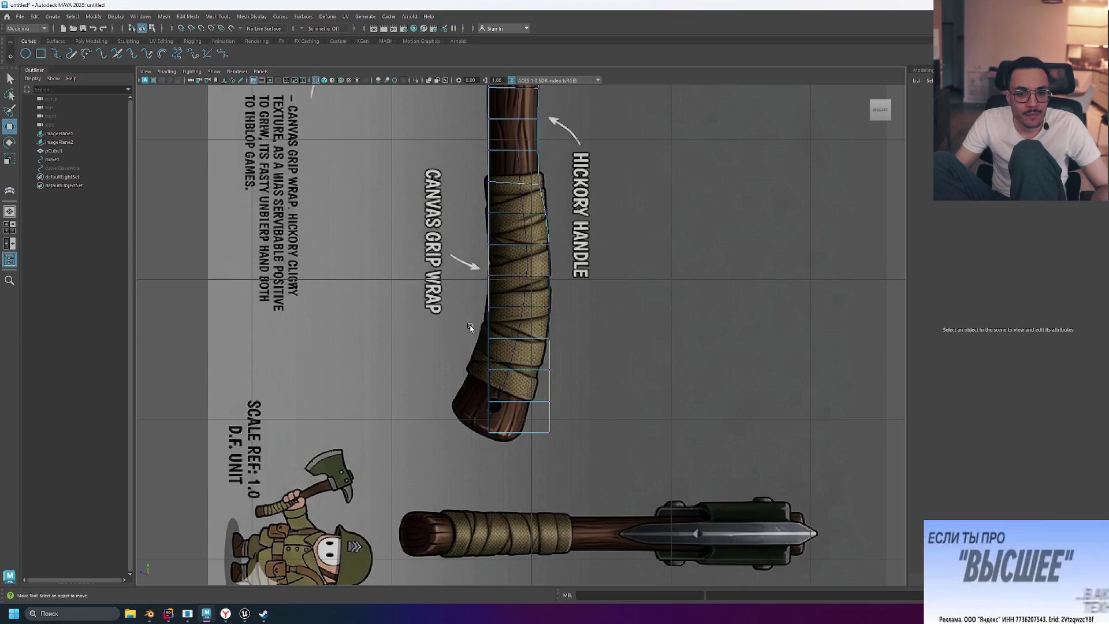
Step: Try bending the lower handle vertices by rotating them with soft selection, then undo the bend
key("b")
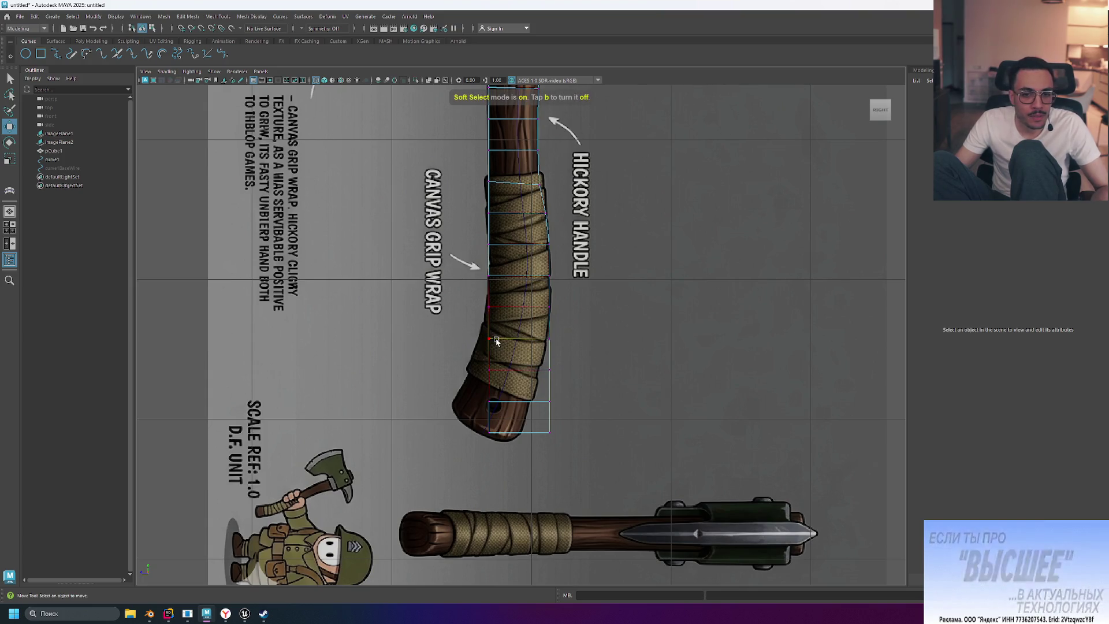
left_click(515, 339)
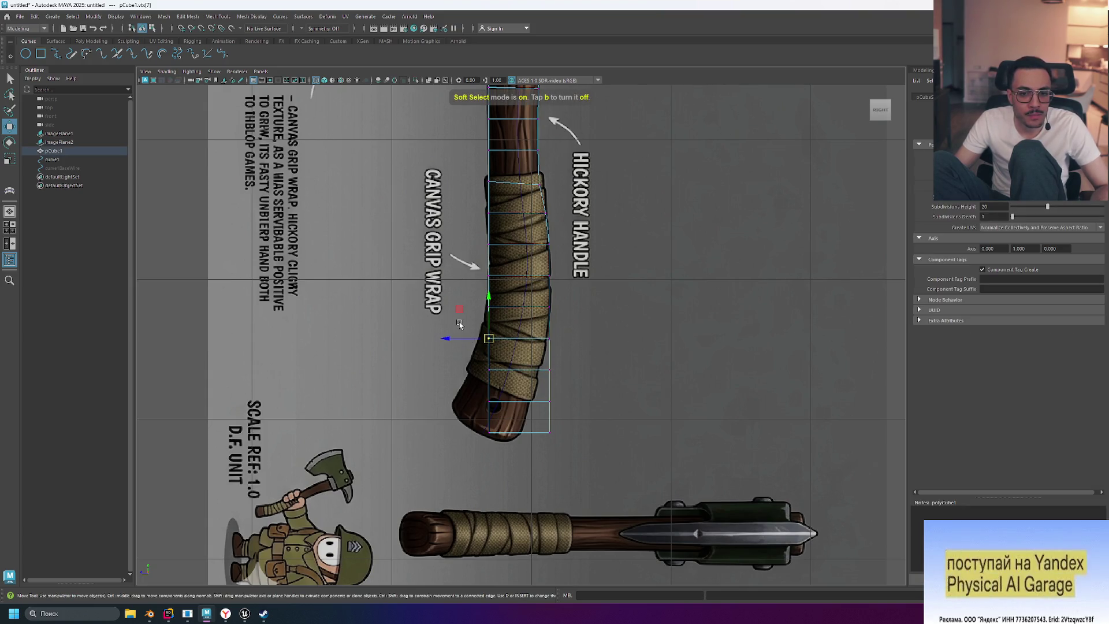
left_click_drag(479, 332, 605, 461)
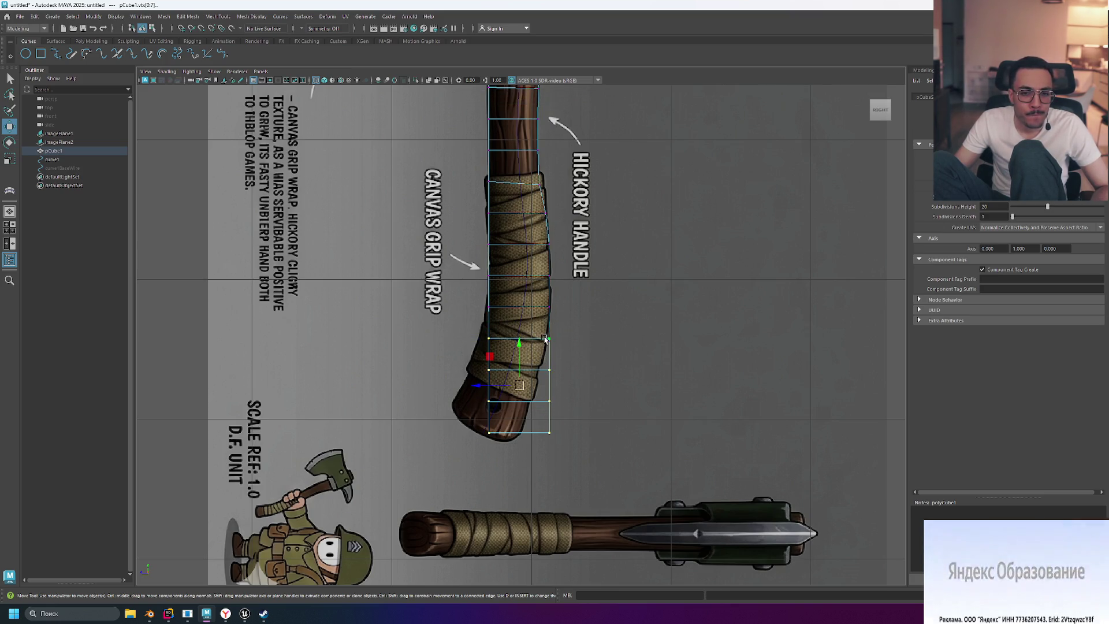
key("e")
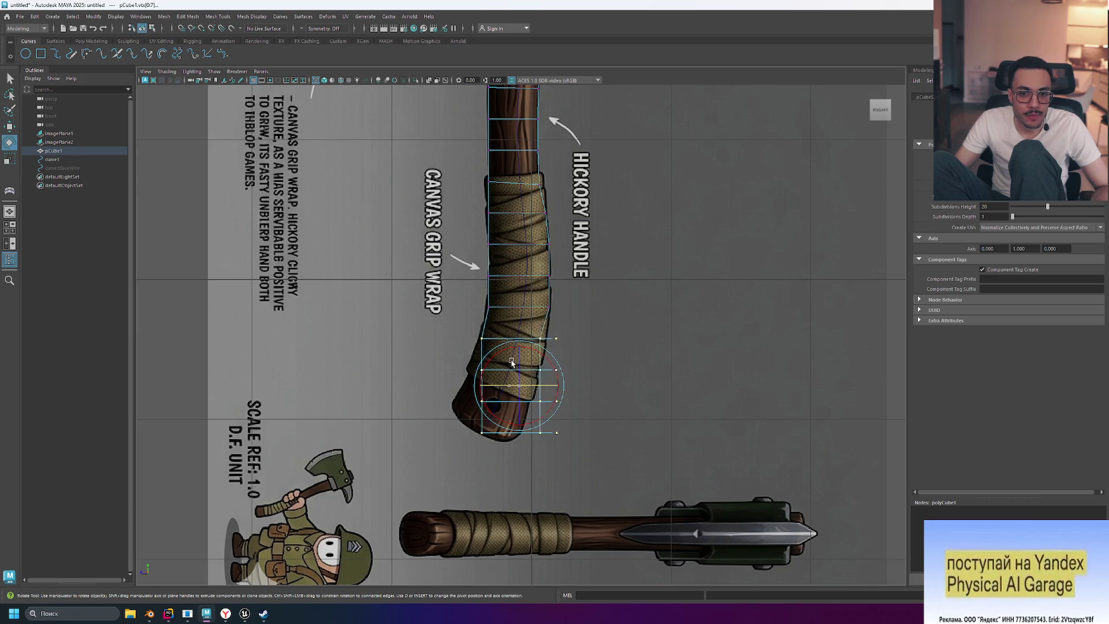
mouse_move(525, 364)
left_mouse_down()
mouse_move(533, 386)
mouse_move(580, 372)
mouse_move(553, 386)
mouse_move(556, 398)
left_mouse_up()
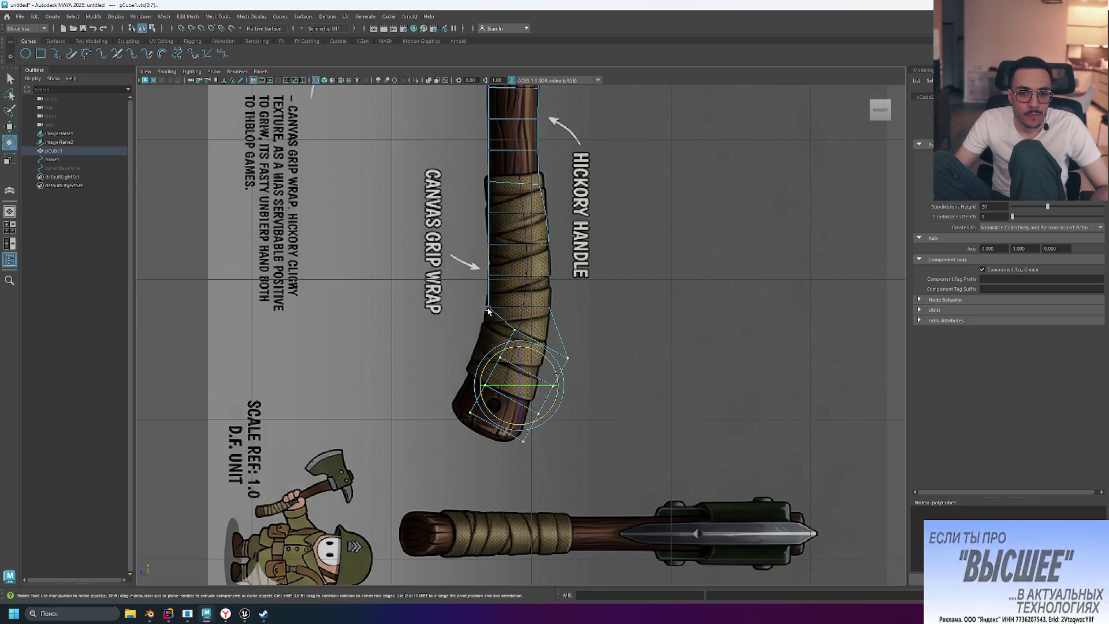
key("ctrl+z")
Step: Switch the shelf to Poly Modeling and select curve1 in the Outliner
left_click(91, 41)
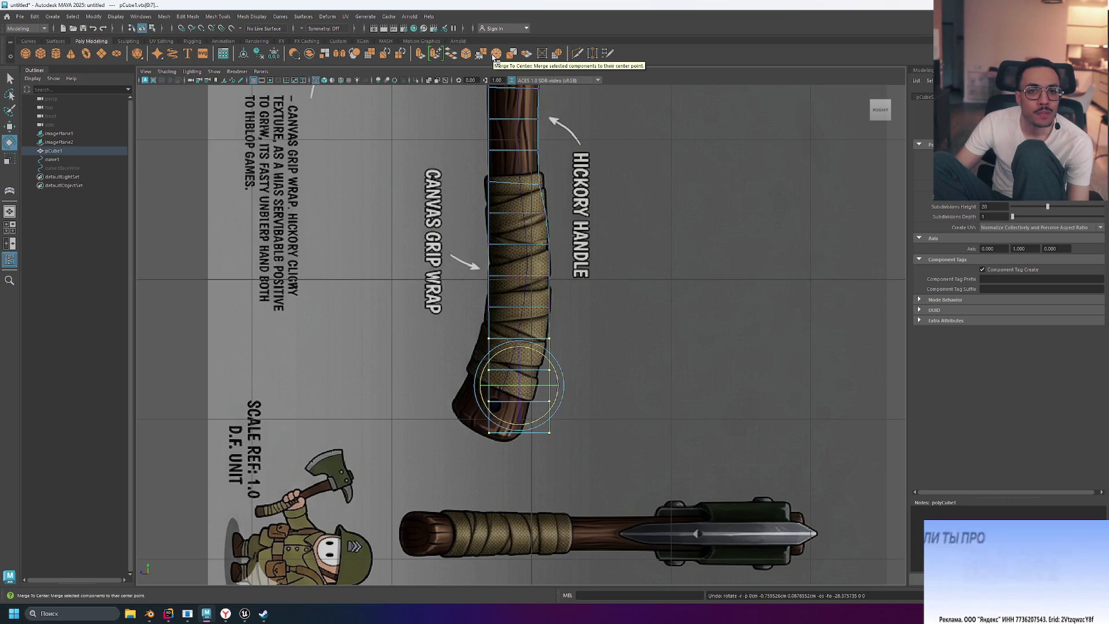
left_click(128, 41)
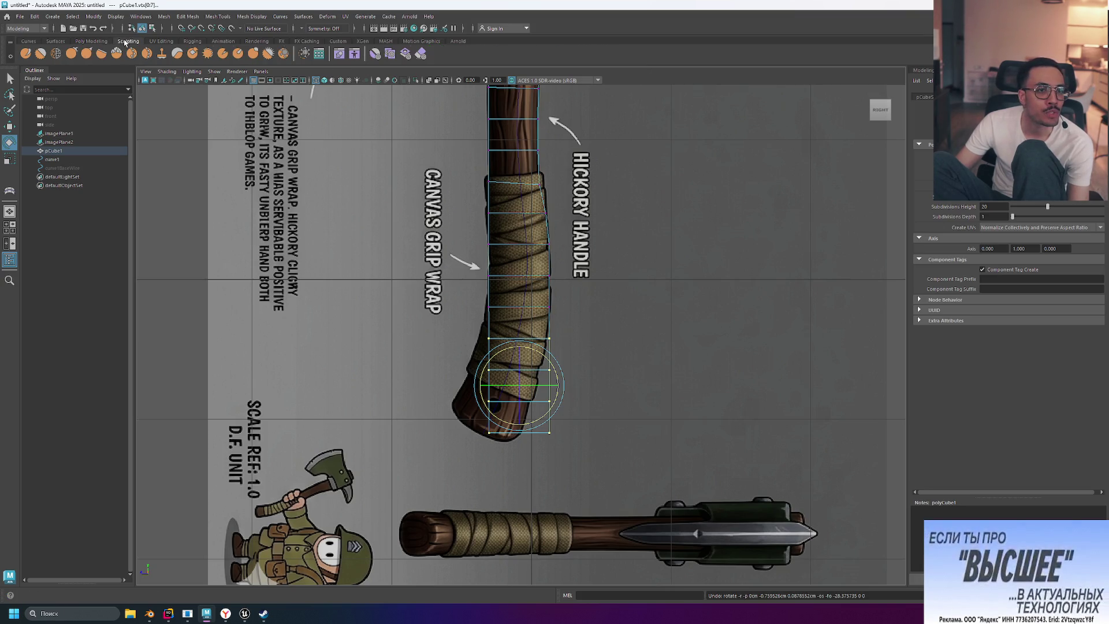
left_click(93, 42)
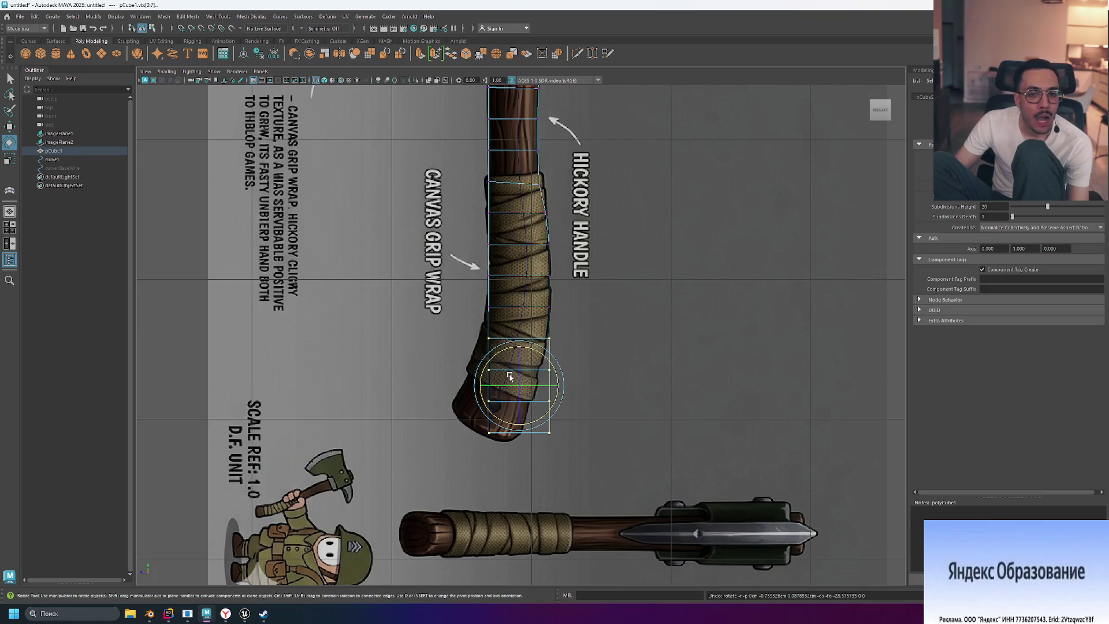
left_click(52, 159)
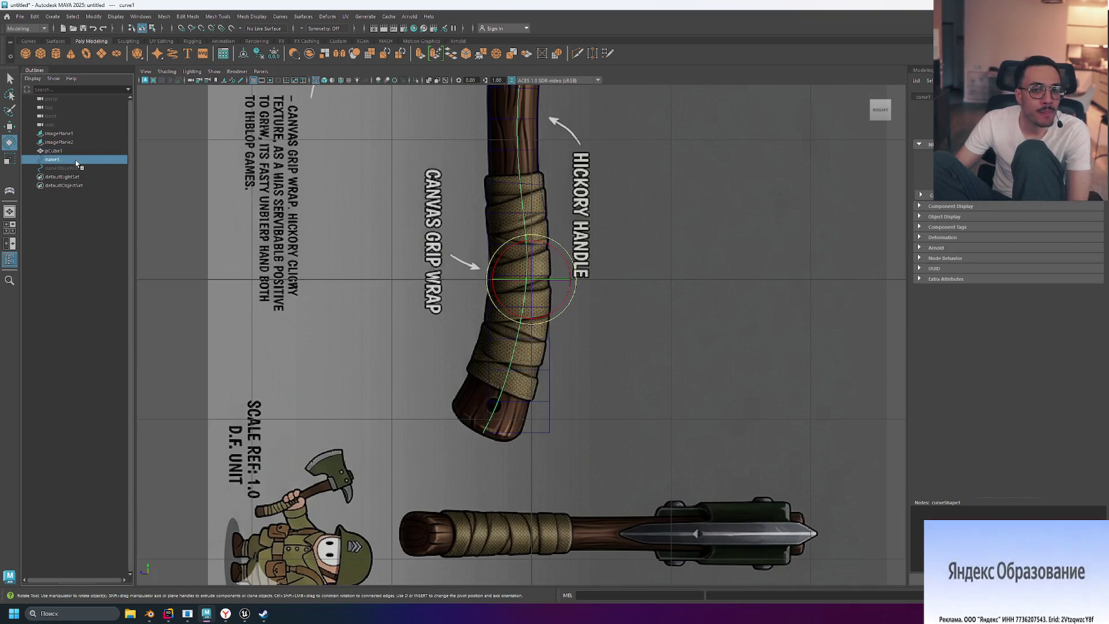
Step: Create a sweep mesh along curve1 and inspect sweep1's transform and shading attributes
left_click(173, 56)
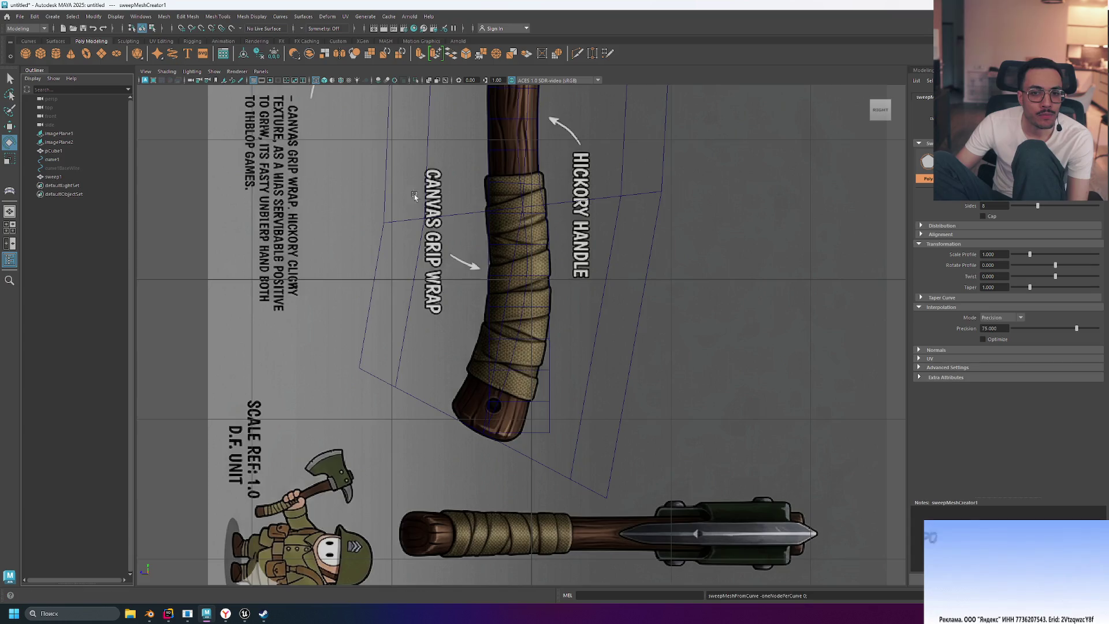
scroll(553, 275, "down", 5)
scroll(554, 275, "up", 3)
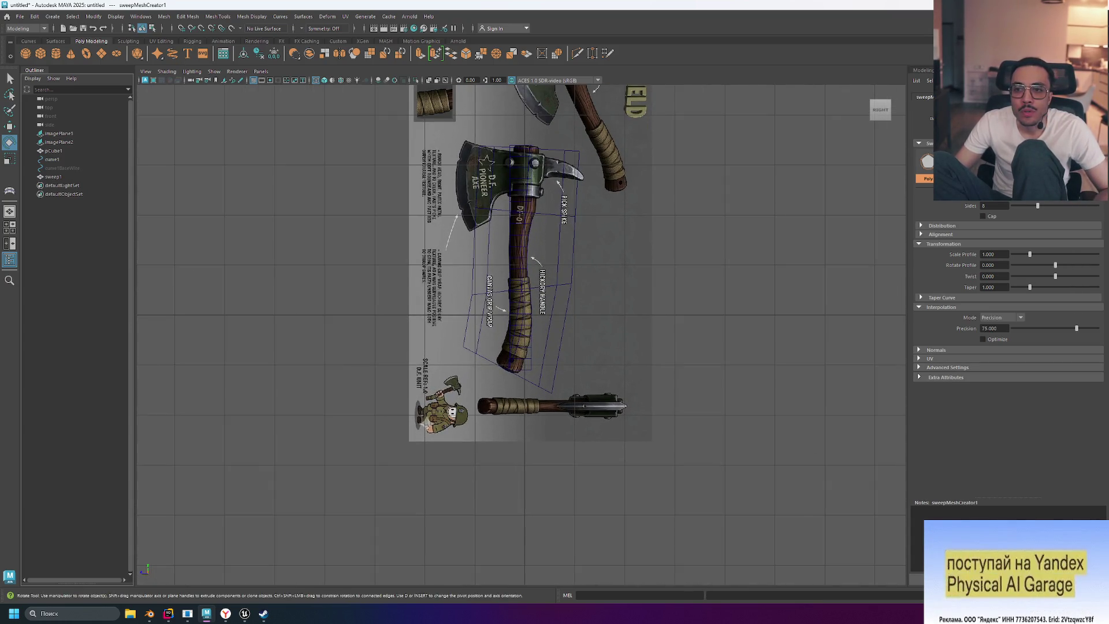
left_click(917, 80)
key("ctrl+a")
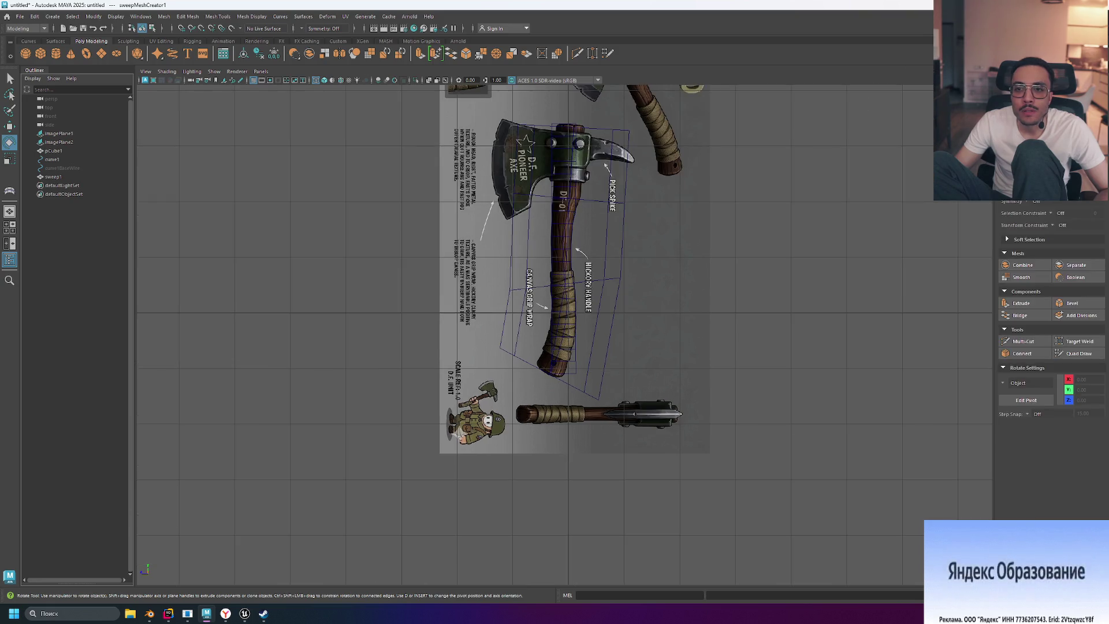
key("ctrl+a")
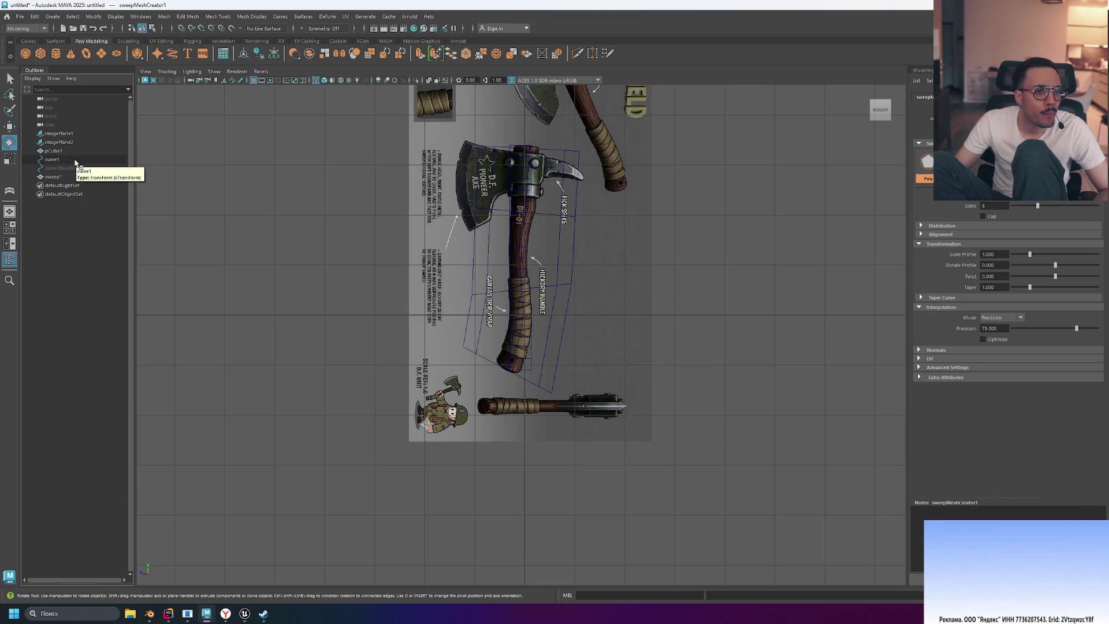
left_click(68, 159)
left_click(71, 176)
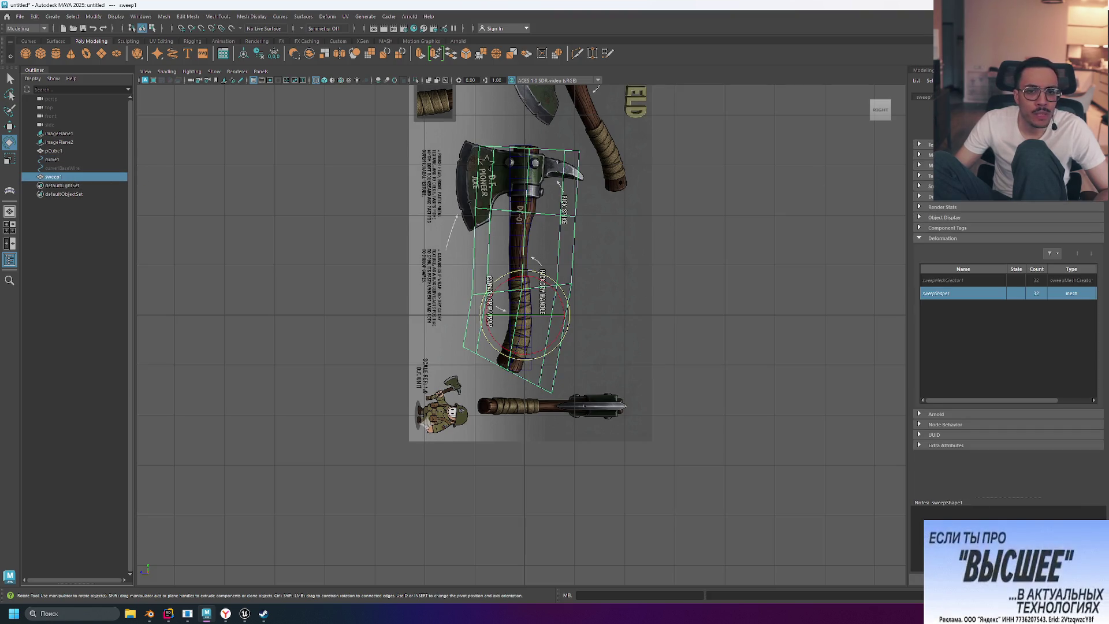
left_click(926, 97)
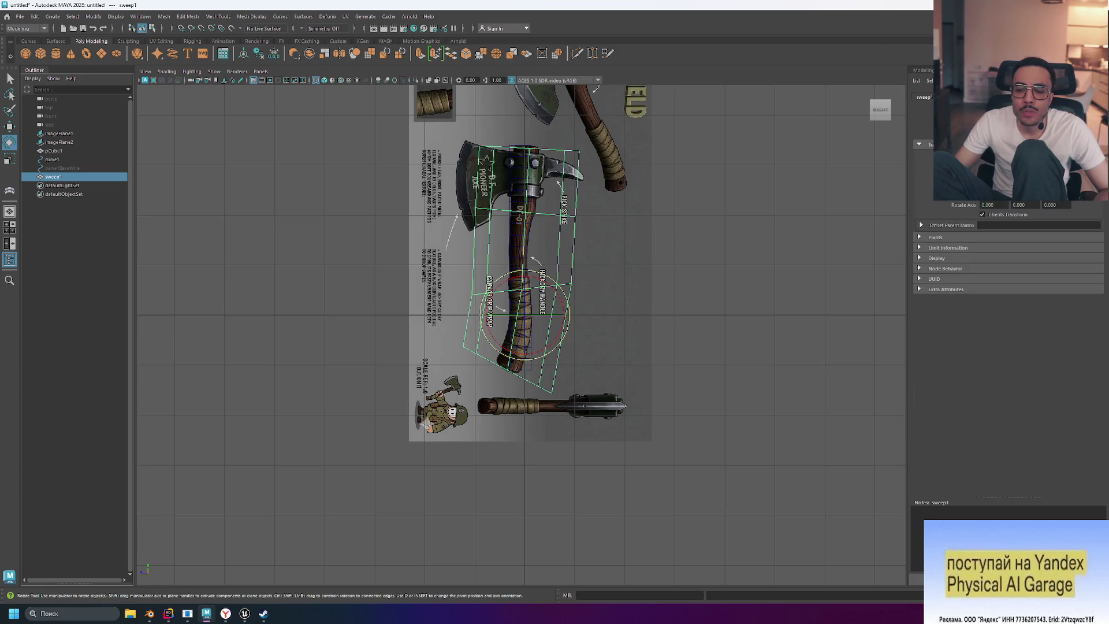
left_click(919, 220)
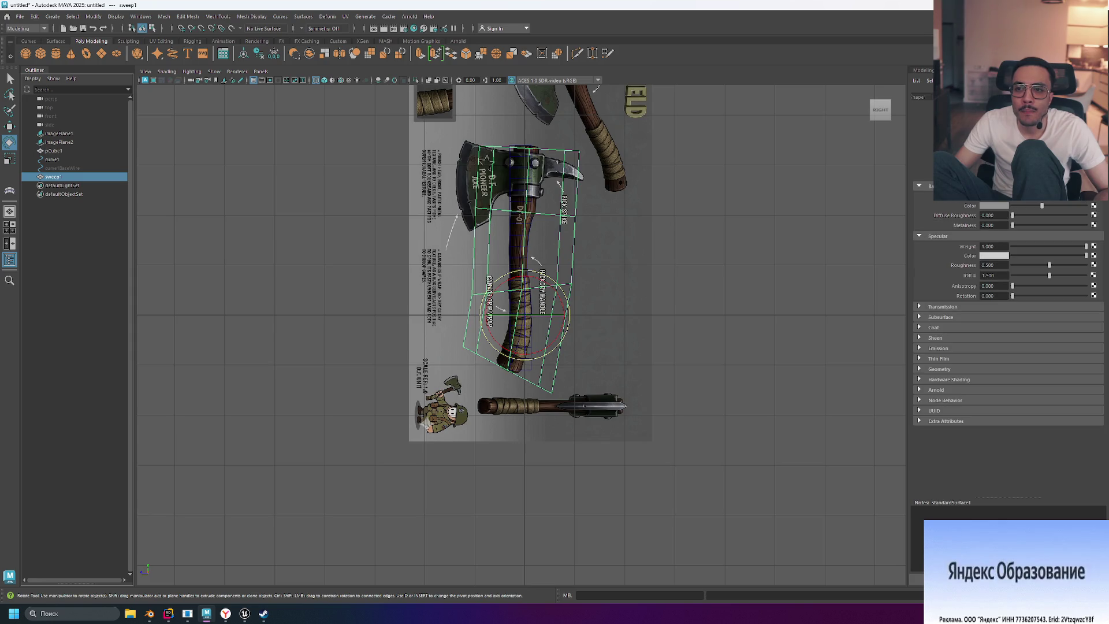
left_click(924, 97)
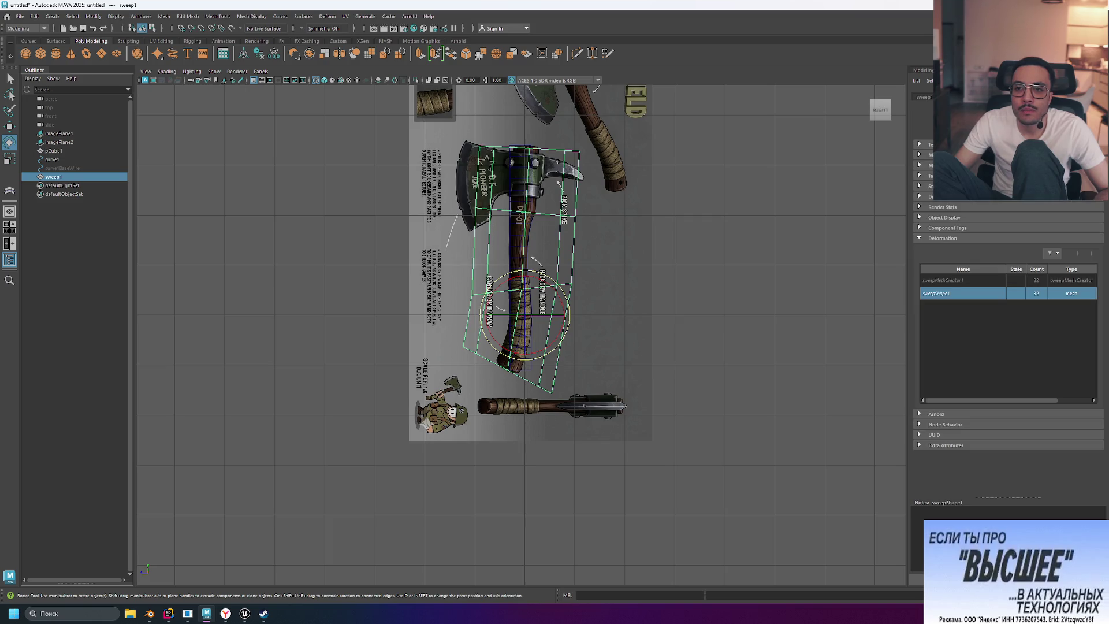
Step: In sweepMeshCreator1, reduce sides from 8 to 7, undo a trial twist, and pick a rectangle profile
left_click(919, 146)
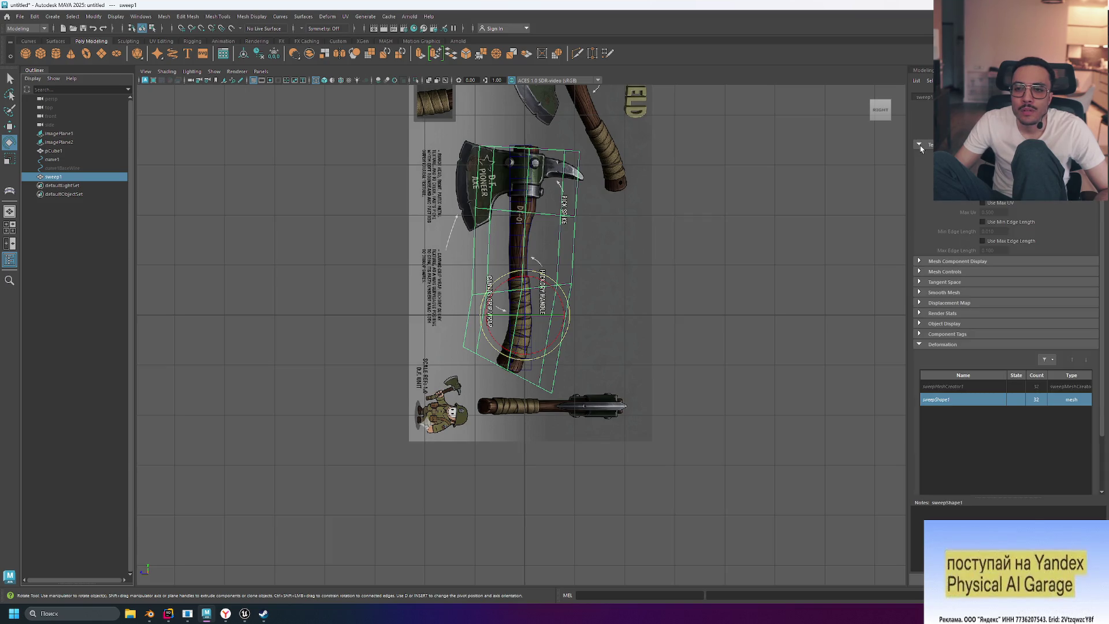
left_click(917, 160)
left_click(919, 223)
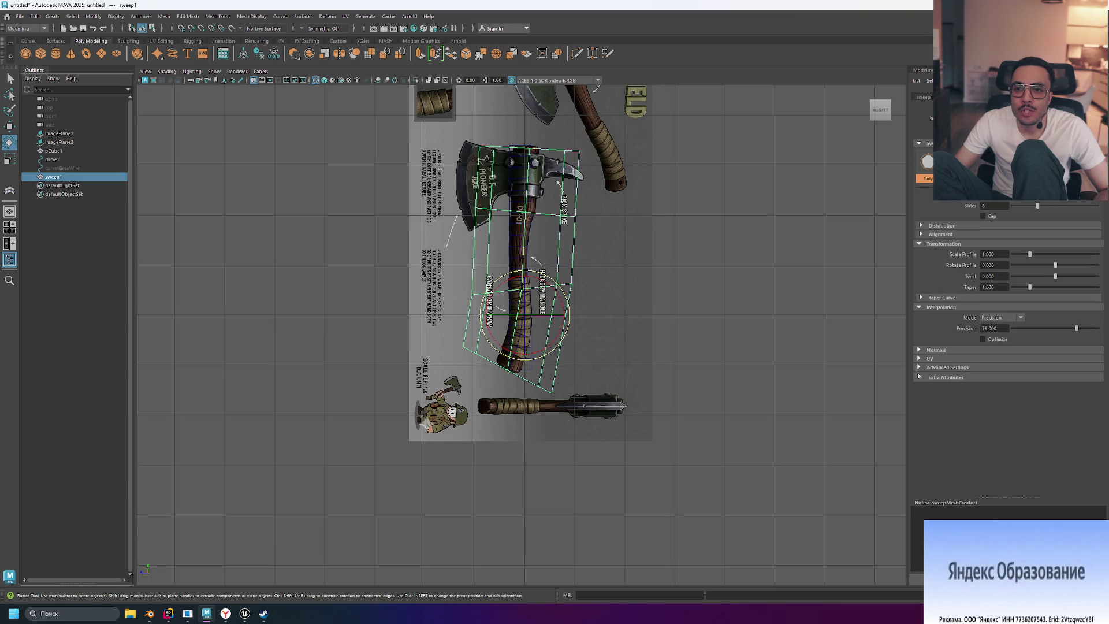
left_click_drag(1038, 208, 1039, 207)
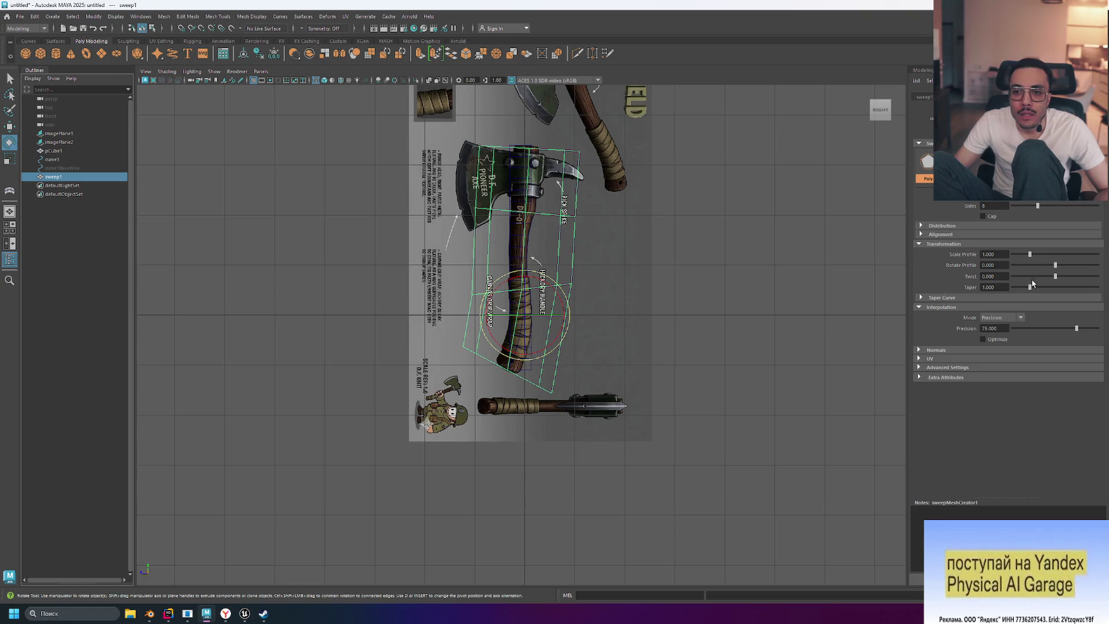
left_click_drag(1055, 276, 1063, 278)
key("ctrl+z")
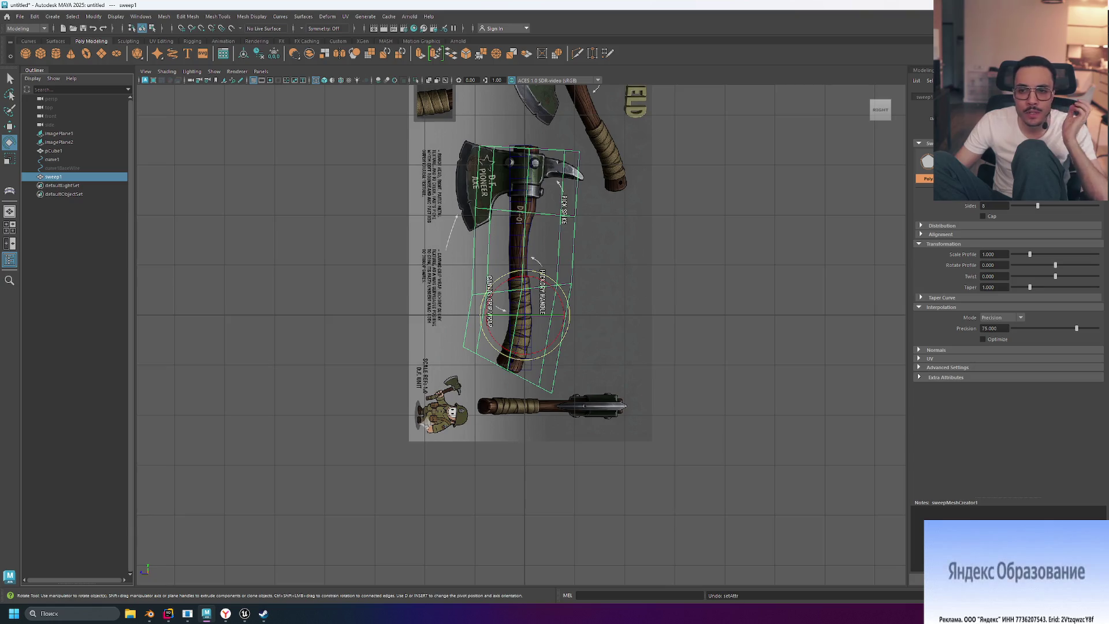
left_click(950, 162)
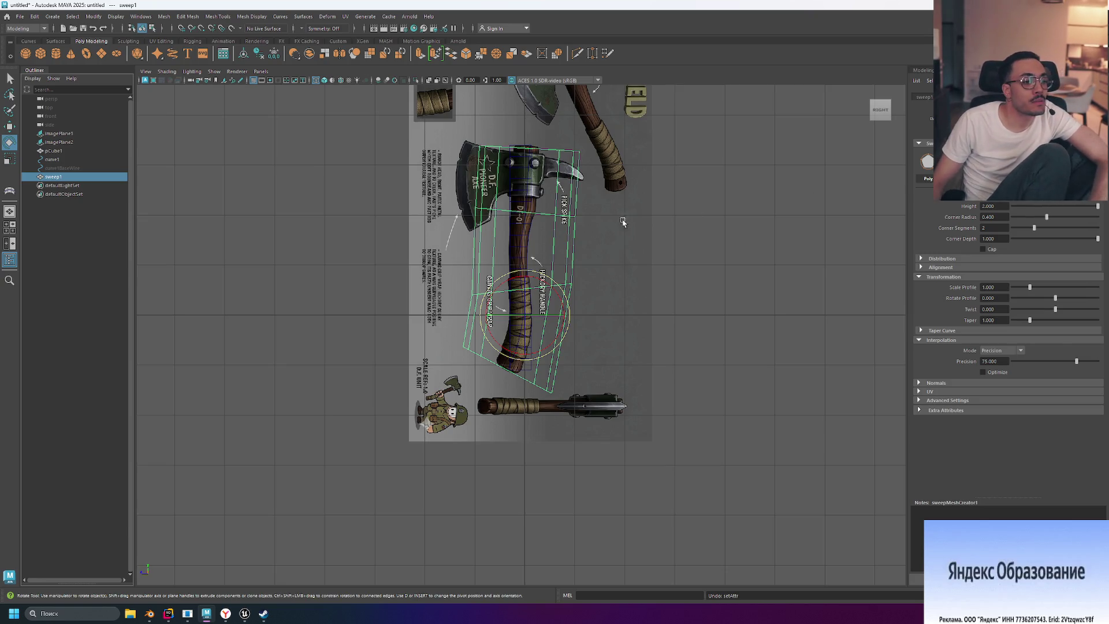
Step: Switch the sweep profile back to polygon and rotate sweep1 about 31 degrees
scroll(500, 234, "up", 3)
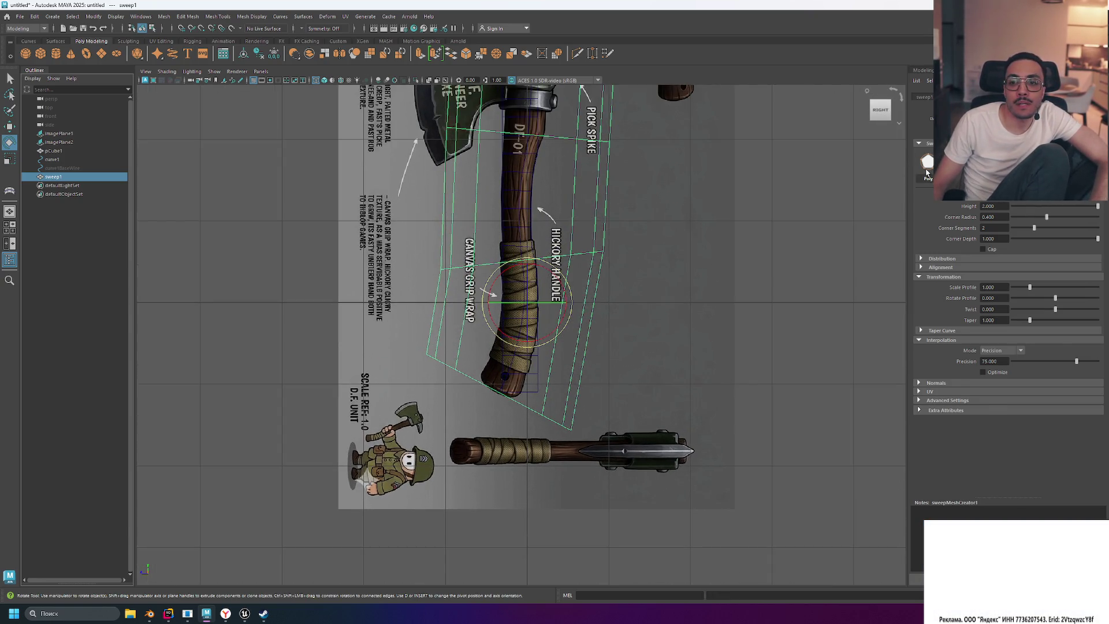
left_click(927, 174)
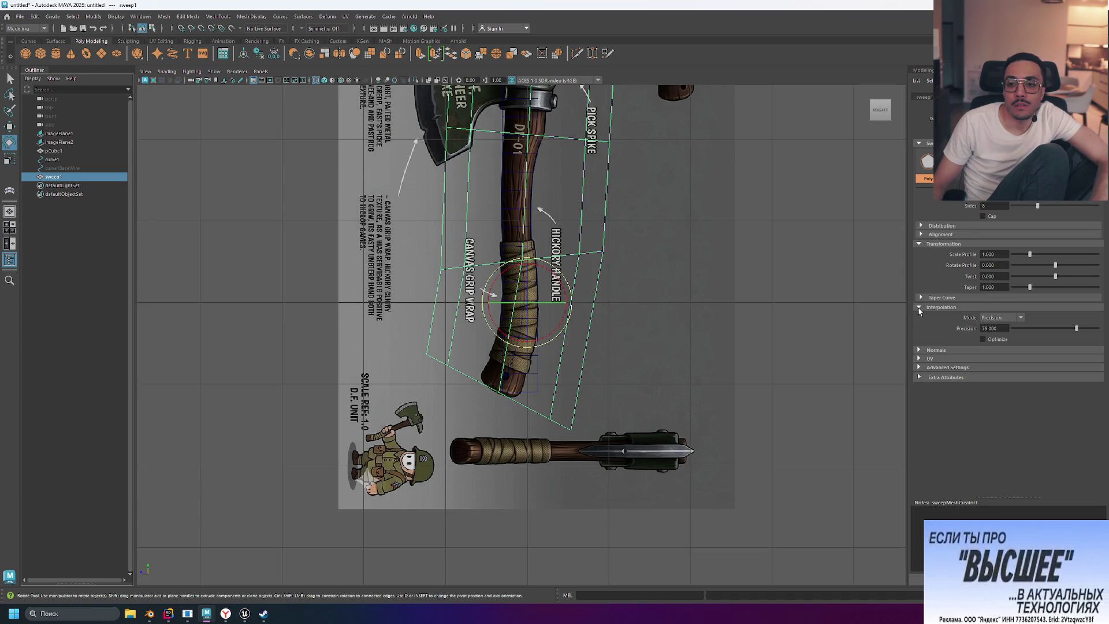
scroll(563, 192, "down", 3)
scroll(563, 192, "up", 1)
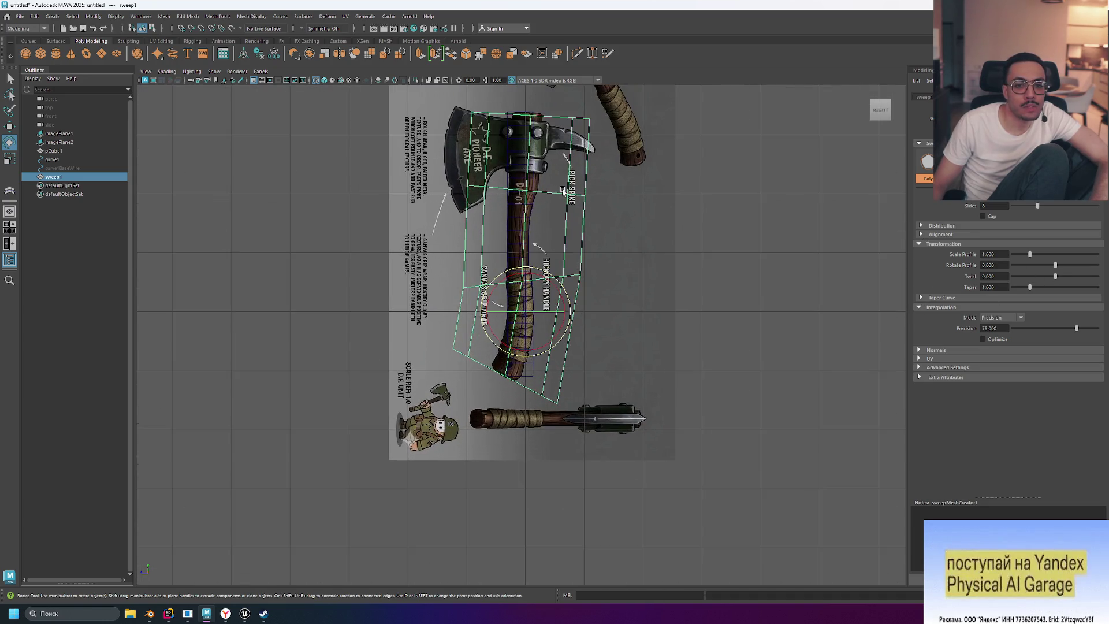
mouse_move(563, 192)
middle_mouse_down()
mouse_move(610, 233)
mouse_move(676, 240)
mouse_move(636, 198)
middle_mouse_up()
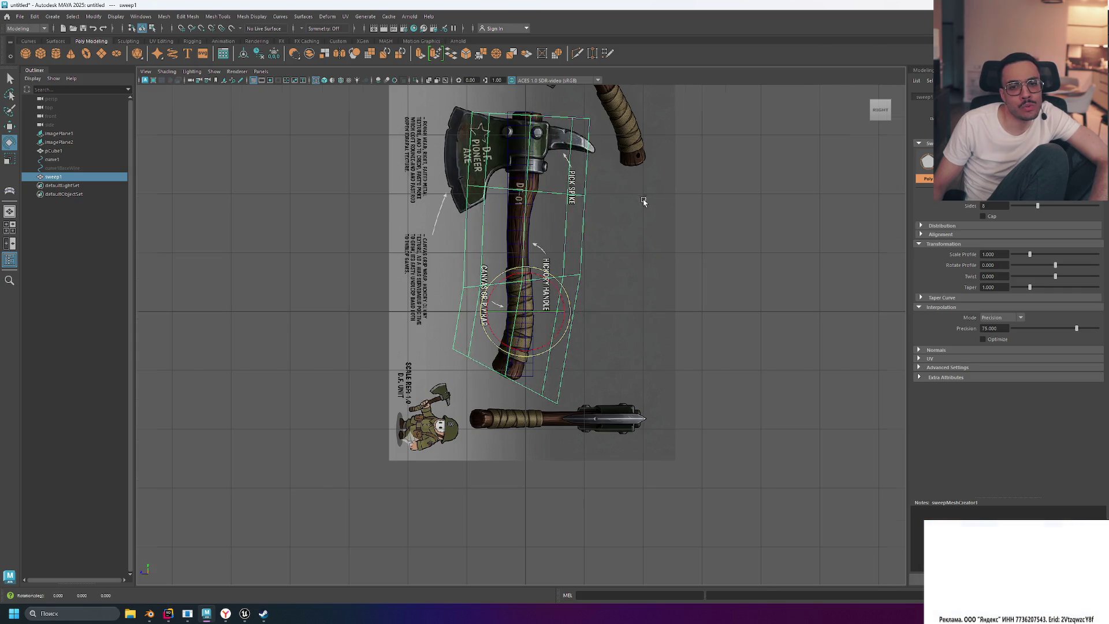
scroll(550, 260, "up", 2)
scroll(550, 260, "up", 2)
scroll(543, 268, "down", 5)
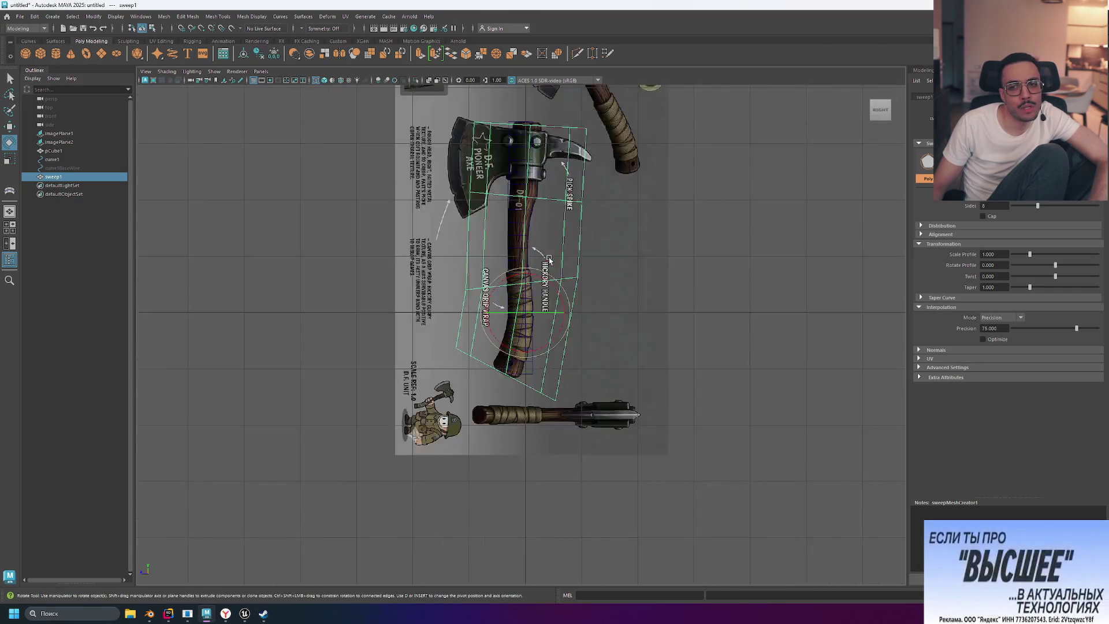
scroll(536, 279, "up", 3)
left_click_drag(548, 274, 564, 269)
key("ctrl+z")
scroll(563, 269, "up", 1)
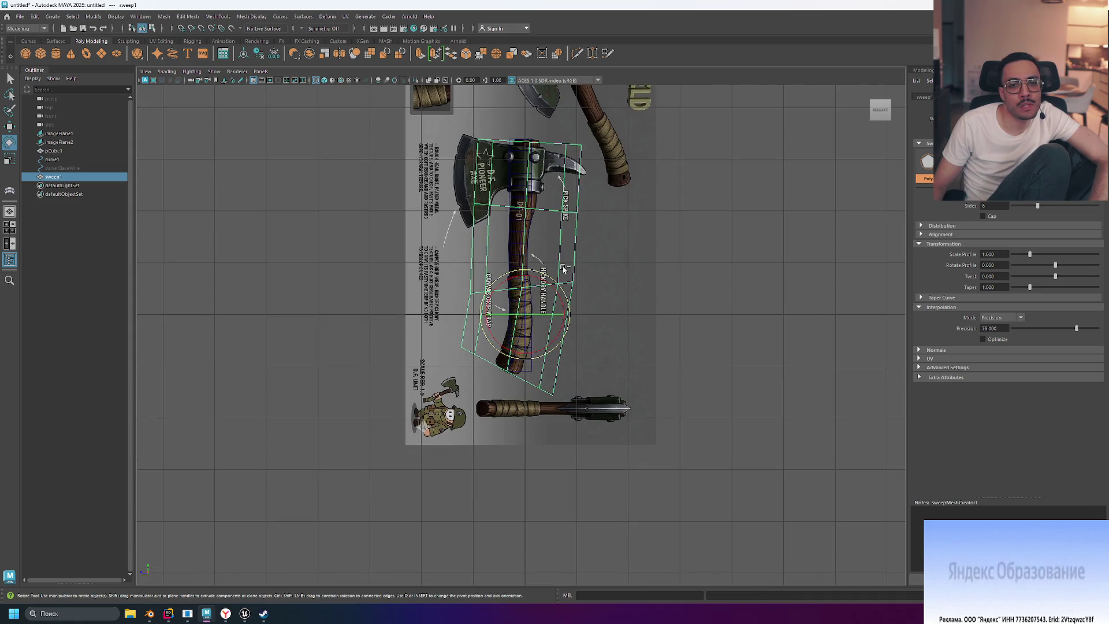
Step: Reselect sweep1, undo a trial pivot move, and delete the sweep mesh
left_click(522, 236)
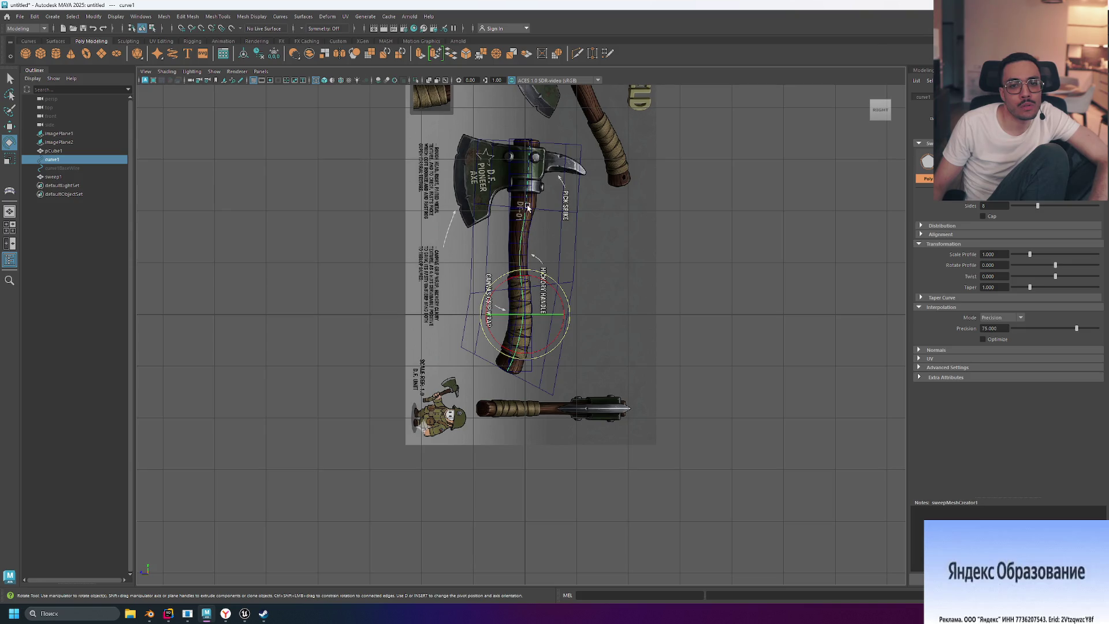
left_click(518, 262)
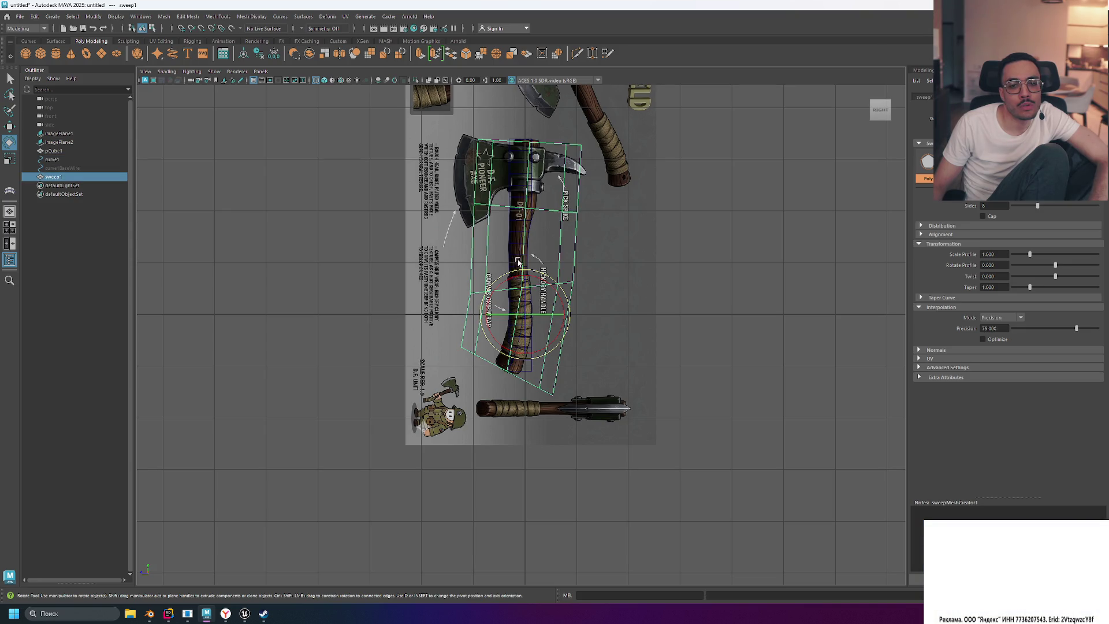
key("q")
key("e")
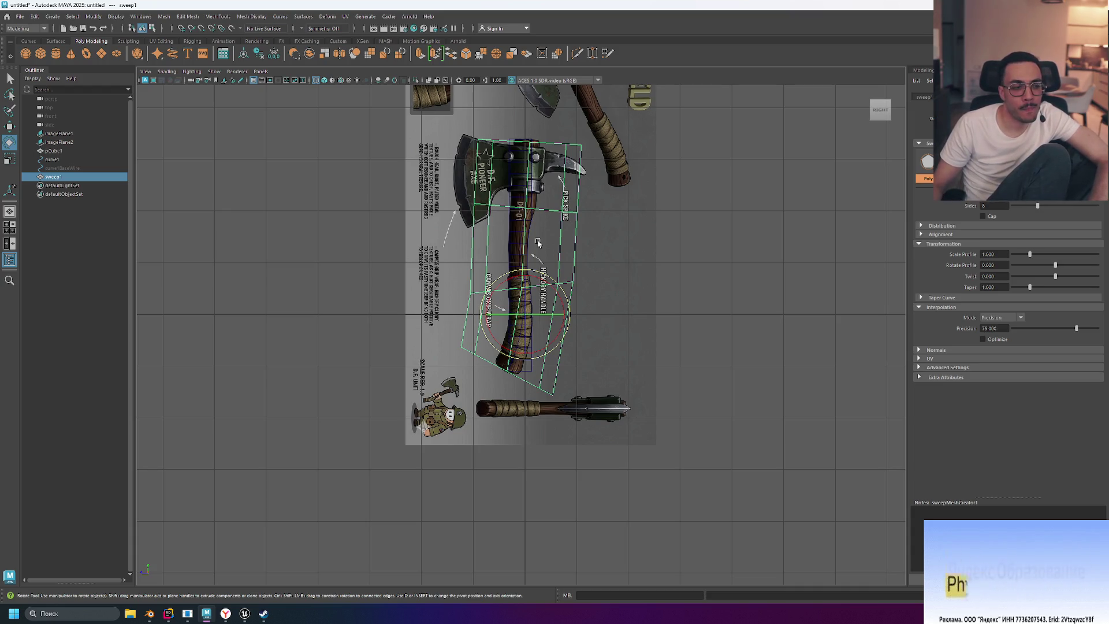
scroll(526, 270, "up", 5)
key("d")
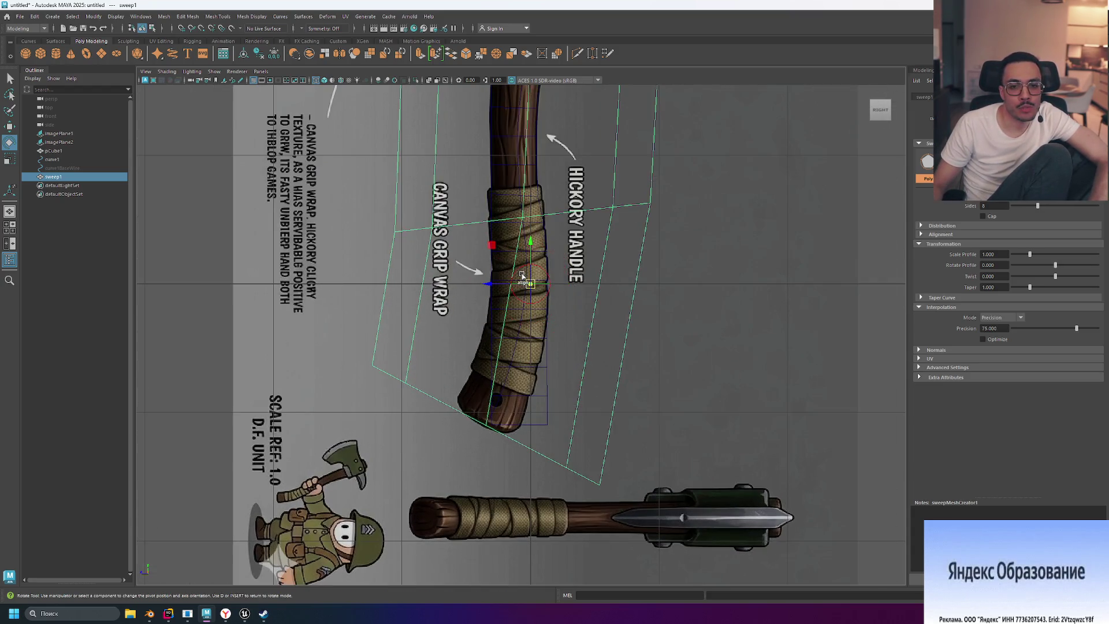
left_click_drag(530, 284, 516, 185)
key("ctrl+z")
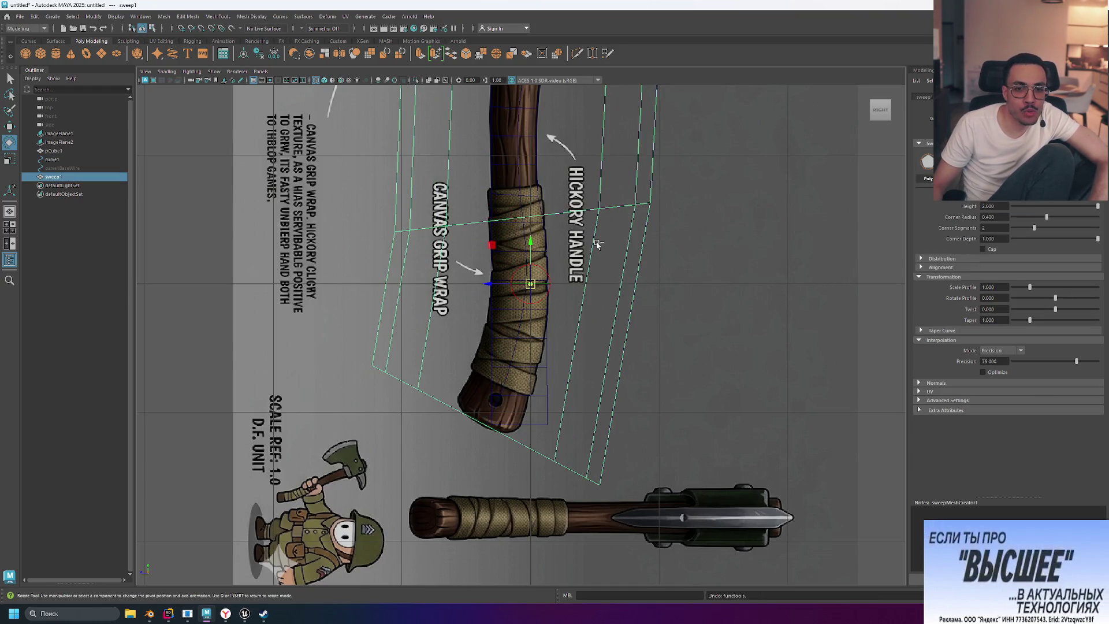
key("Delete")
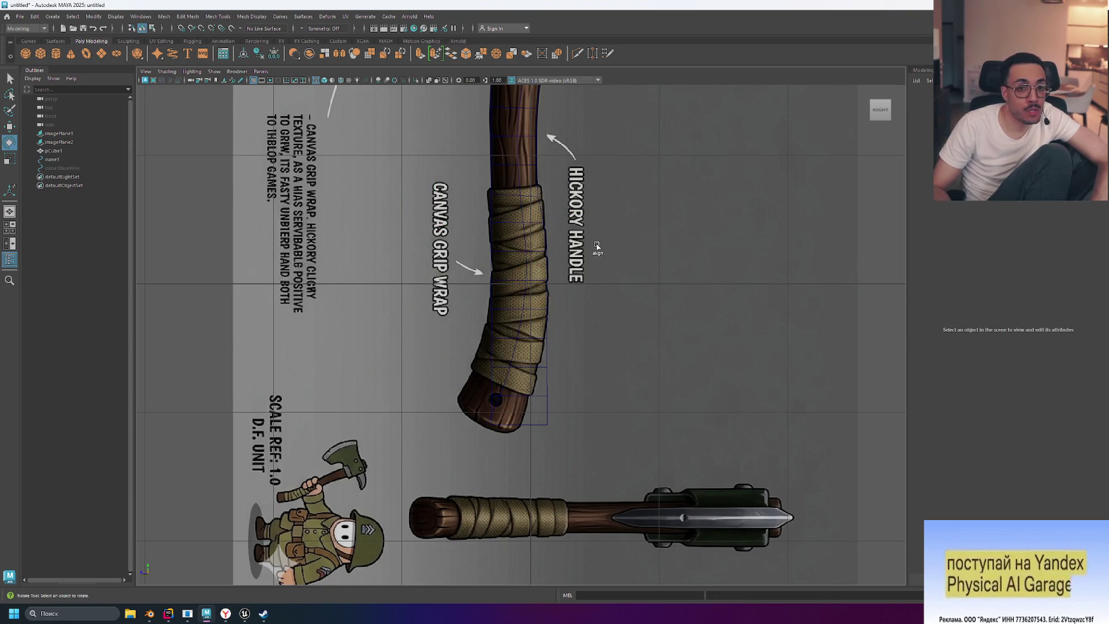
Step: Select pCube1 and box-select the vertices at the handle's lower end for rotation
left_click(53, 150)
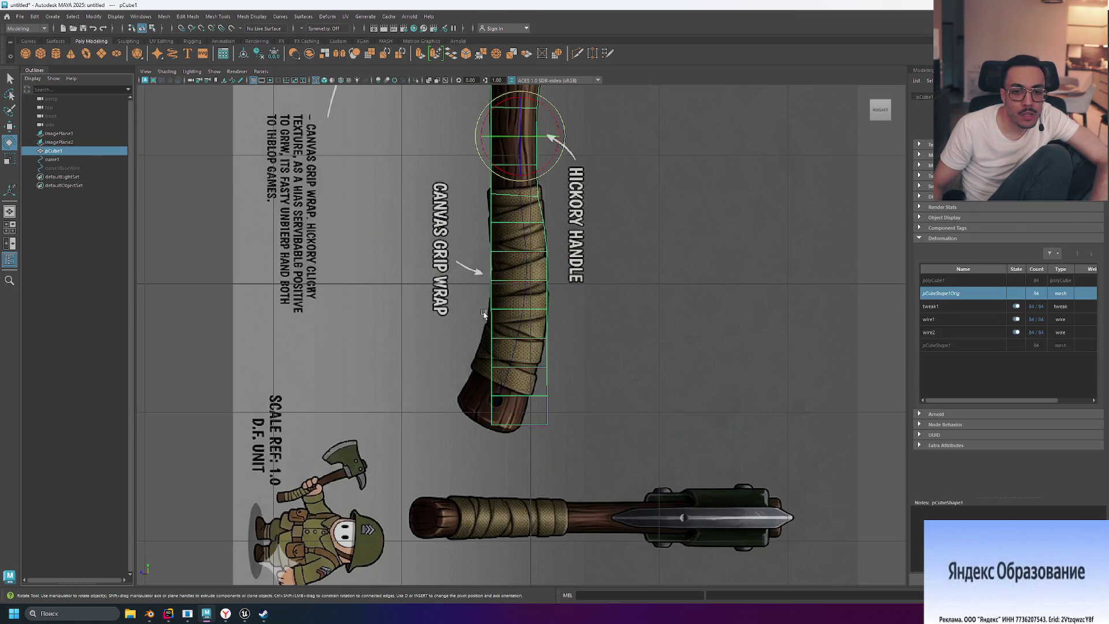
key("w")
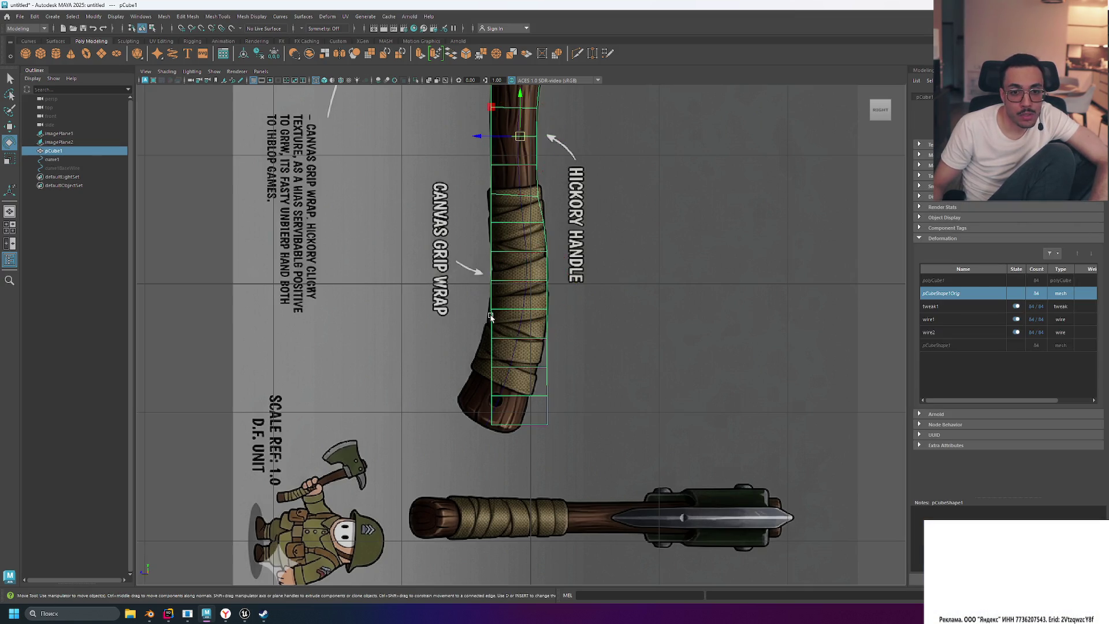
right_click(502, 337)
key("Escape")
right_click_drag(501, 335, 477, 307)
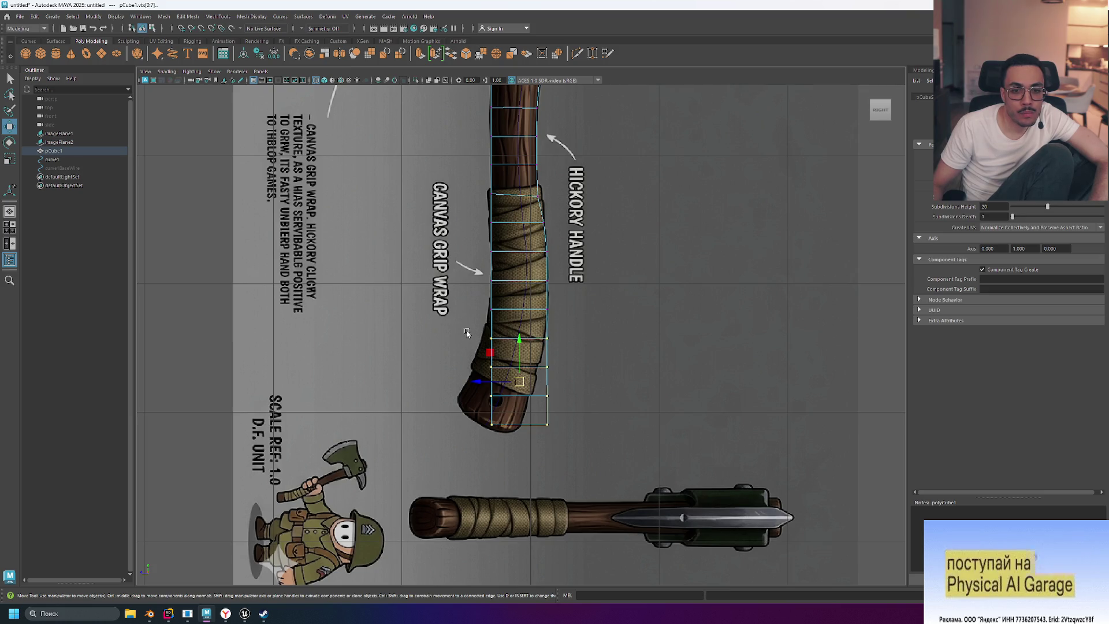
key("t")
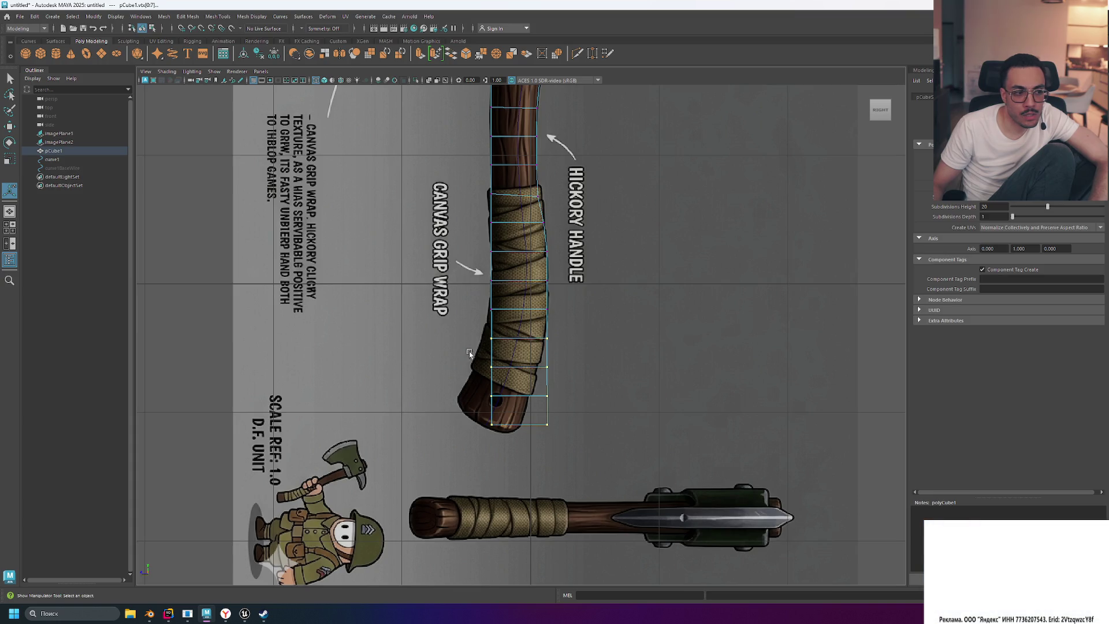
key("e")
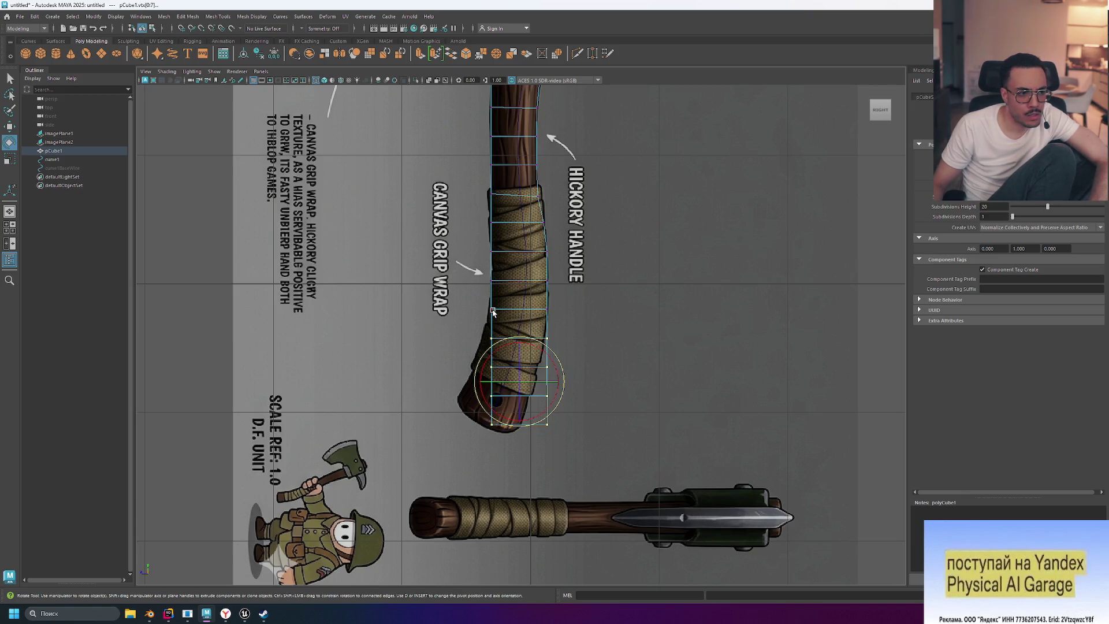
Step: Reposition the rotation pivot onto the handle's left-edge vertex row
key("d")
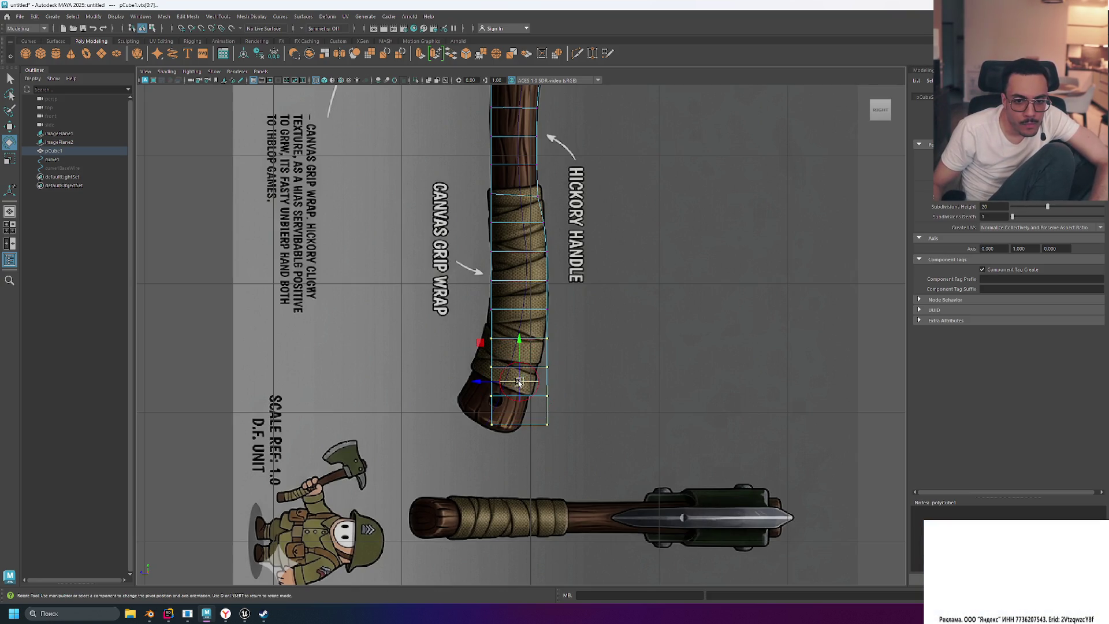
mouse_move(514, 349)
left_mouse_down()
mouse_move(507, 359)
mouse_move(492, 340)
mouse_move(491, 310)
left_mouse_up()
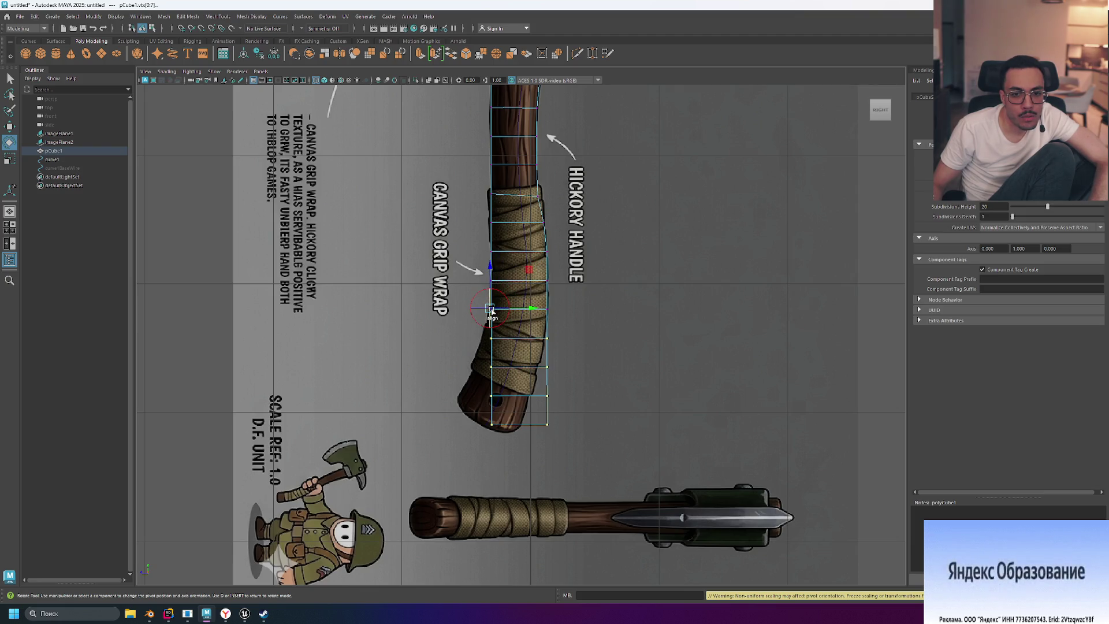
left_click_drag(492, 311, 493, 341)
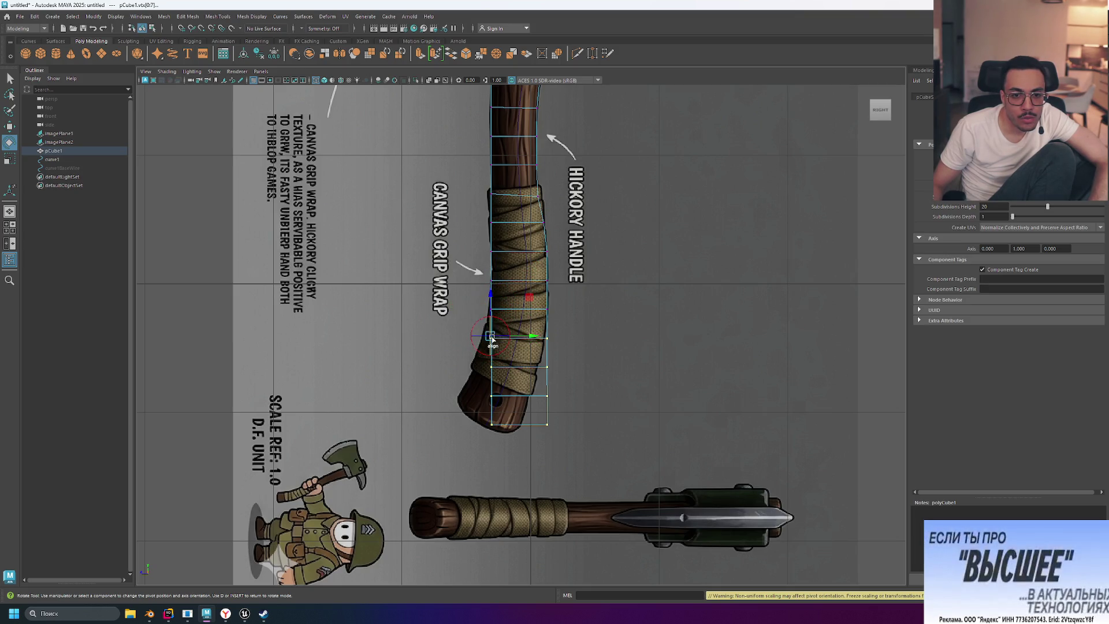
left_click_drag(491, 341, 492, 343)
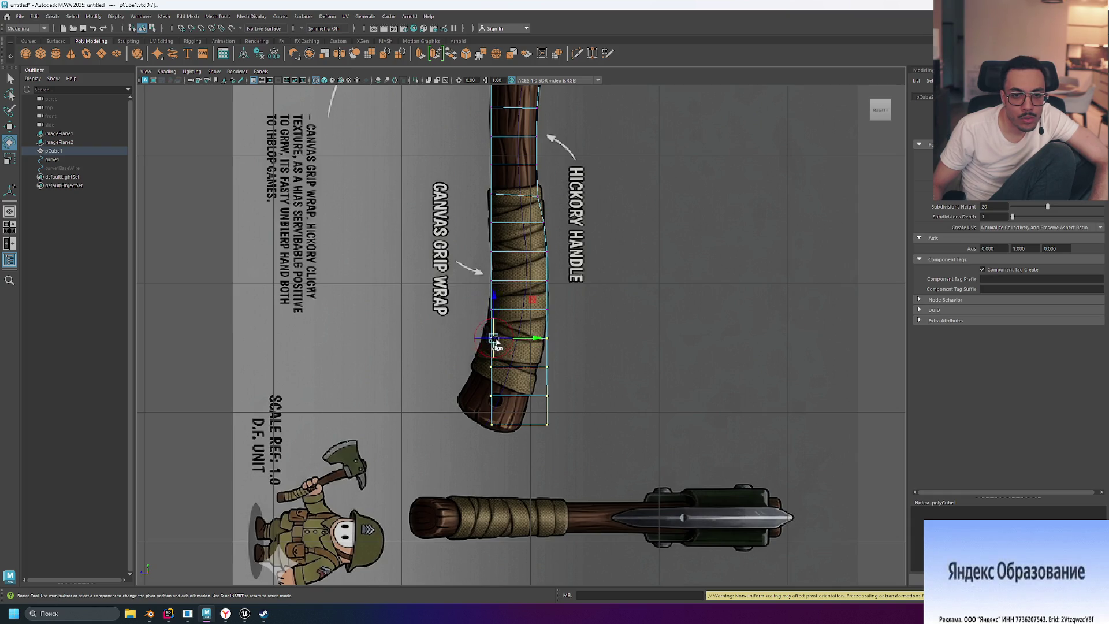
left_click_drag(552, 339, 497, 342)
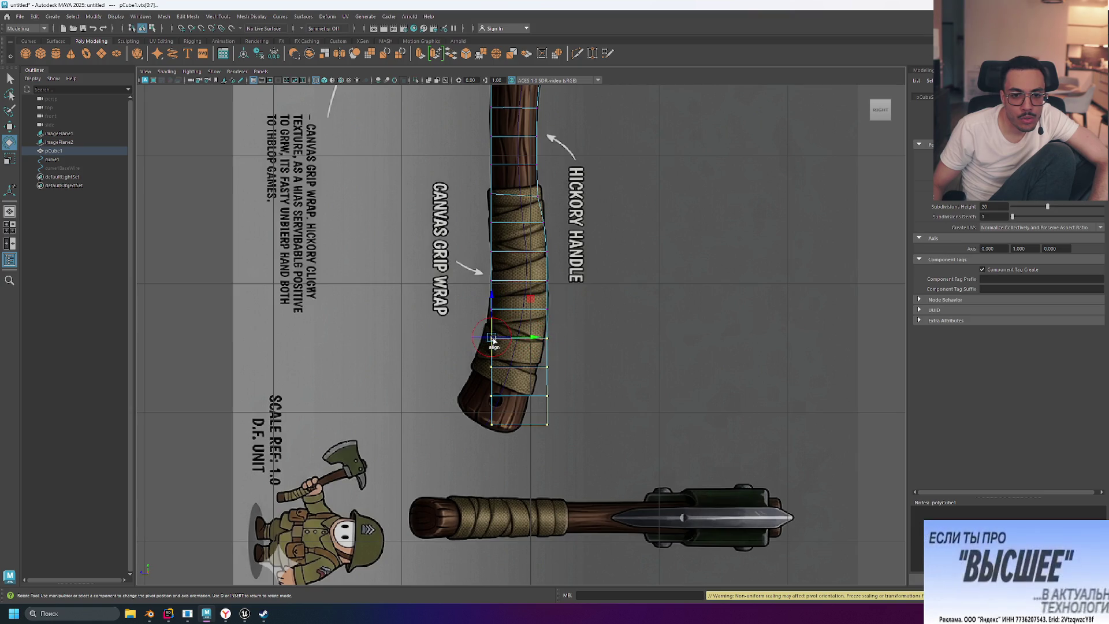
mouse_move(547, 346)
left_mouse_down()
mouse_move(532, 332)
mouse_move(491, 337)
left_mouse_up()
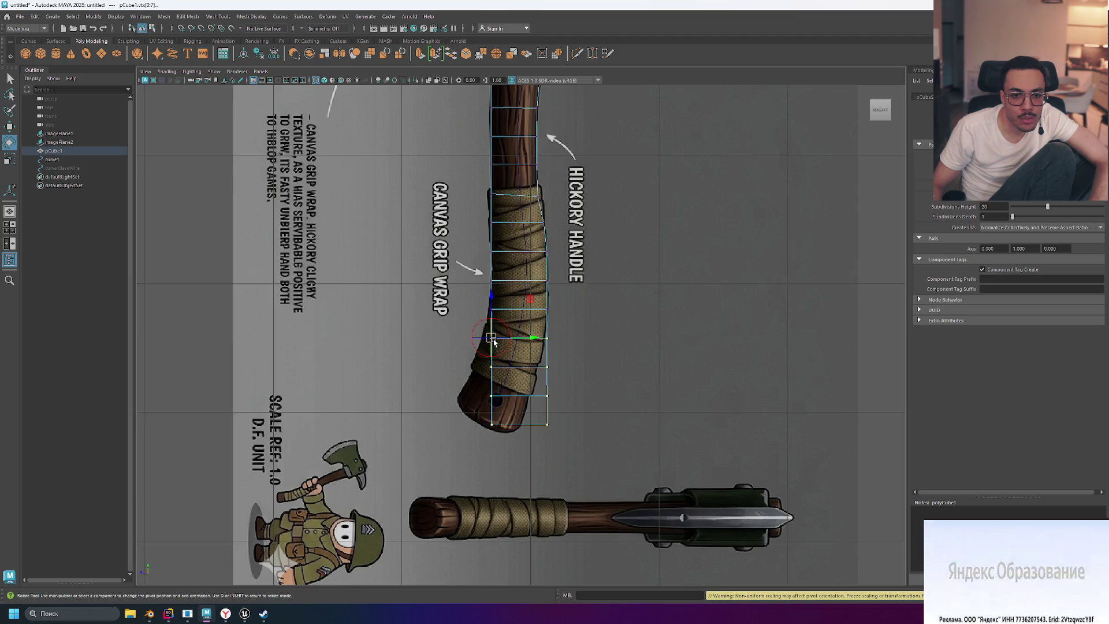
key("ctrl+z")
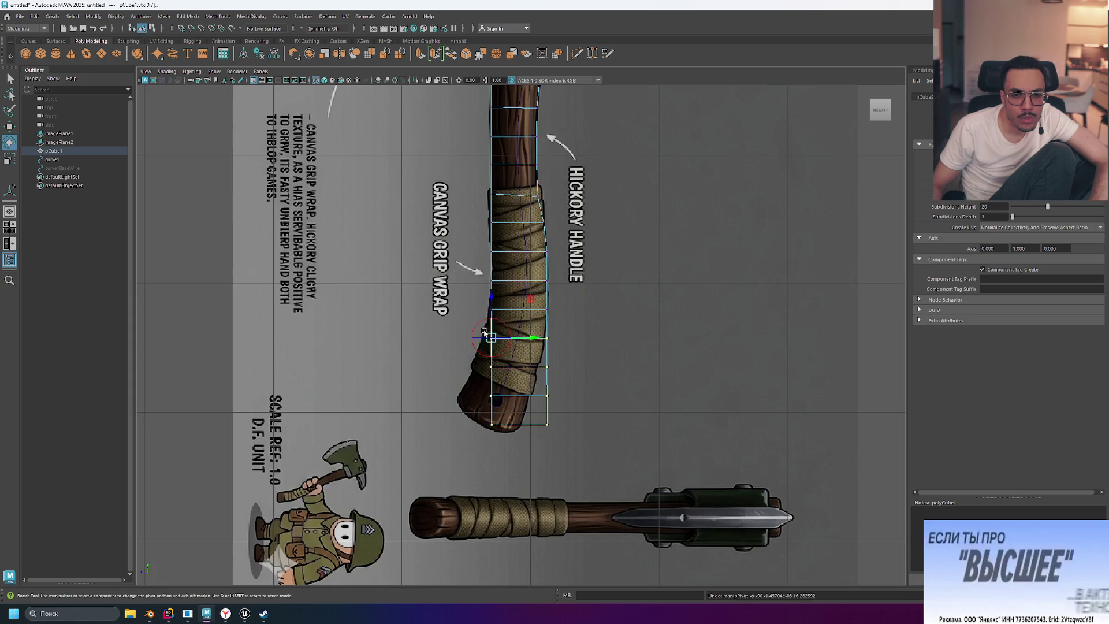
scroll(494, 349, "up", 5)
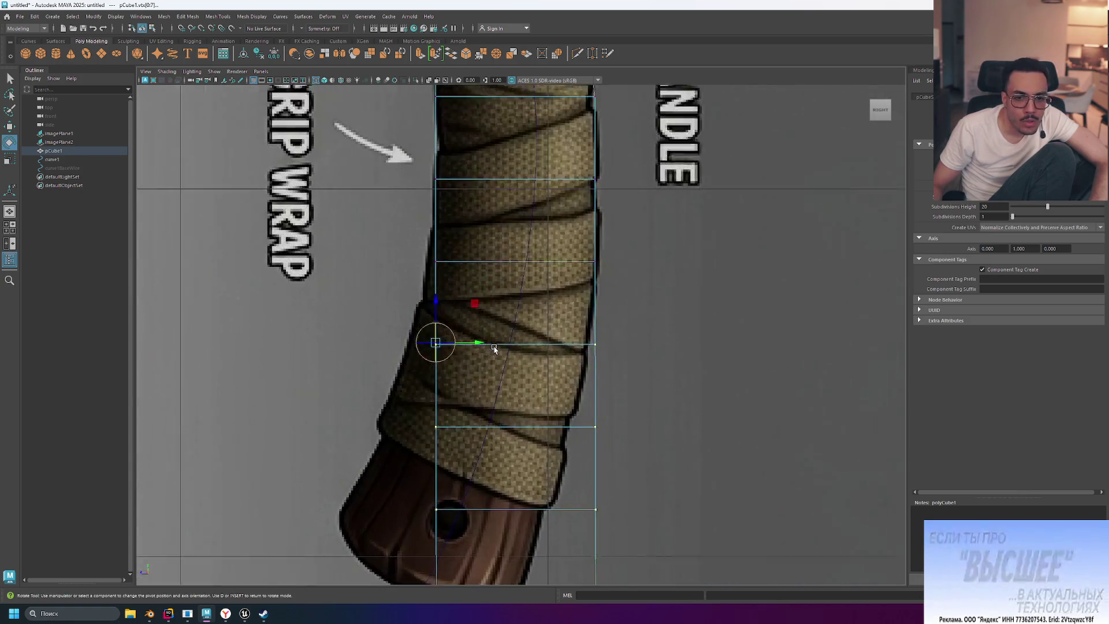
mouse_move(472, 344)
left_mouse_down()
mouse_move(490, 347)
mouse_move(475, 348)
left_mouse_up()
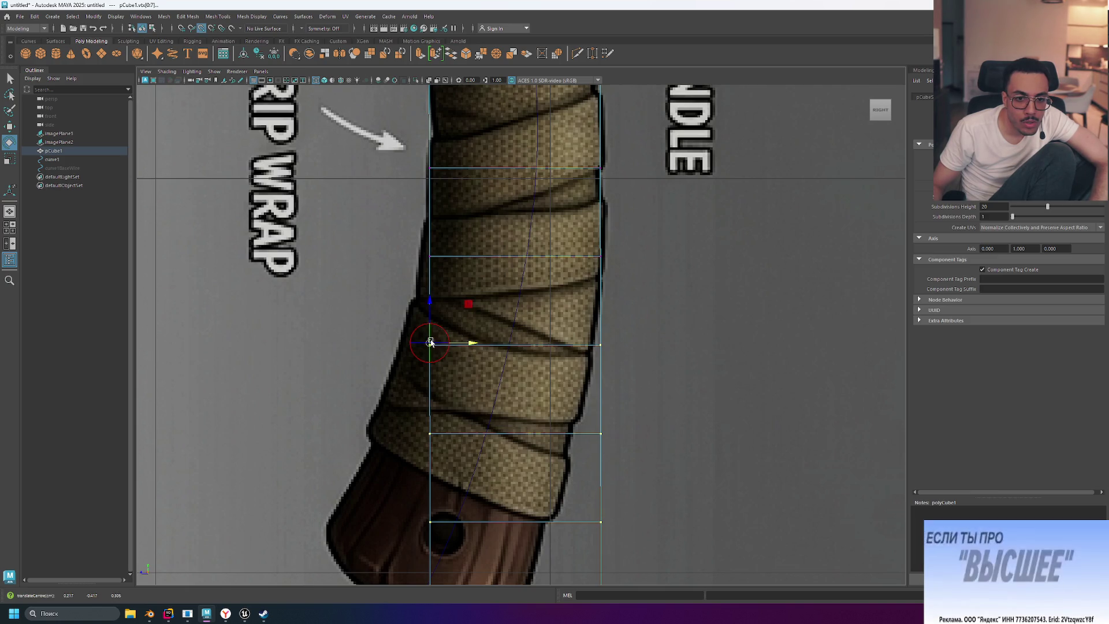
left_click_drag(430, 343, 430, 349)
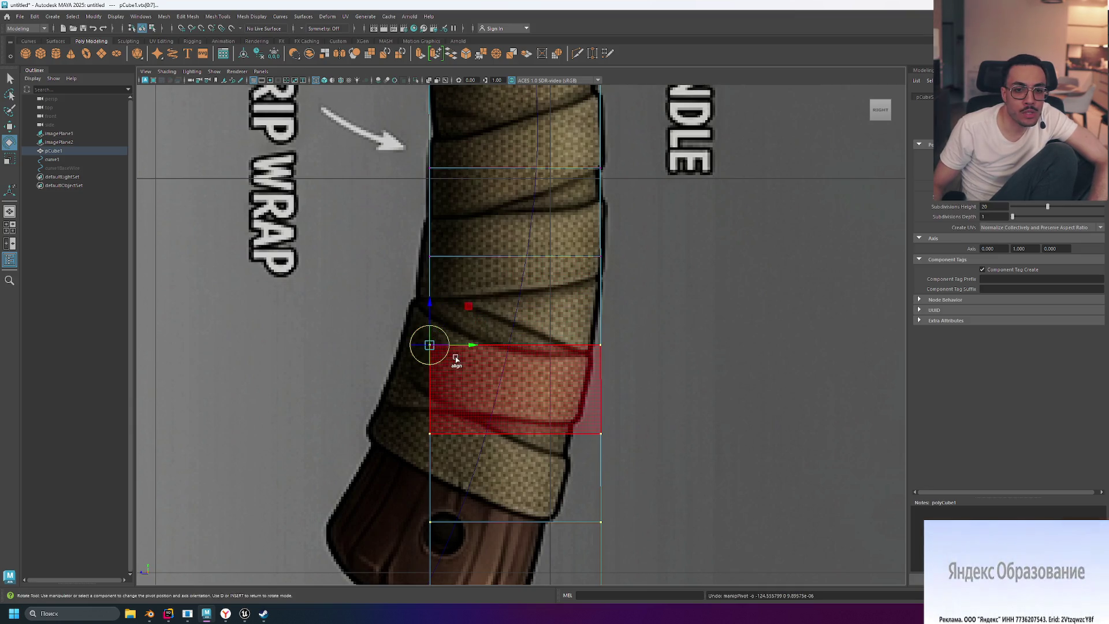
scroll(491, 369, "down", 10)
scroll(569, 400, "up", 4)
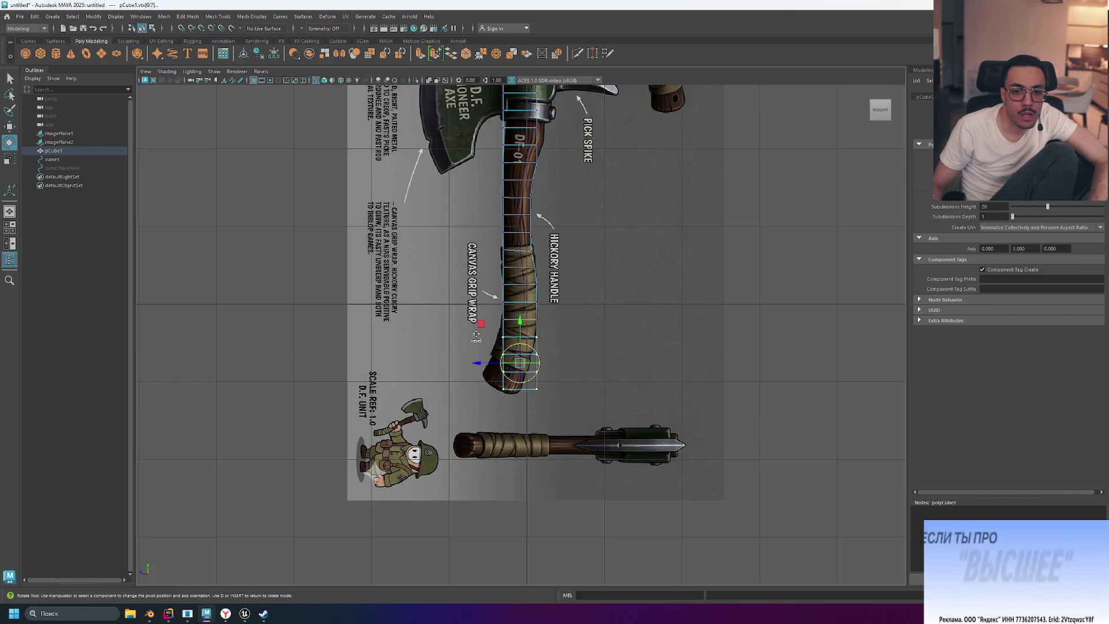
scroll(519, 355, "up", 3)
scroll(519, 354, "up", 1)
Step: Snap the pivot to the left-edge vertex and rotate the lower handle to follow the reference curve
key("d")
left_click_drag(428, 335, 428, 335)
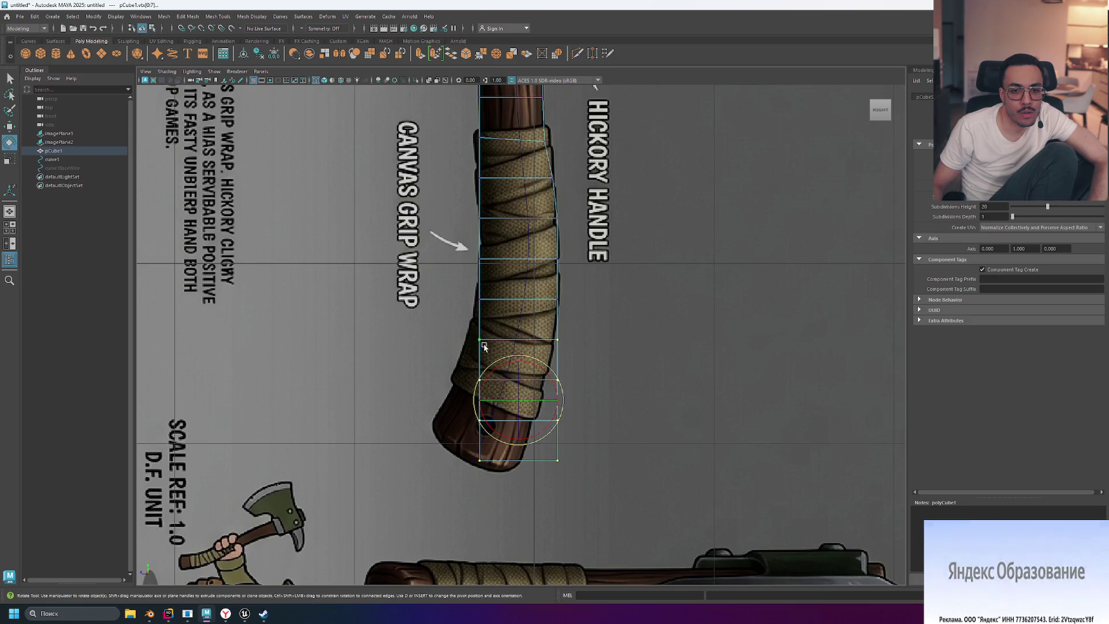
key("d")
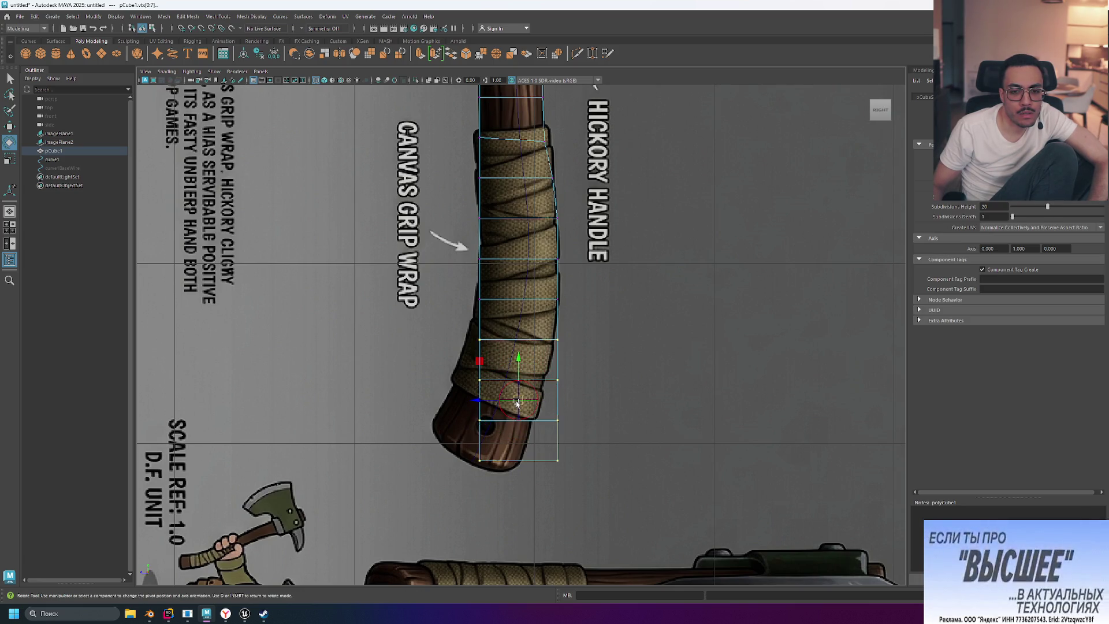
mouse_move(517, 400)
left_mouse_down()
mouse_move(483, 362)
mouse_move(500, 337)
left_mouse_up()
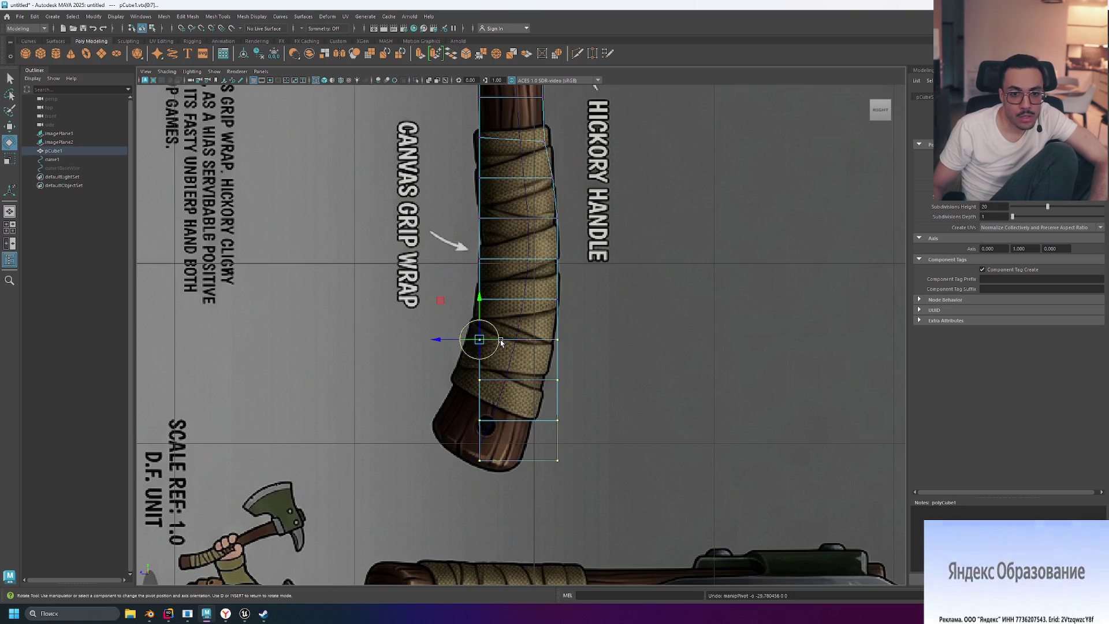
key("d")
left_click_drag(512, 321, 513, 335)
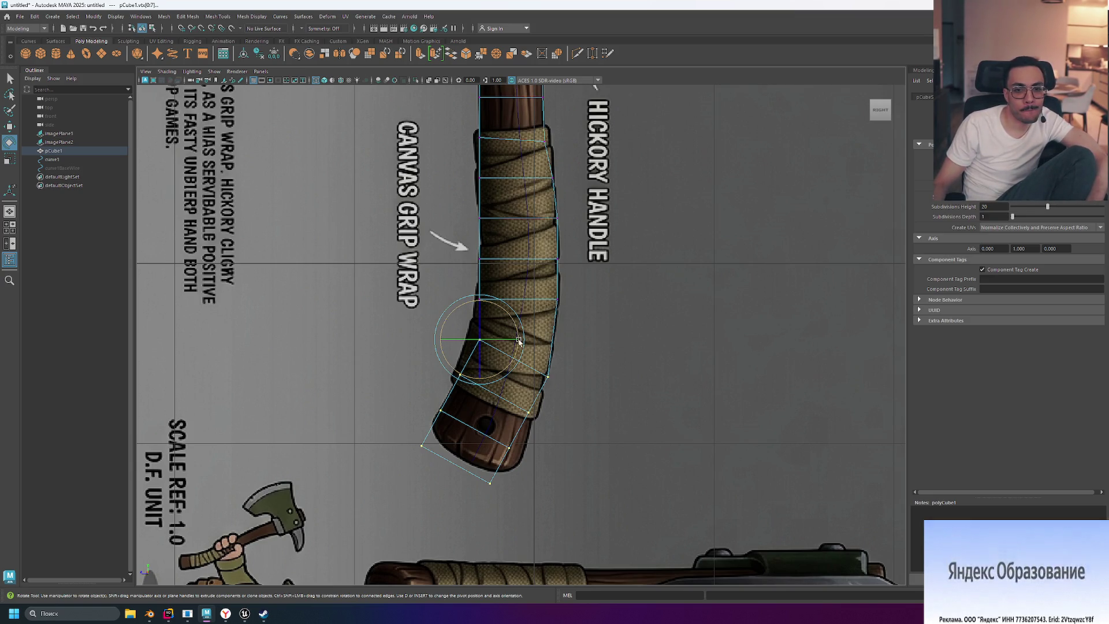
left_click_drag(519, 334, 517, 329)
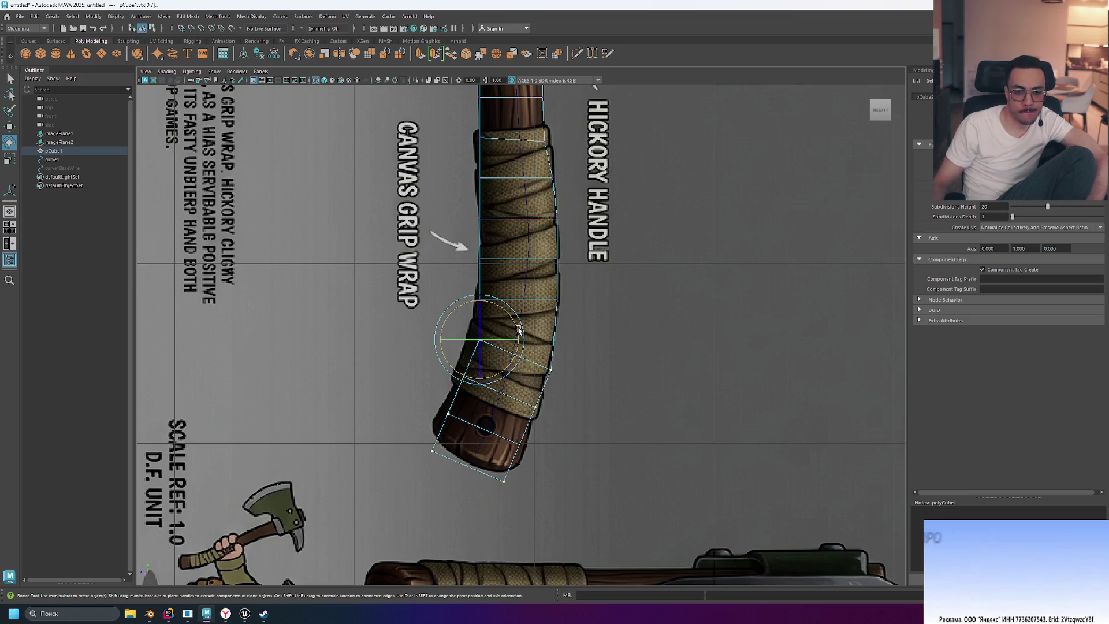
left_click(583, 415)
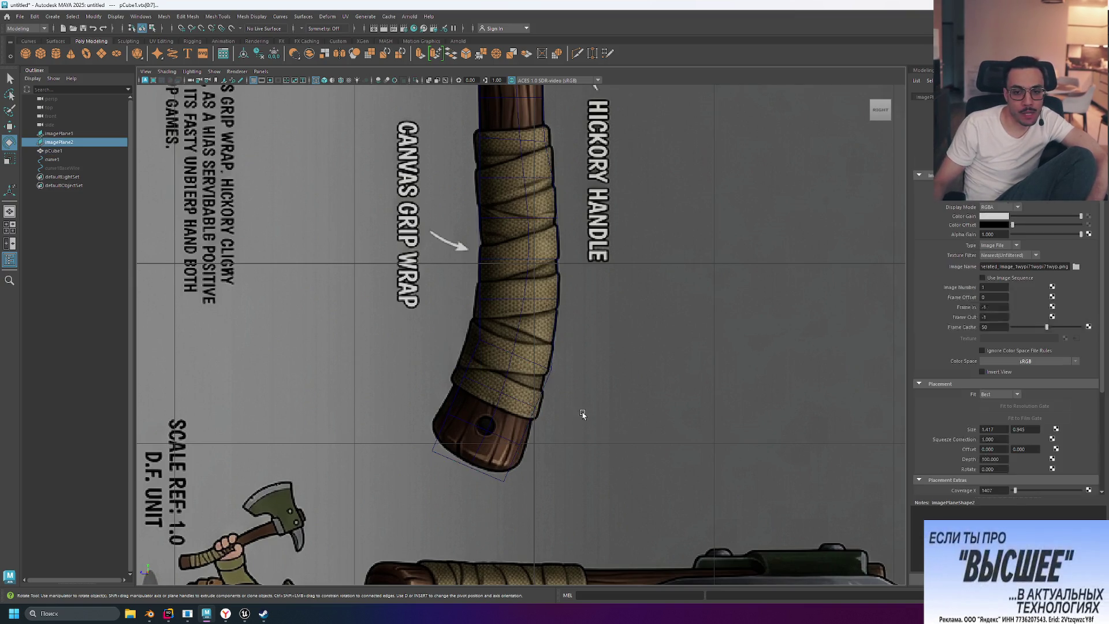
Step: Check the image plane's marking menu, clear the selection, and return to the YouTube soft-selection tutorial
left_click(535, 404)
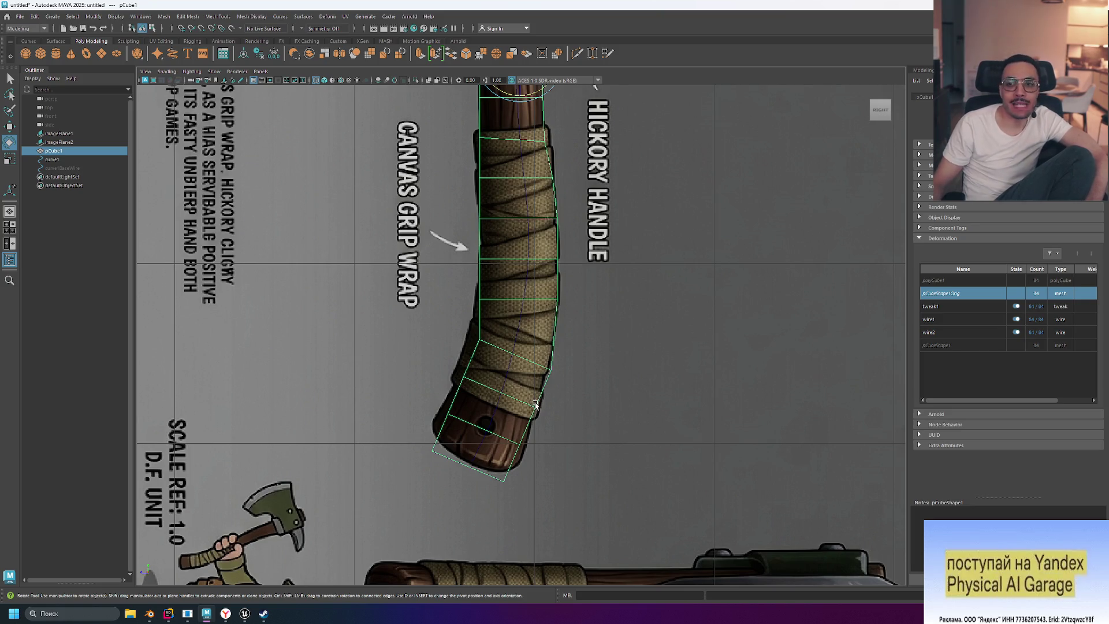
scroll(523, 352, "down", 5)
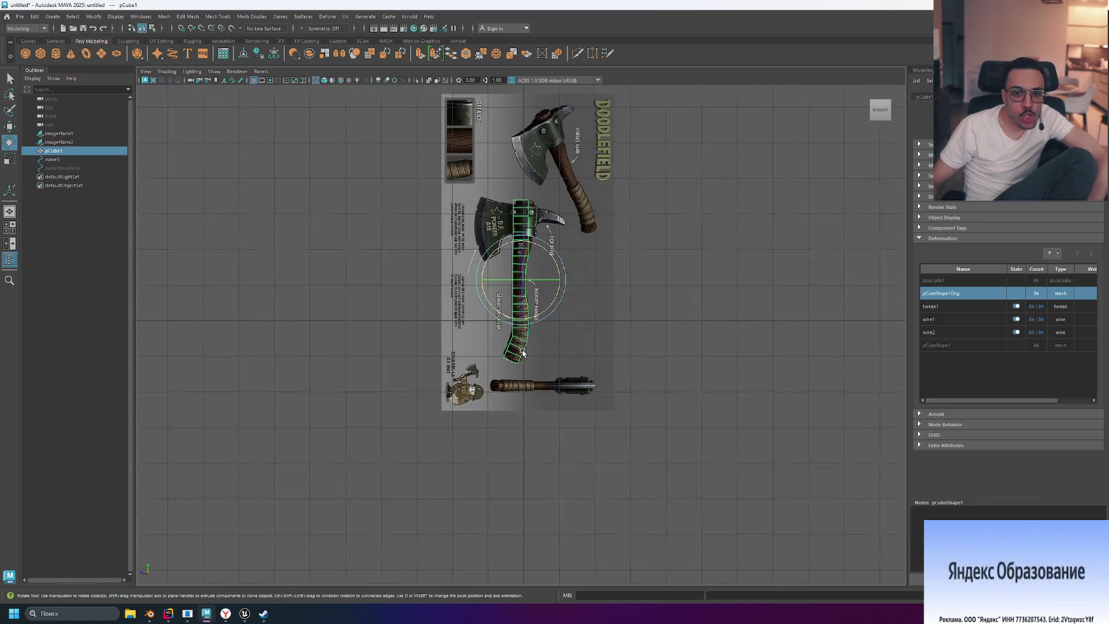
scroll(522, 352, "up", 1)
left_click(583, 347)
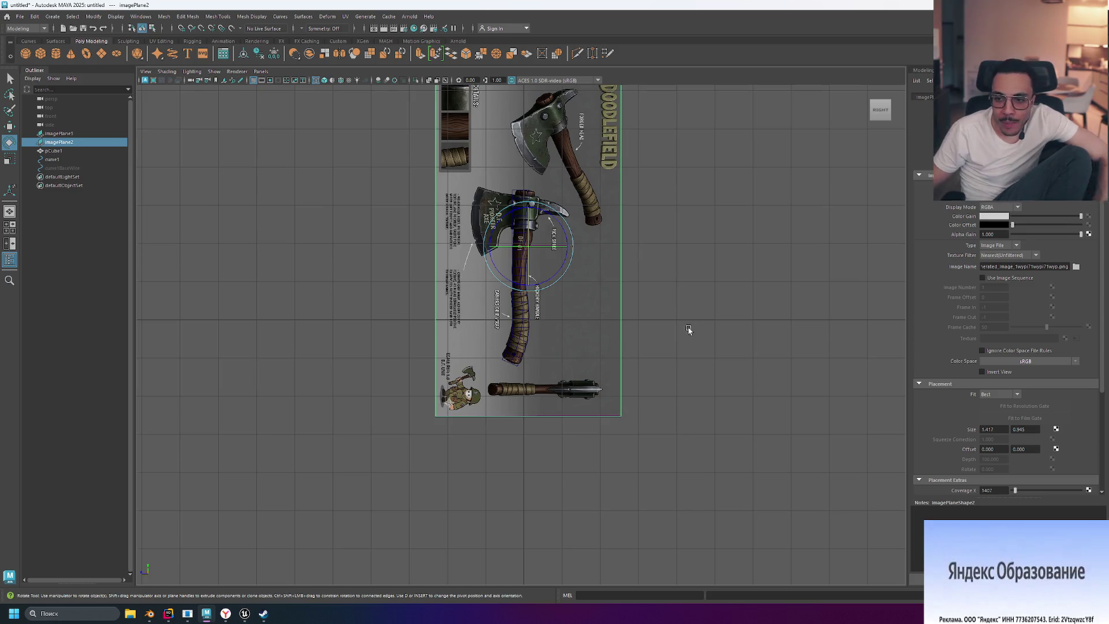
right_click(599, 323)
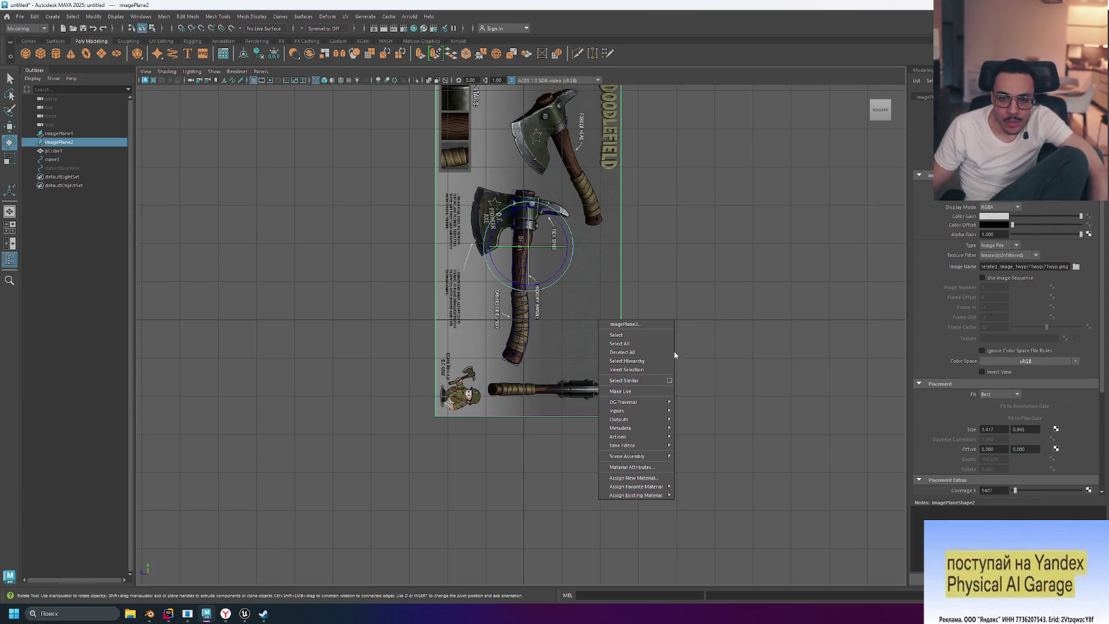
mouse_move(649, 414)
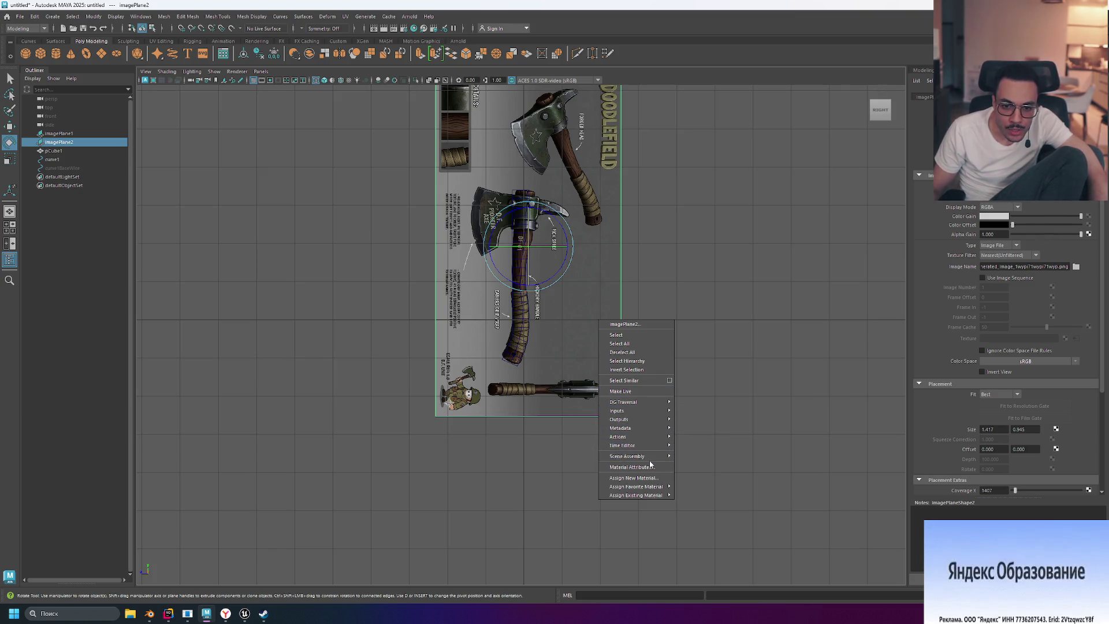
mouse_move(664, 489)
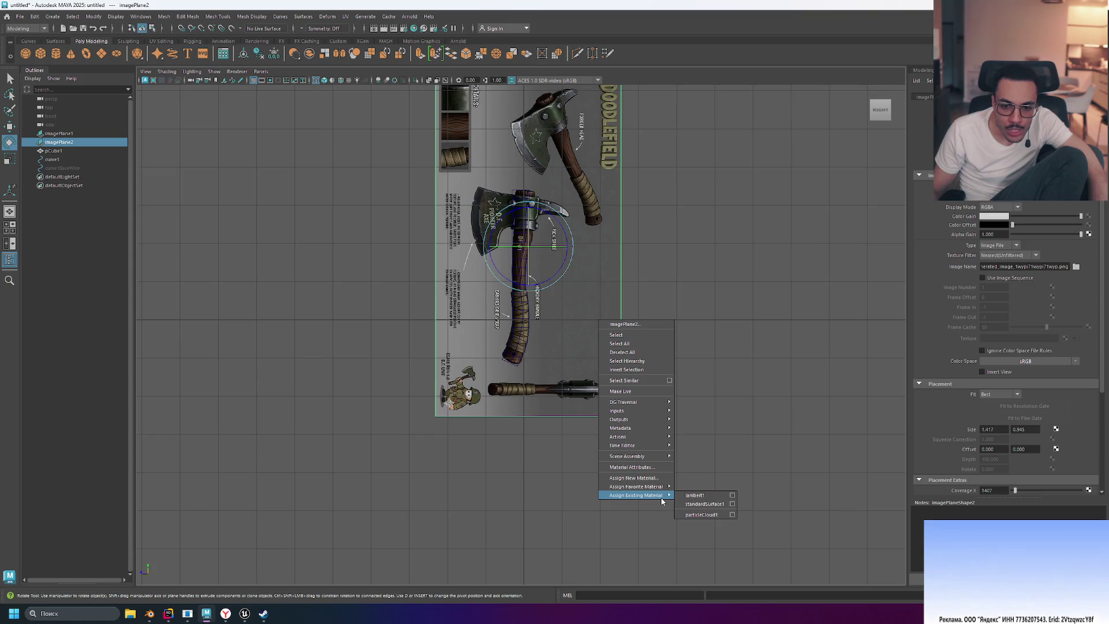
mouse_move(663, 437)
left_click(760, 329)
left_click(226, 613)
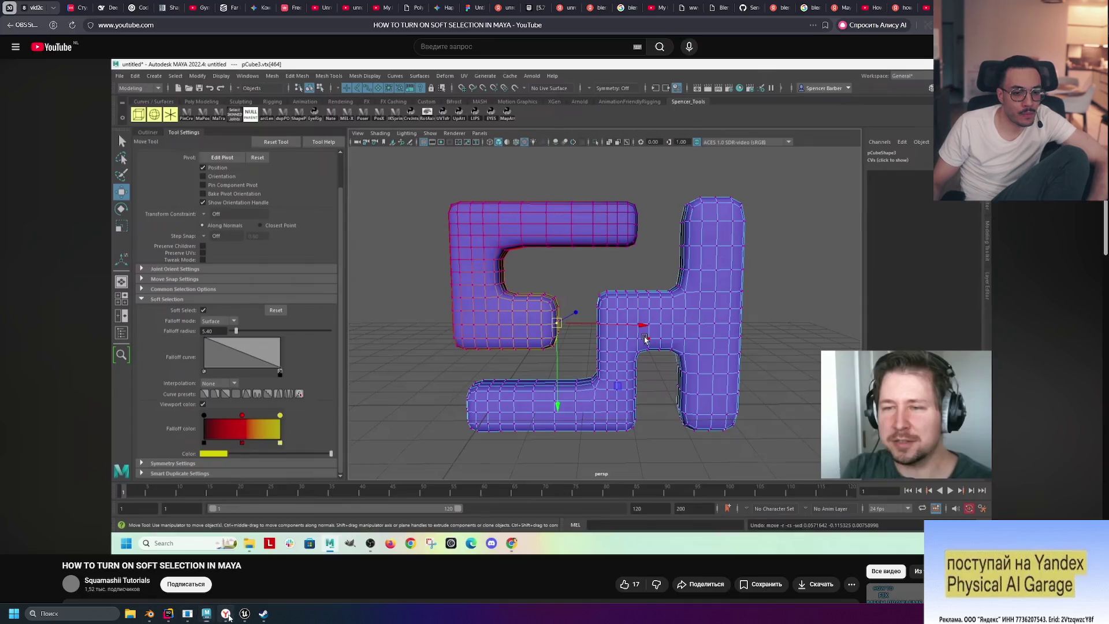
Step: Search Yandex for 'maya lock viewport object selection', expand the Alice AI answer, and return to Maya
left_click(896, 4)
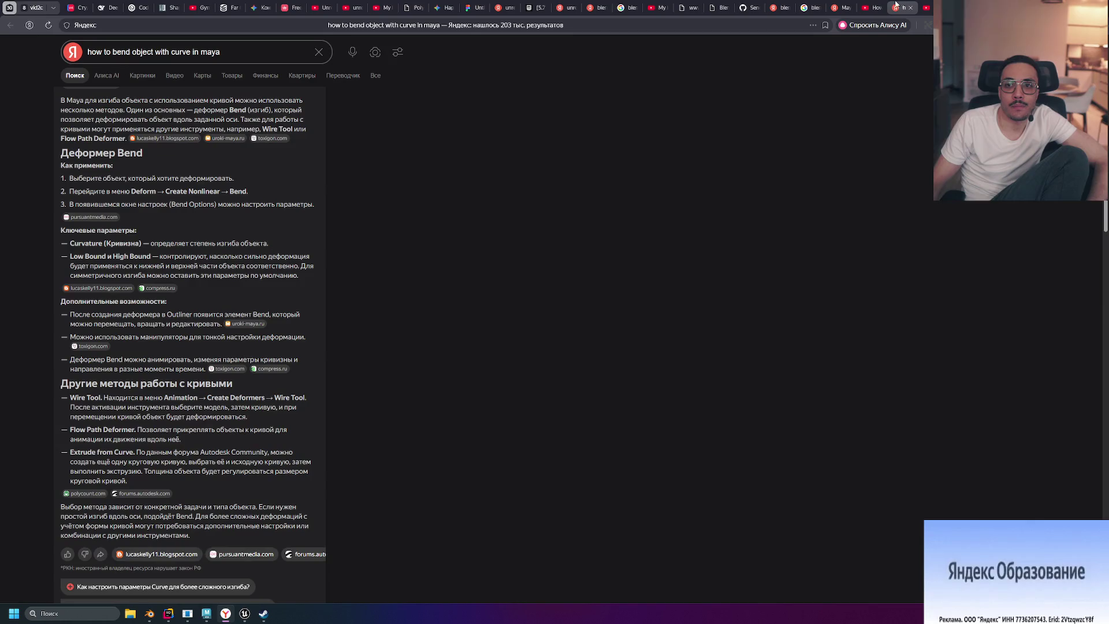
scroll(376, 90, "up", 1)
left_click(174, 52)
type("m")
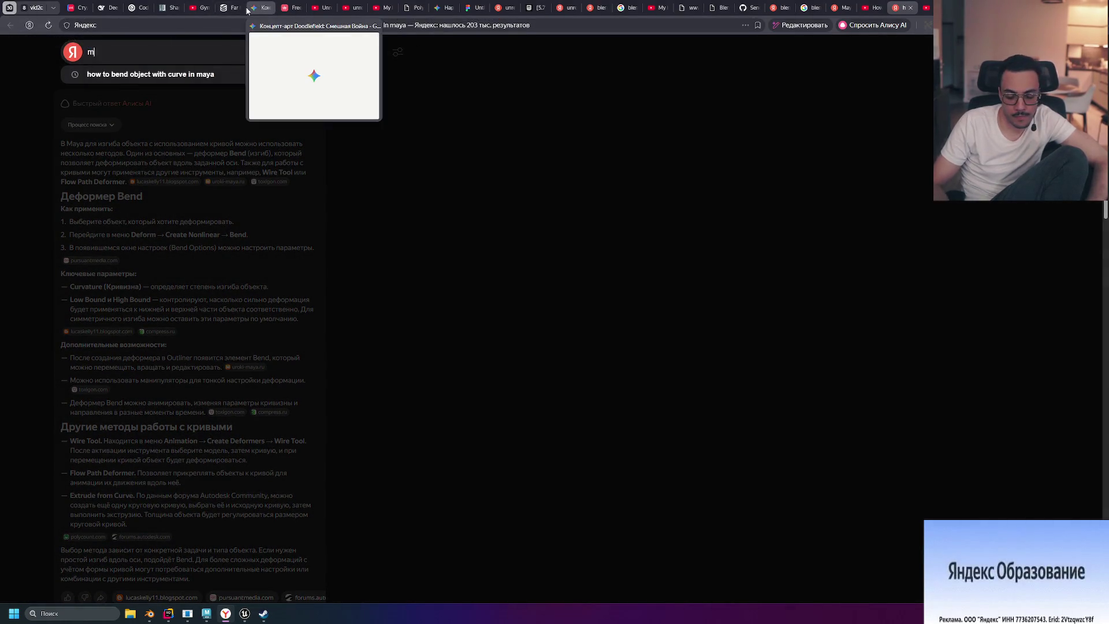
type("aya lock")
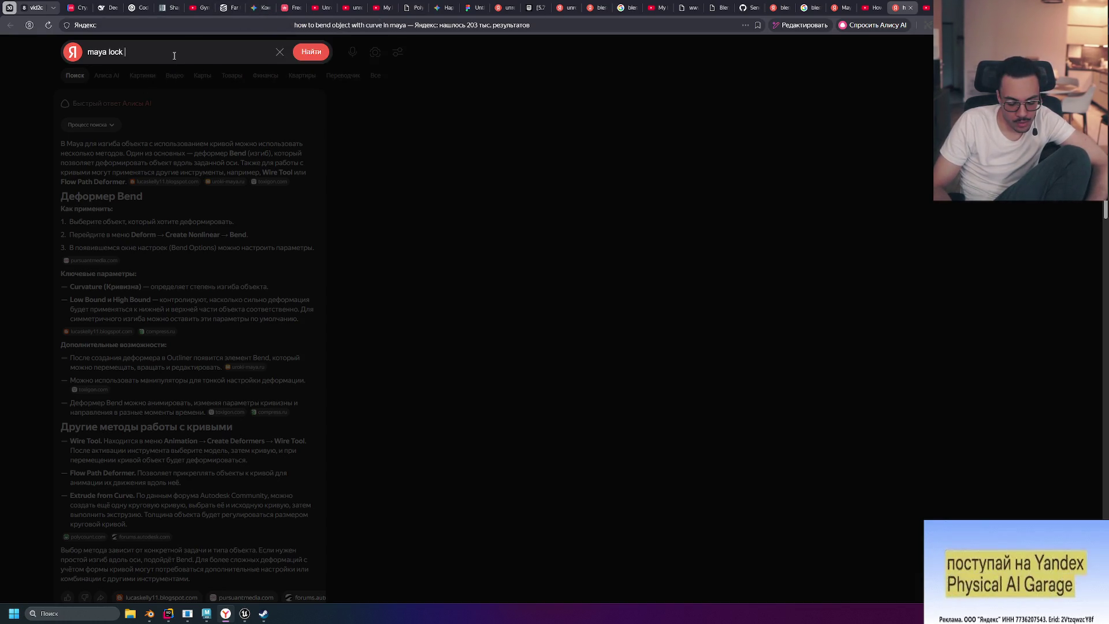
type("veiwport")
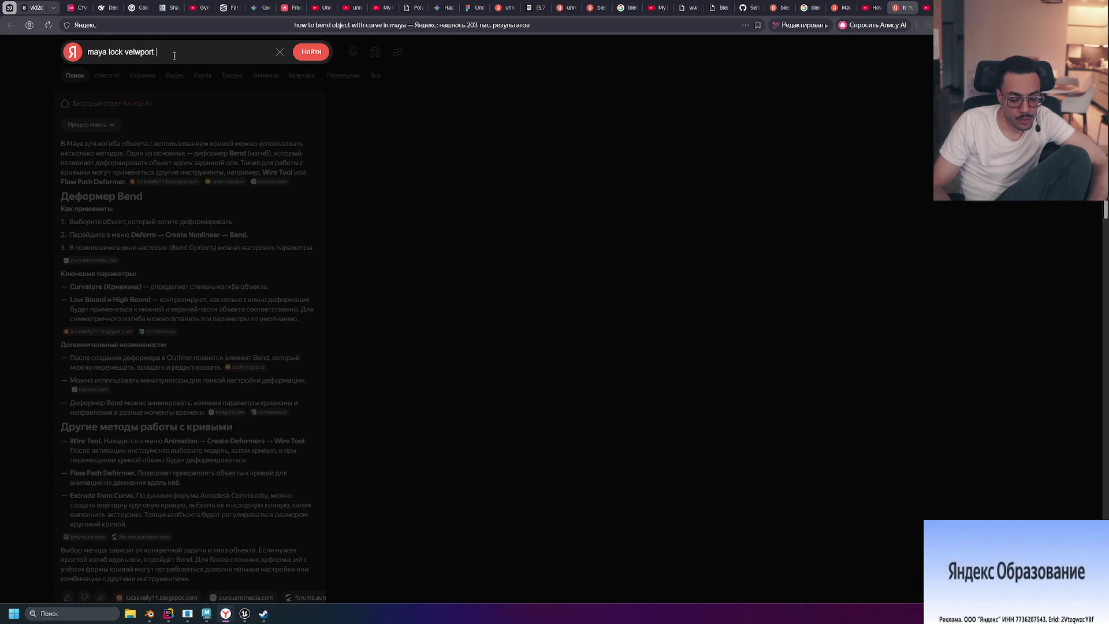
type("sob")
key("BackSpace")
key("BackSpace")
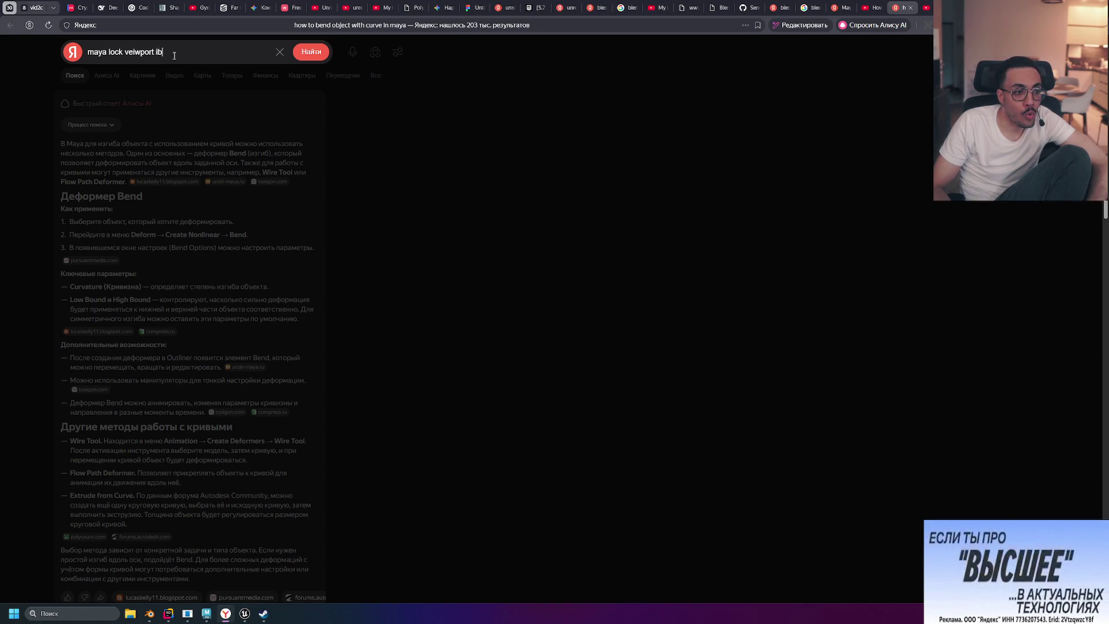
key("BackSpace")
key("BackSpace")
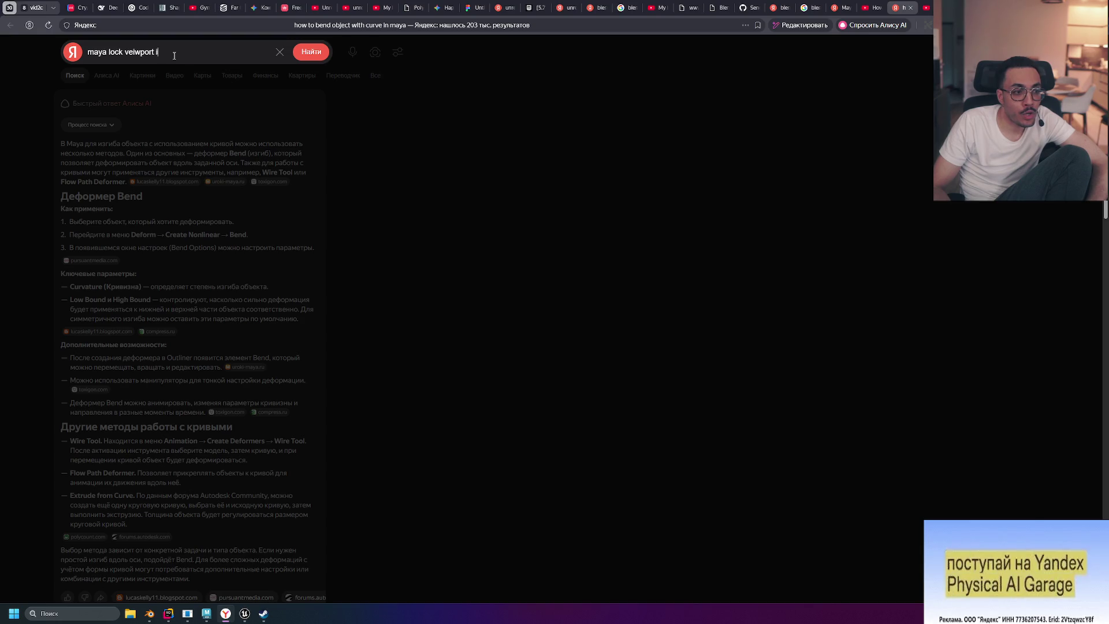
type("objec")
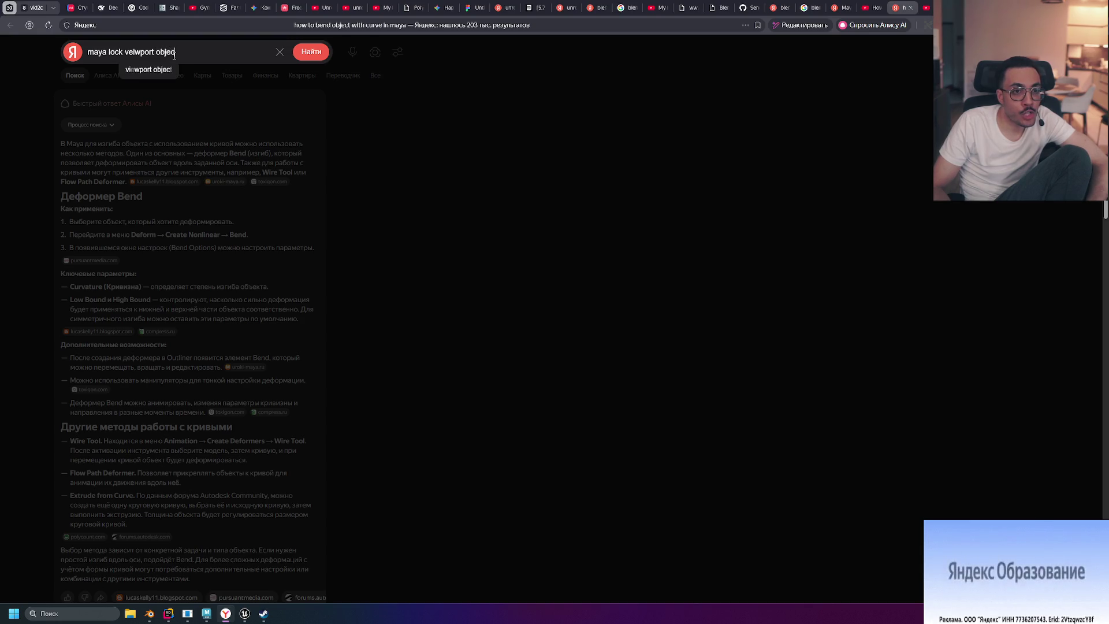
type("tion")
key("Return")
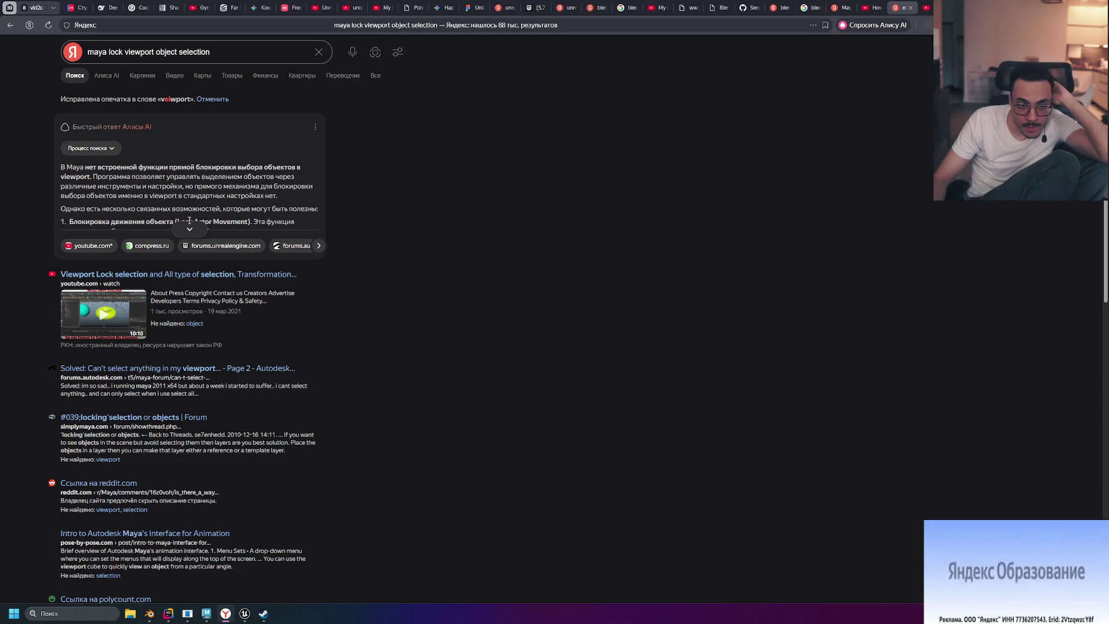
left_click(191, 228)
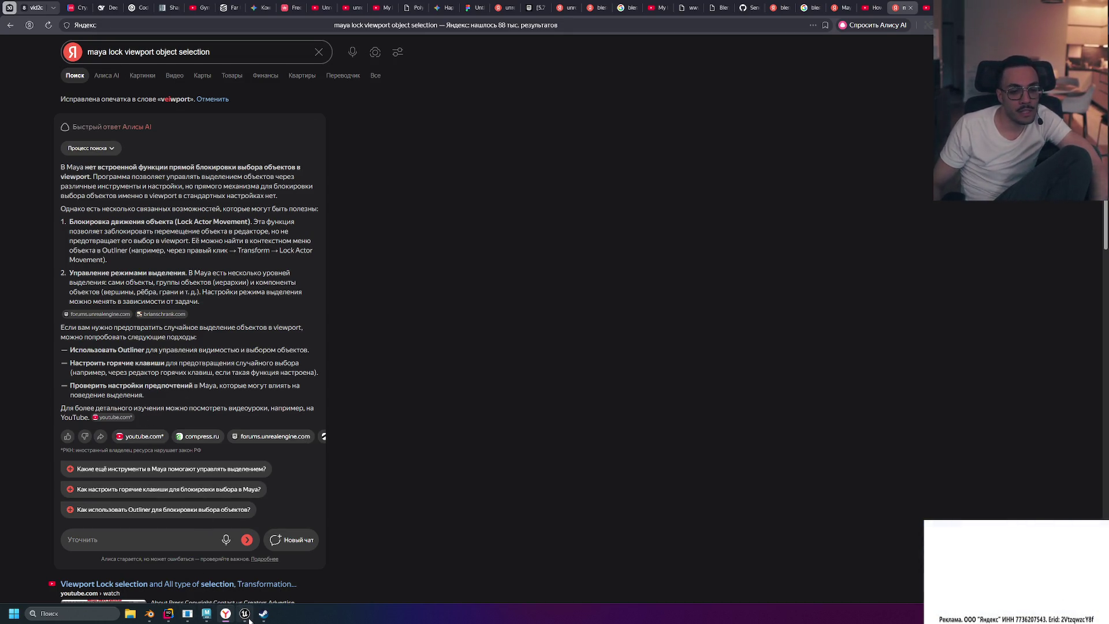
left_click(206, 614)
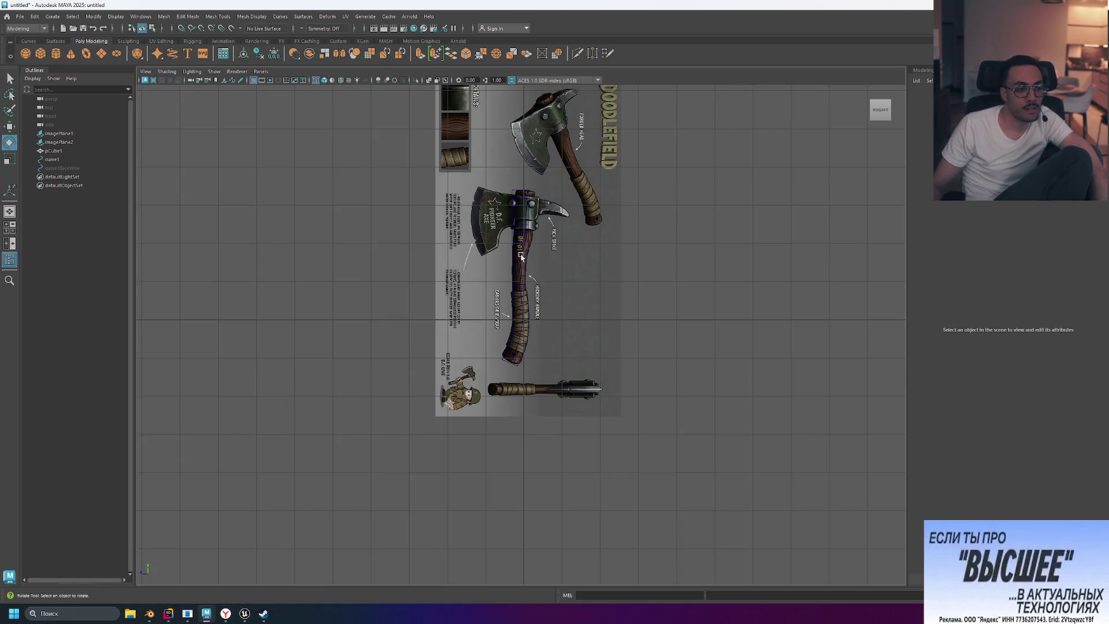
Step: Rerun the Yandex query with 'freeze' replacing 'lock', expand the AI answer, then open the reference-images video
scroll(508, 272, "up", 4)
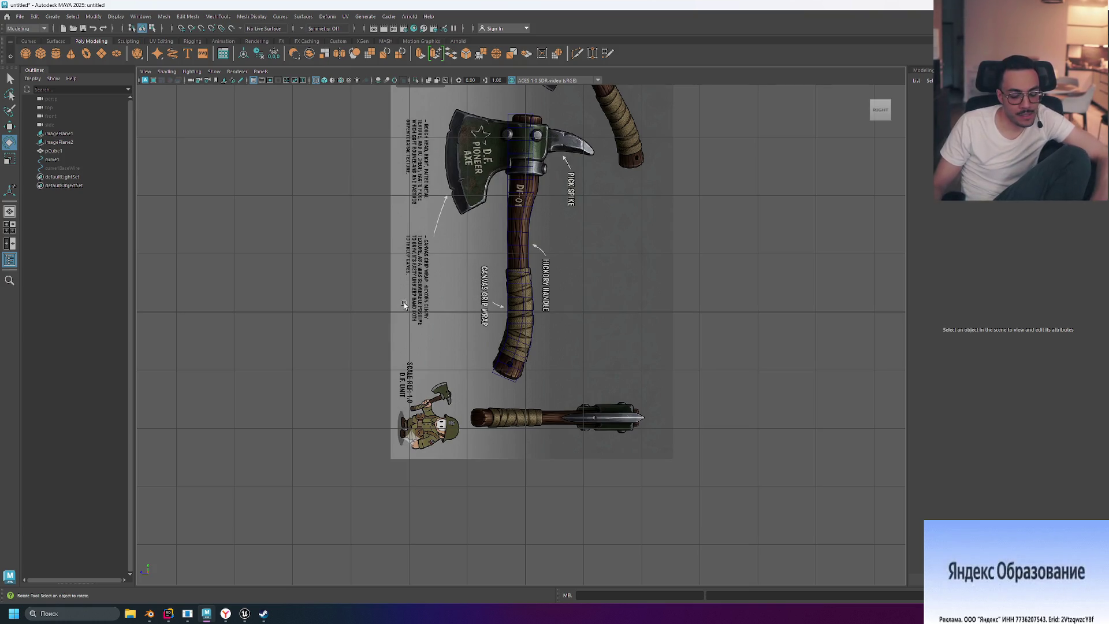
key("alt+Tab")
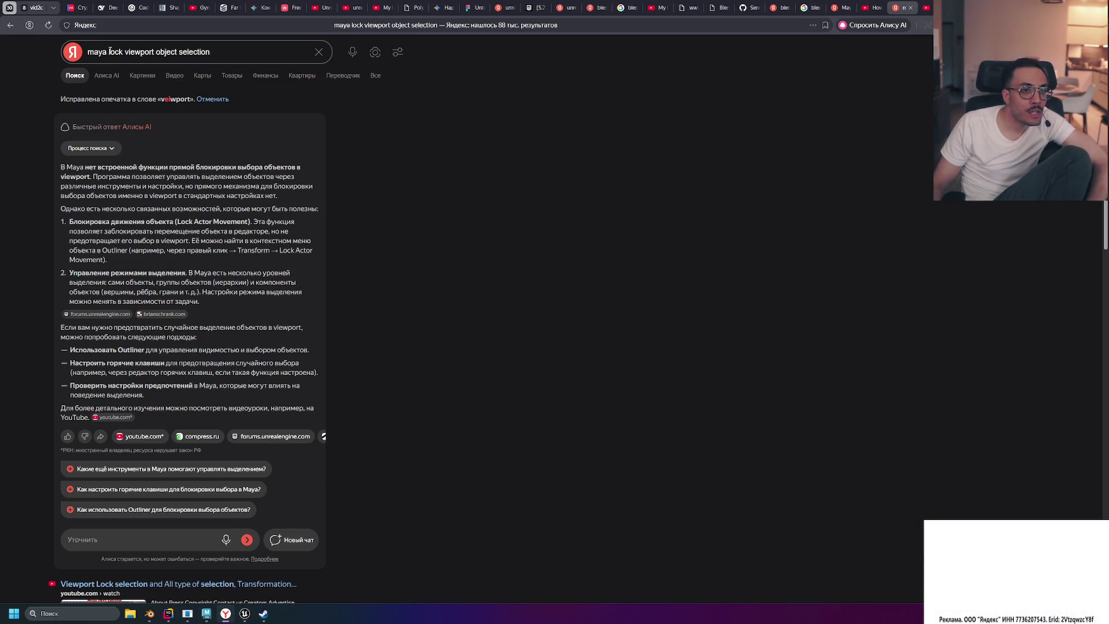
left_click_drag(108, 51, 157, 50)
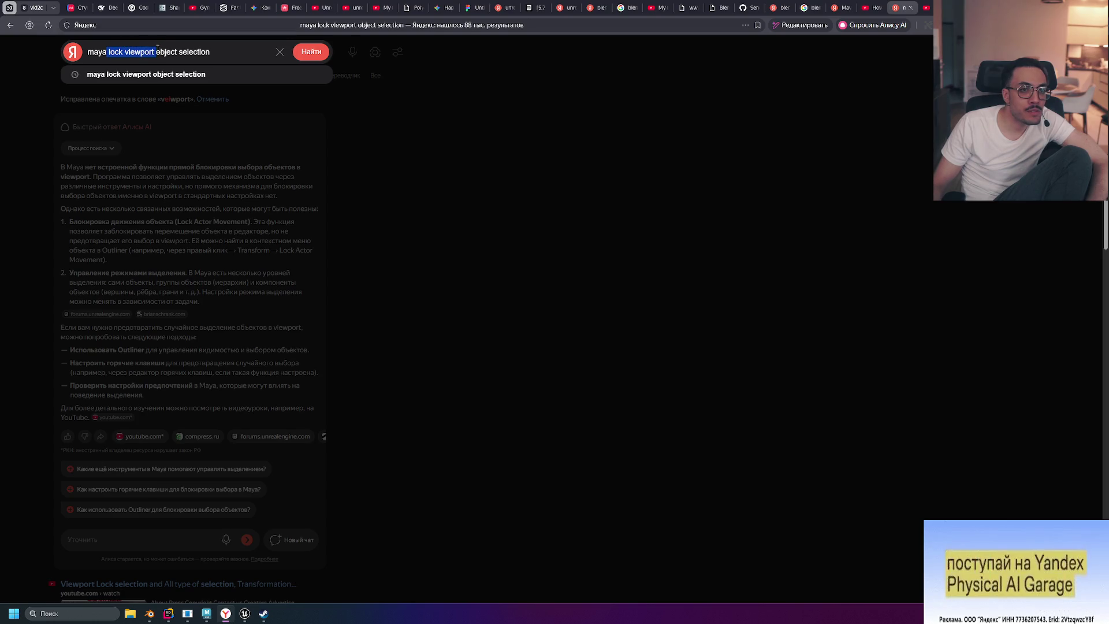
type("freeze")
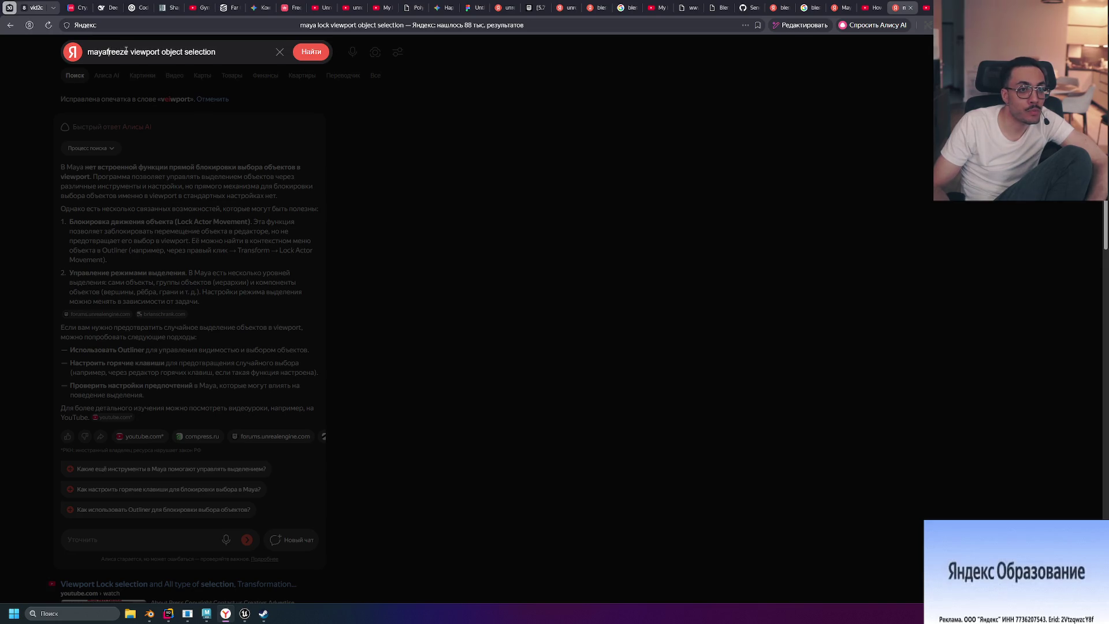
key("Return")
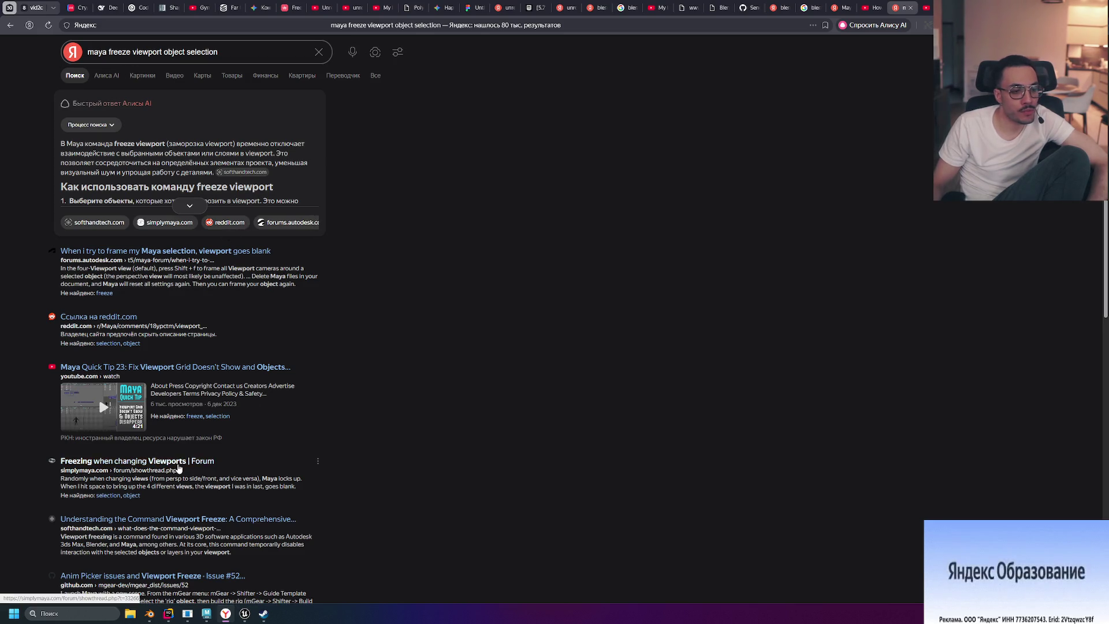
left_click(189, 206)
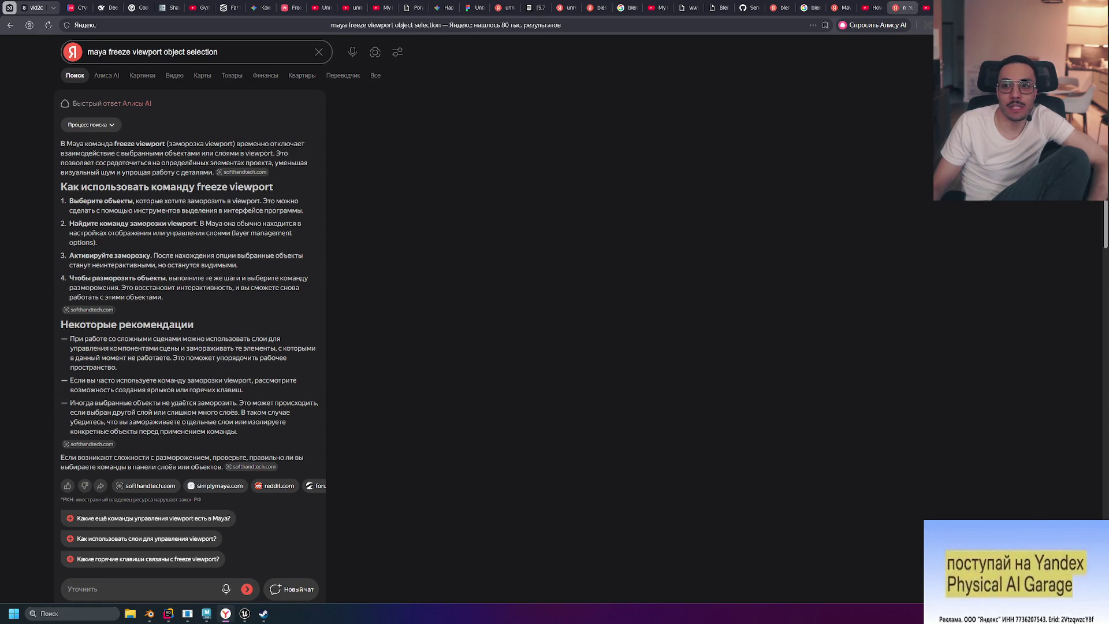
left_click(873, 4)
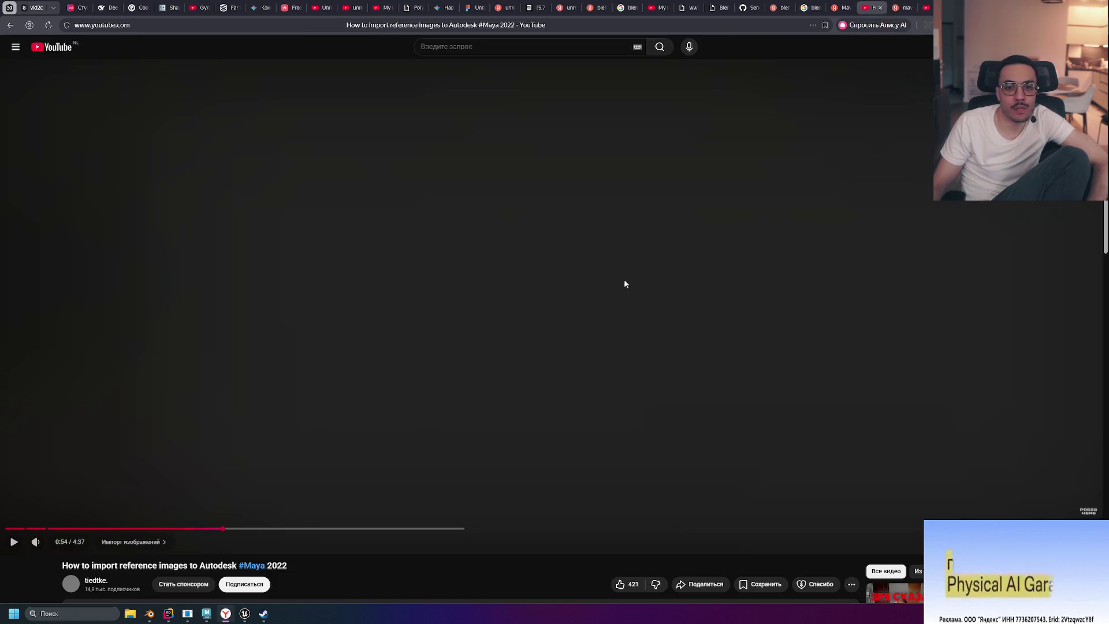
Step: Play the reference-images tutorial and skip ahead to about 3:32, near the car image planes part
left_click(545, 321)
left_click_drag(298, 530, 517, 530)
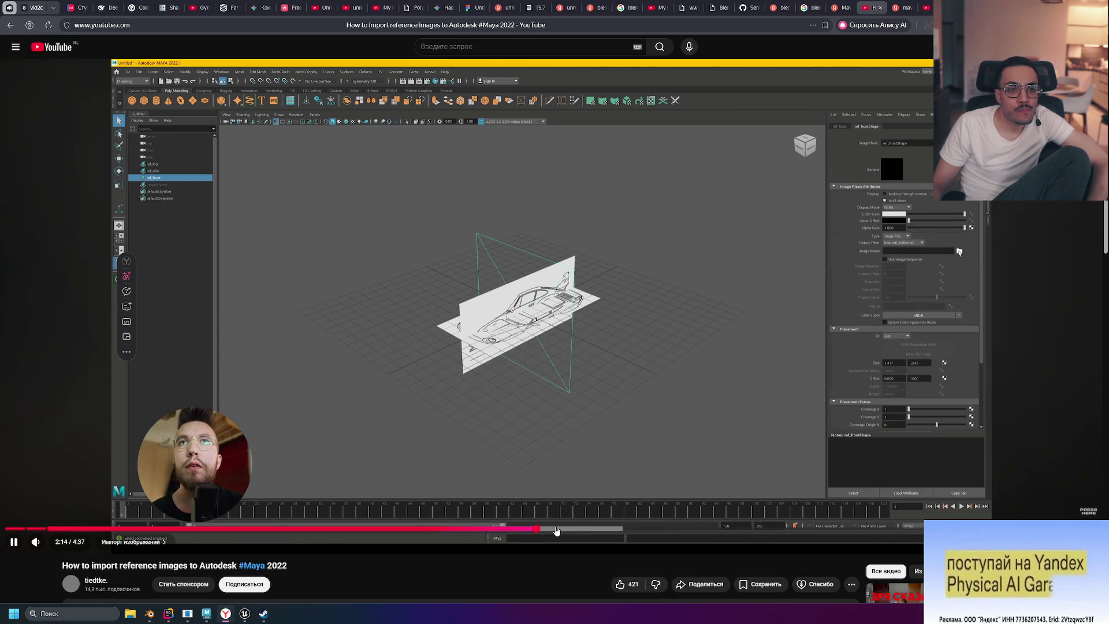
left_click(580, 530)
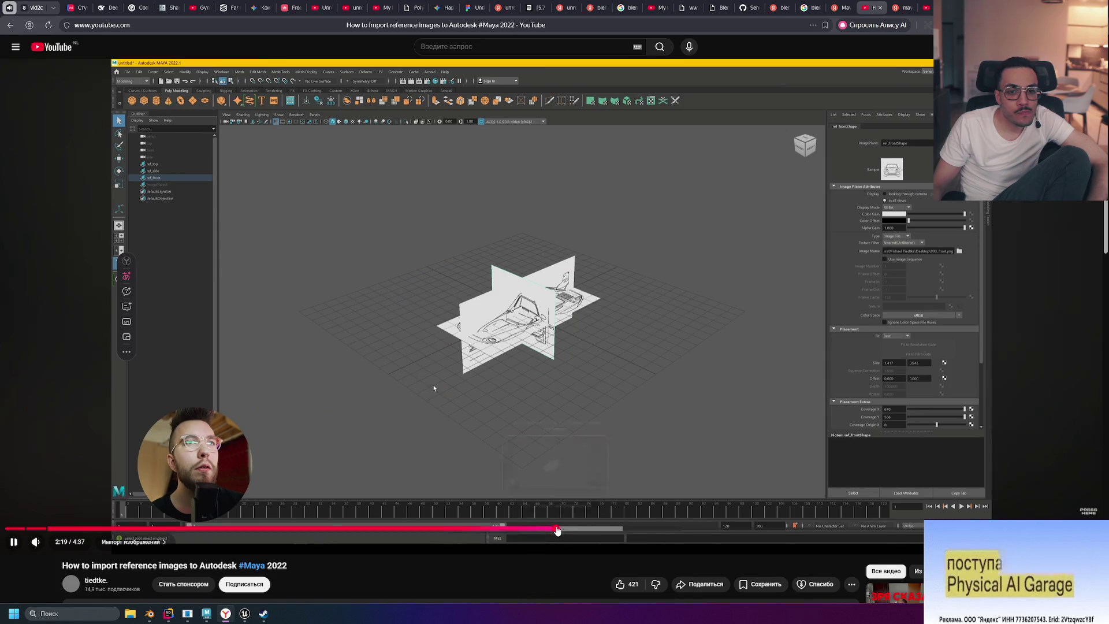
left_click(649, 529)
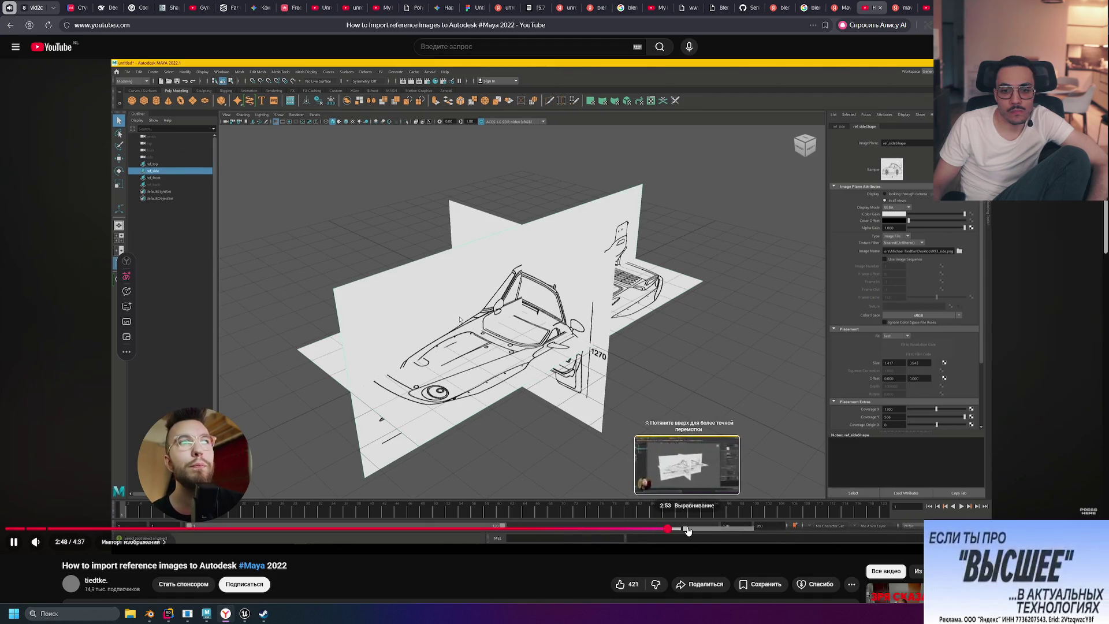
left_click(701, 530)
left_click(718, 530)
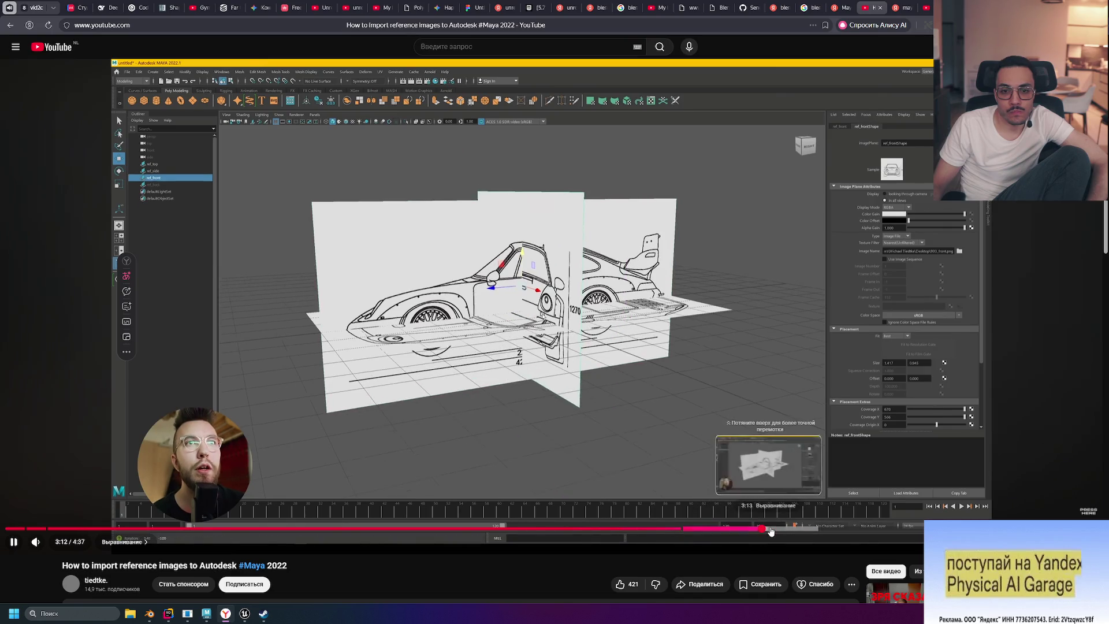
left_click(796, 530)
left_click(824, 530)
left_click(843, 530)
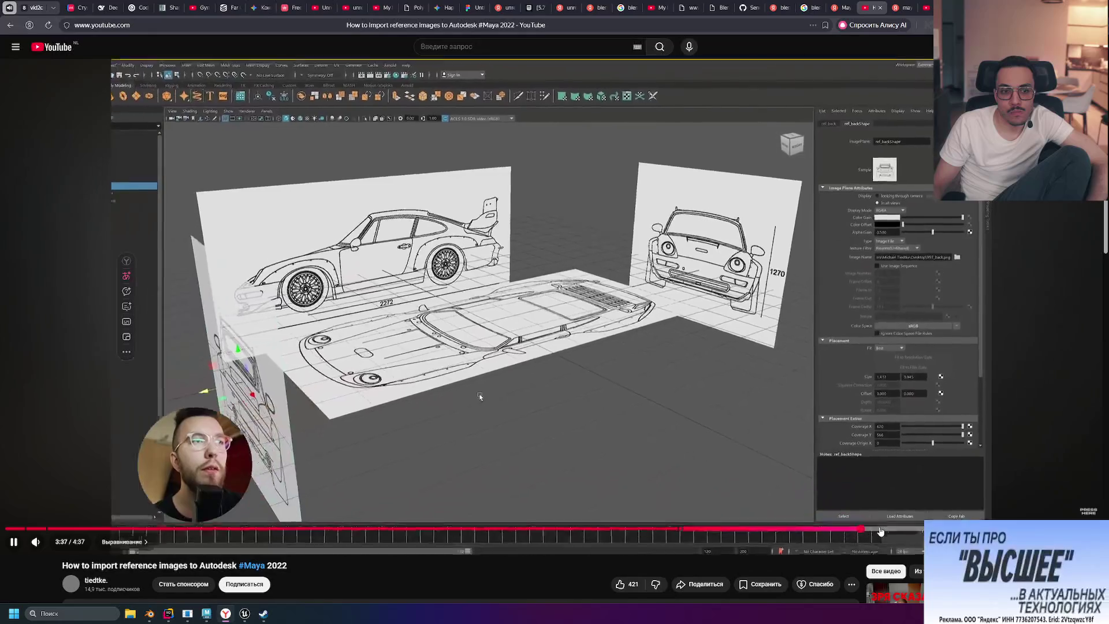
Step: Pause the tutorial at 3:38, then select the axe reference plane imagePlane2 in Maya
key("space")
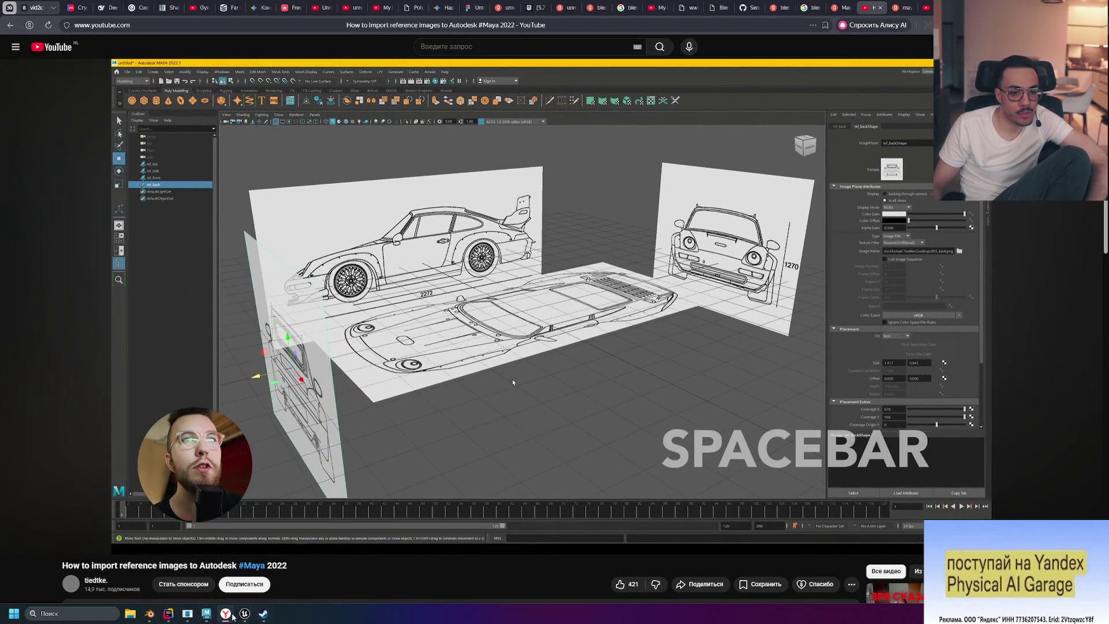
left_click(206, 614)
left_click(472, 225)
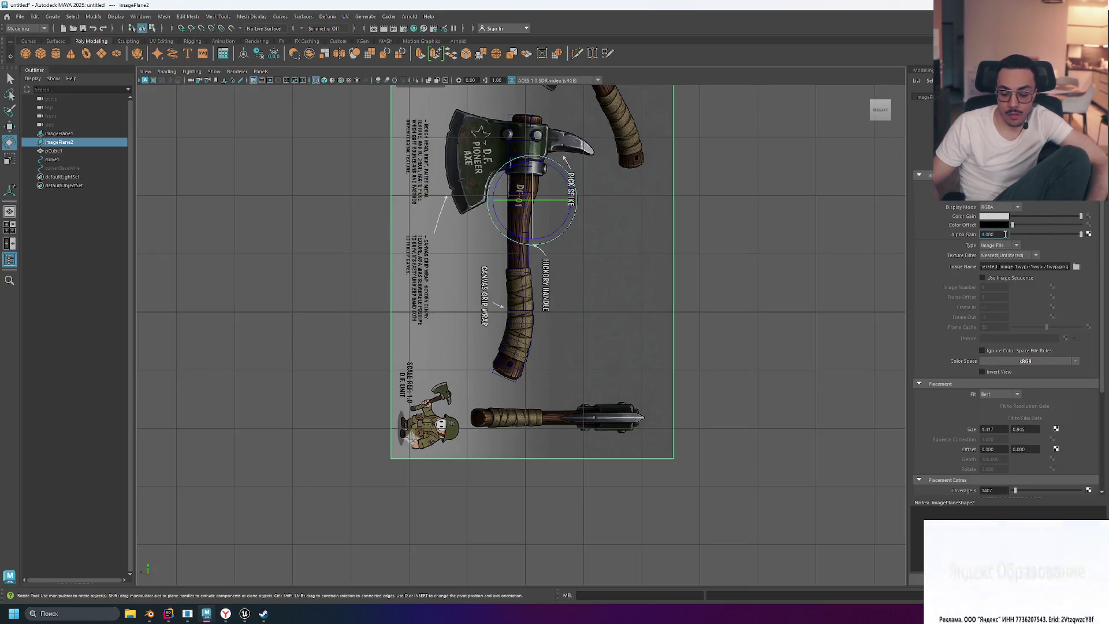
Step: Set Alpha Gain to 0.5 on imagePlane2 and imagePlane1
key("Return")
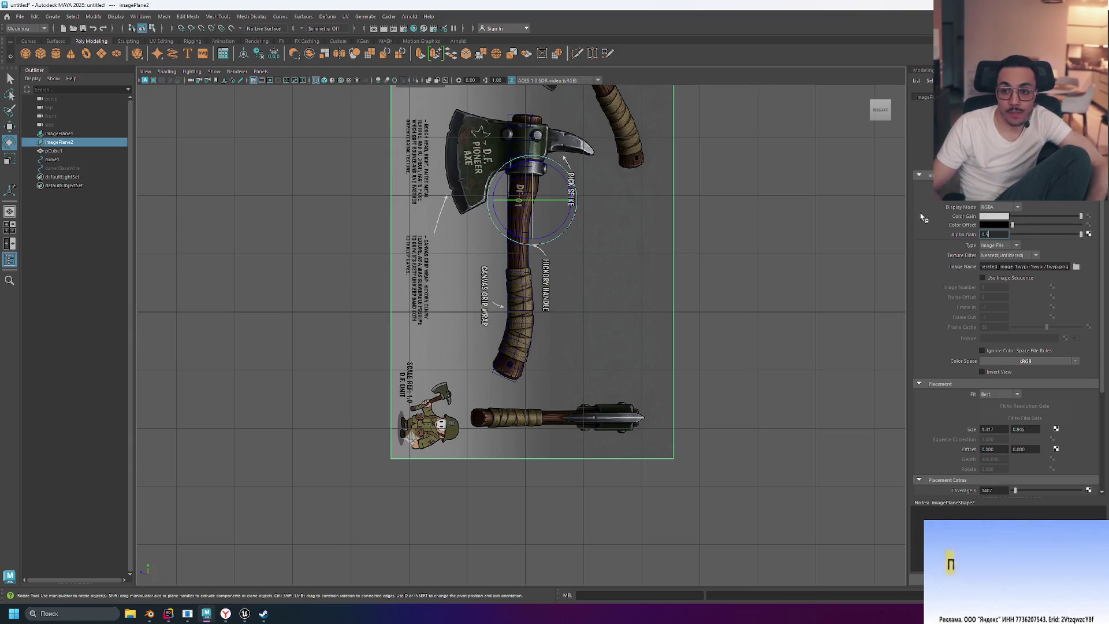
type("0.5")
key("Return")
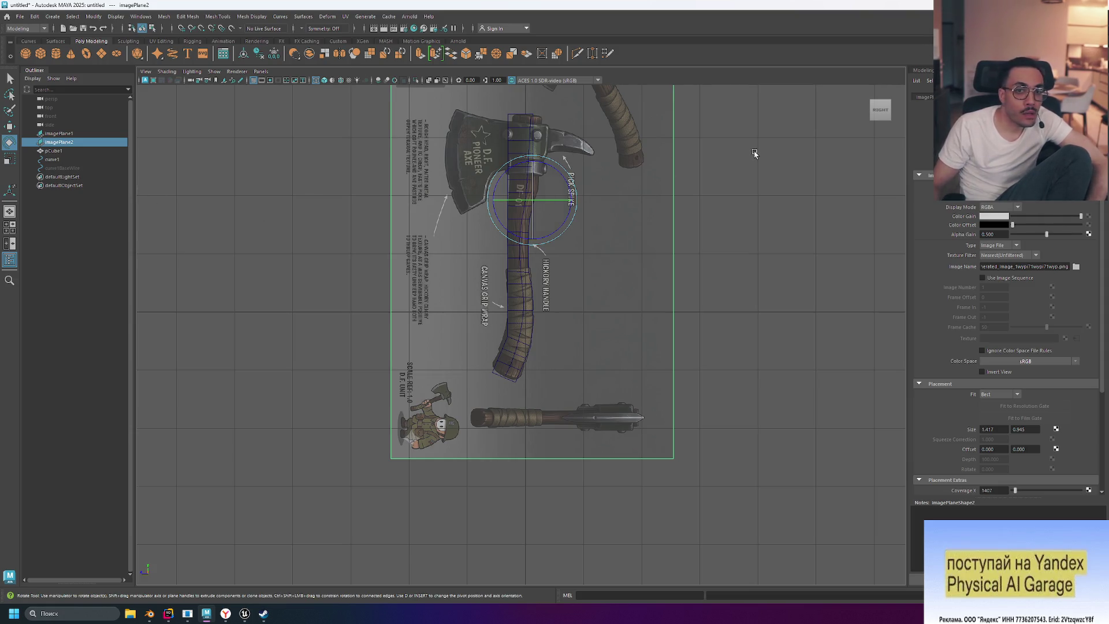
left_click(58, 134)
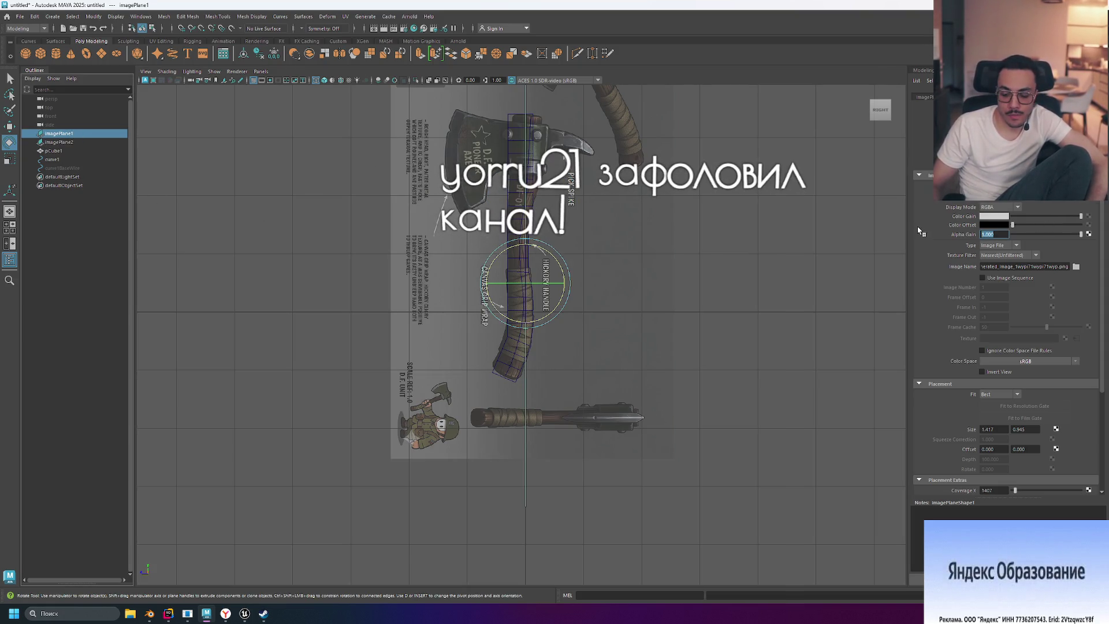
type("0.5")
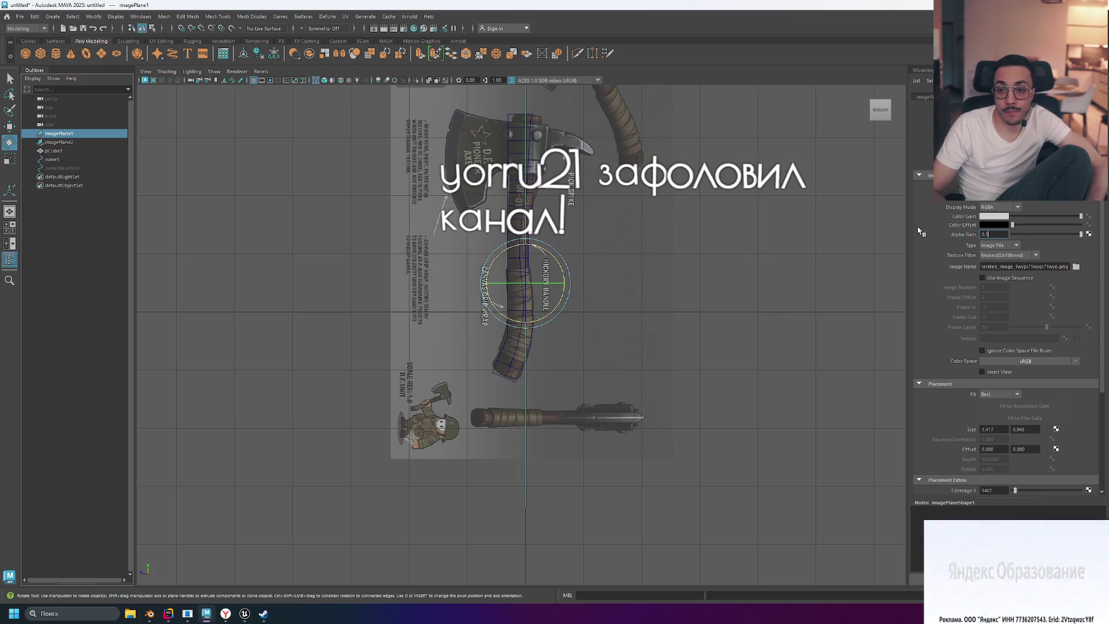
Step: Clear the selection, save the scene, and resume the tutorial video in the browser
left_click(752, 264)
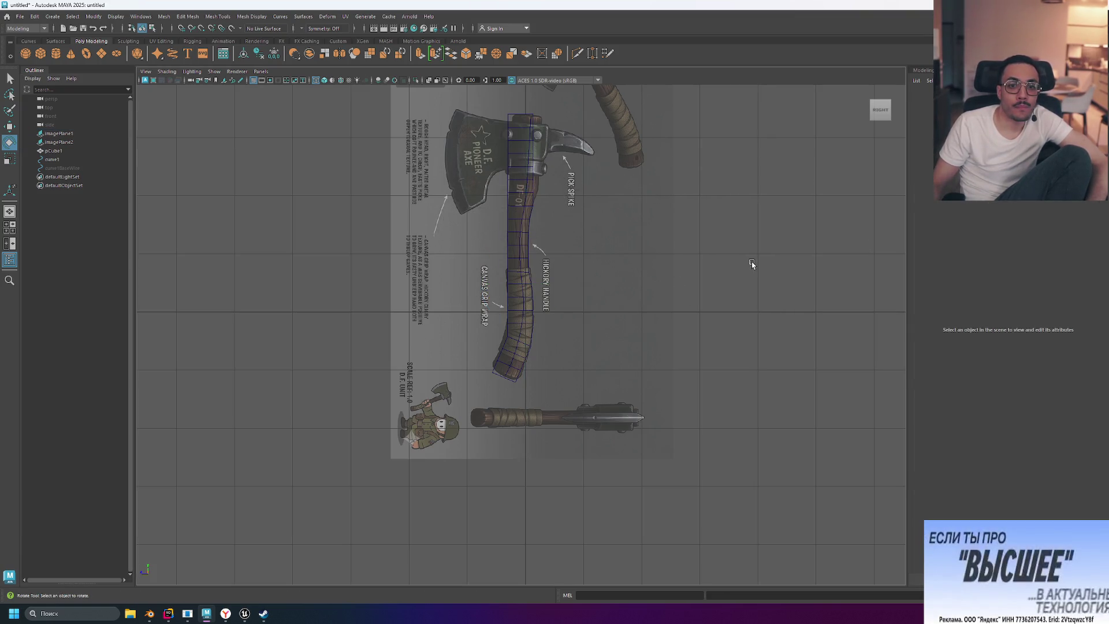
key("q")
key("ctrl+s")
left_click(485, 342)
key("alt+Tab")
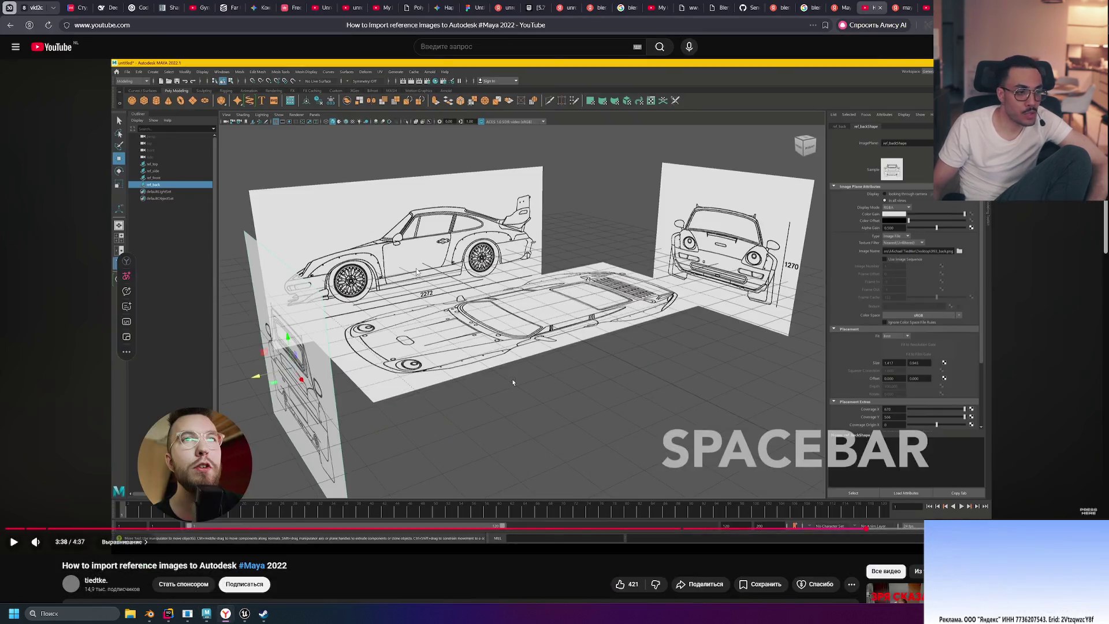
left_click(512, 378)
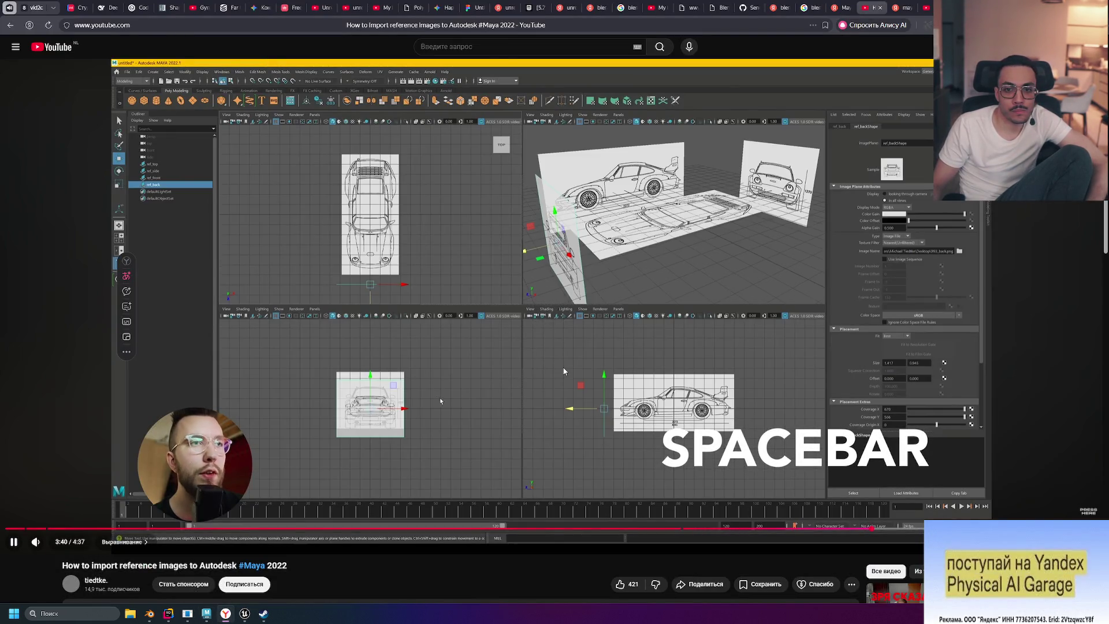
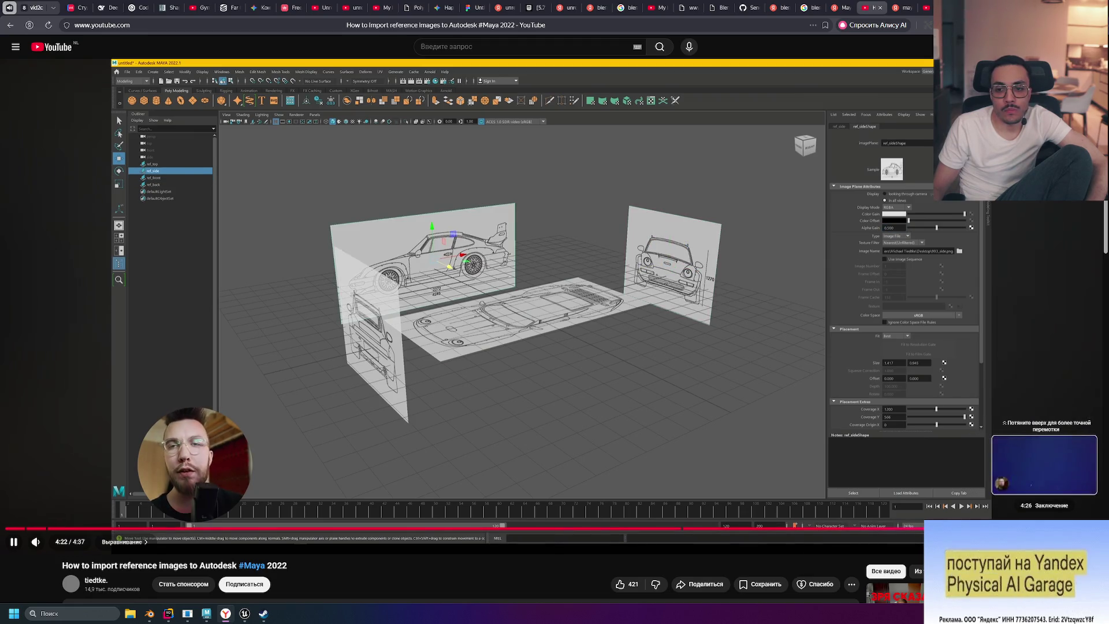
Step: Pause and resume the reference-image tutorial, flip through the search tabs, clear the query, return to Maya
left_click(618, 338)
left_click(628, 368)
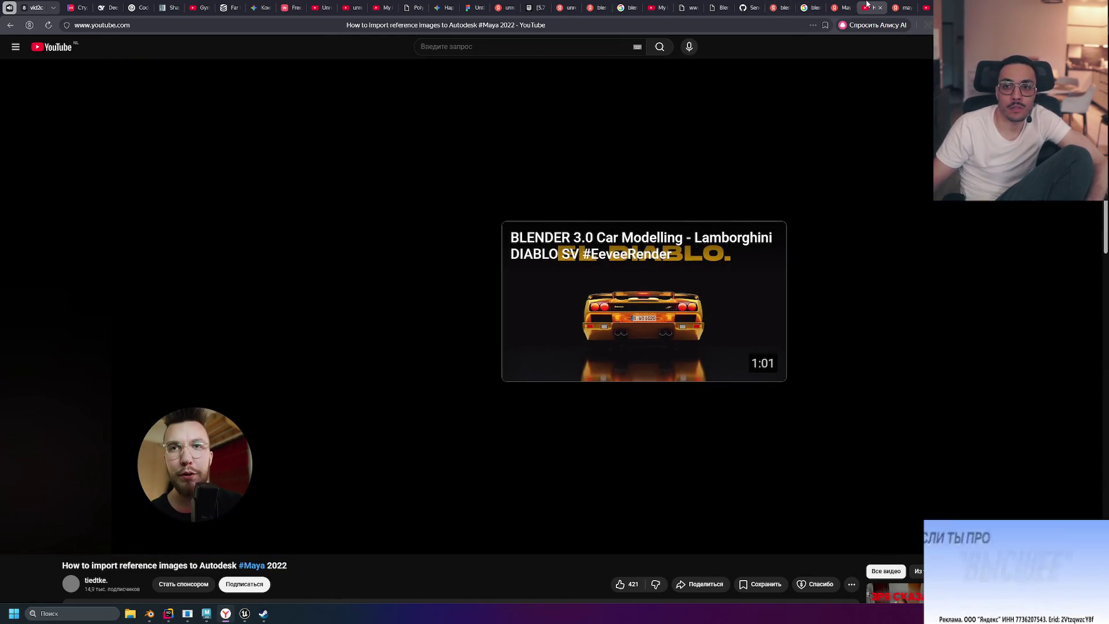
left_click(833, 4)
left_click(833, 5)
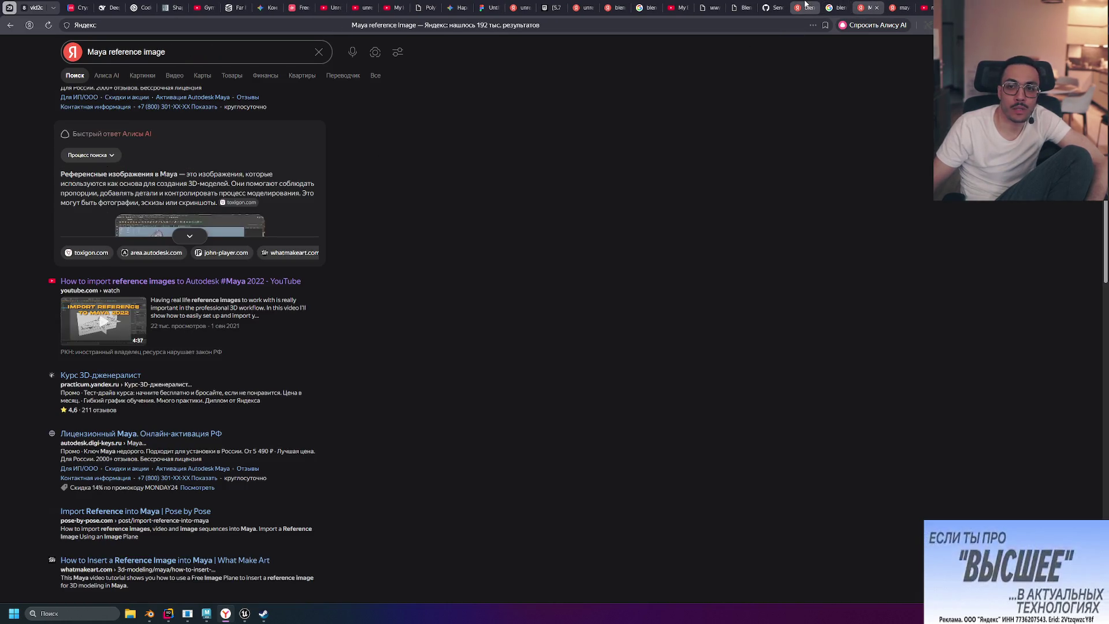
left_click(806, 5)
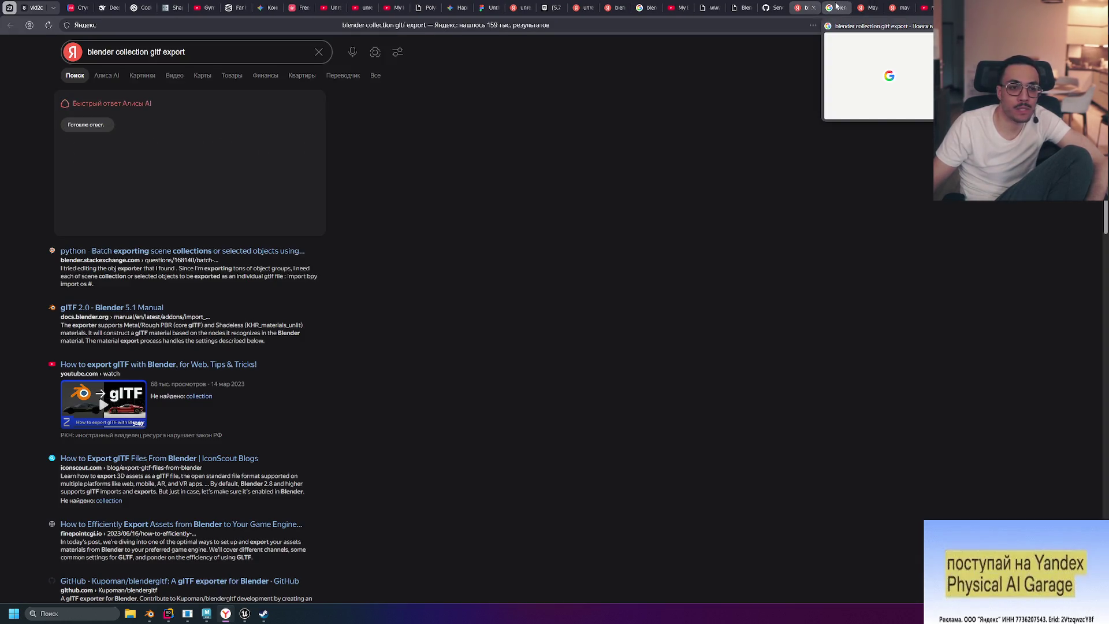
key("BackSpace")
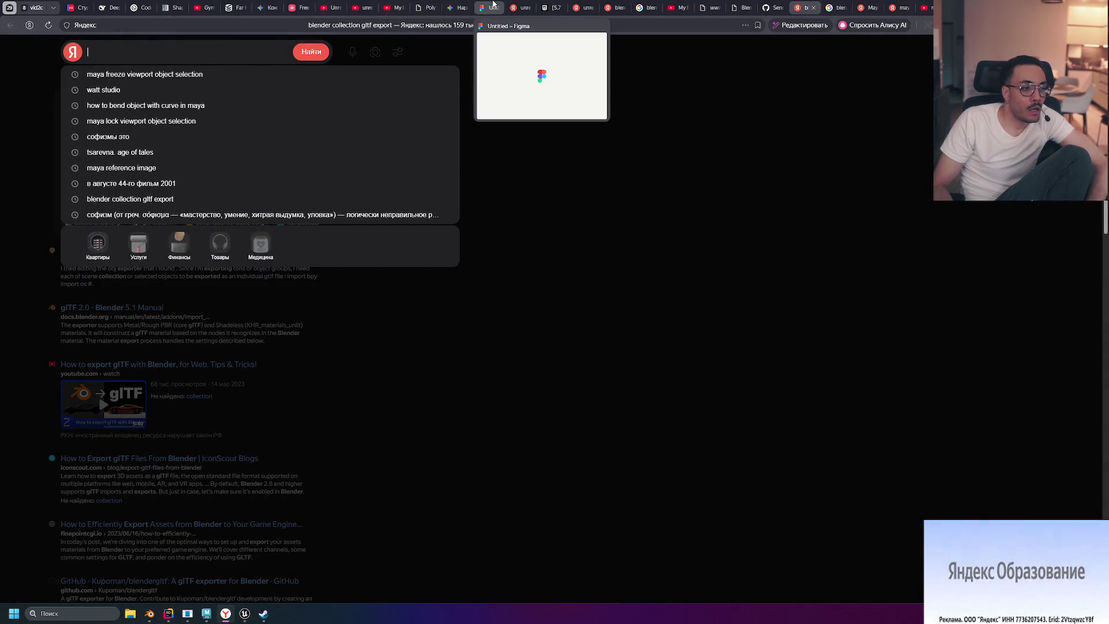
key("alt+Tab")
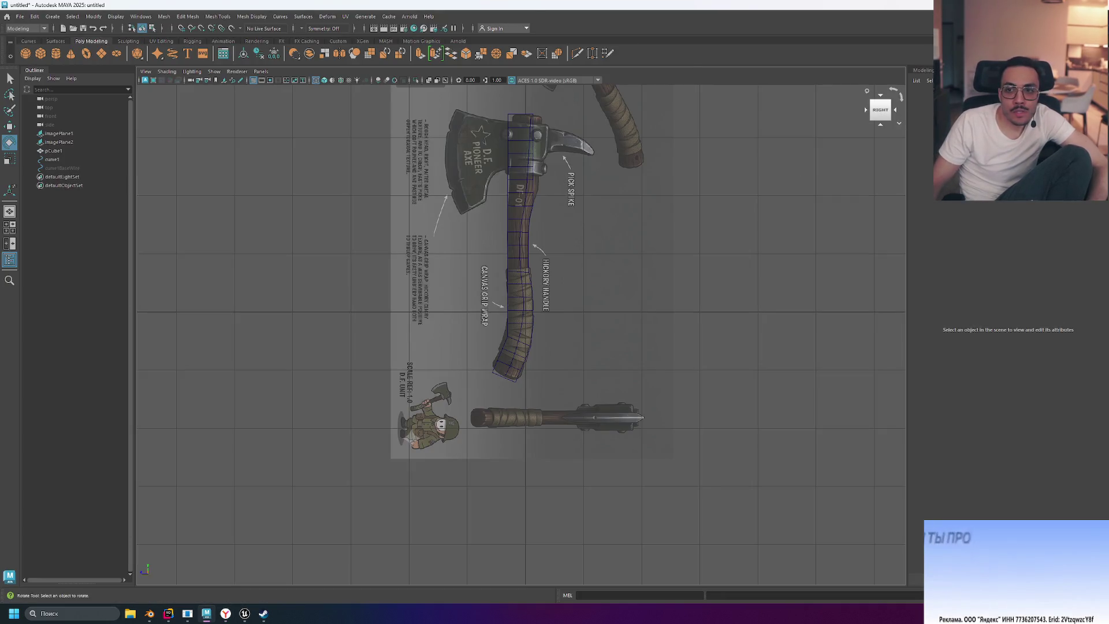
Step: Select imagePlane2 and open the Channel Box/Layer Editor as a floating window
left_click(624, 202)
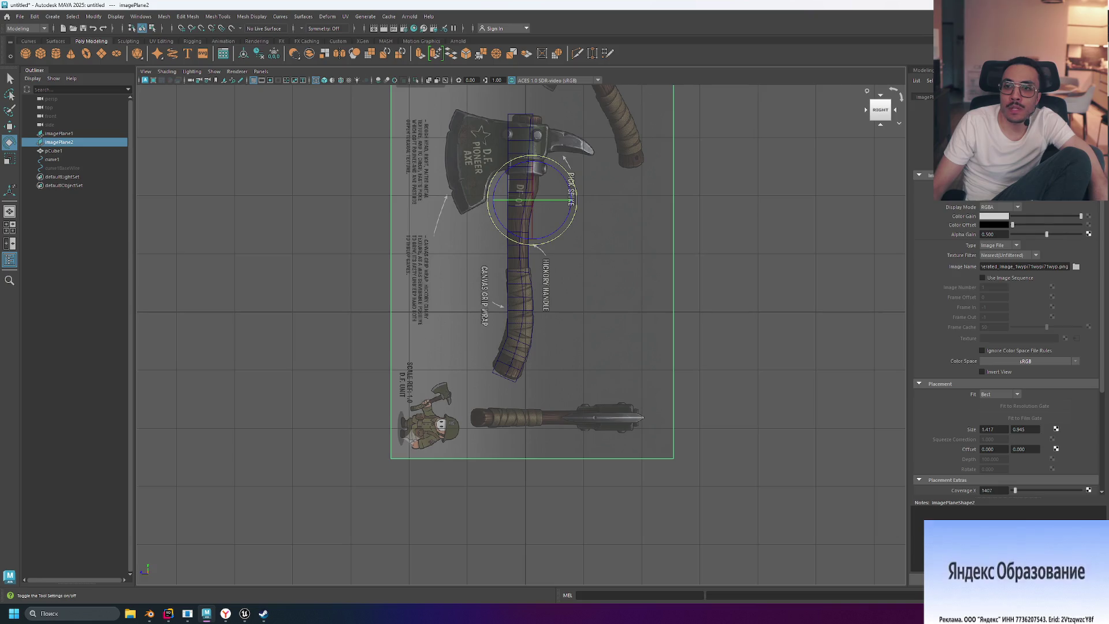
left_click(1094, 28)
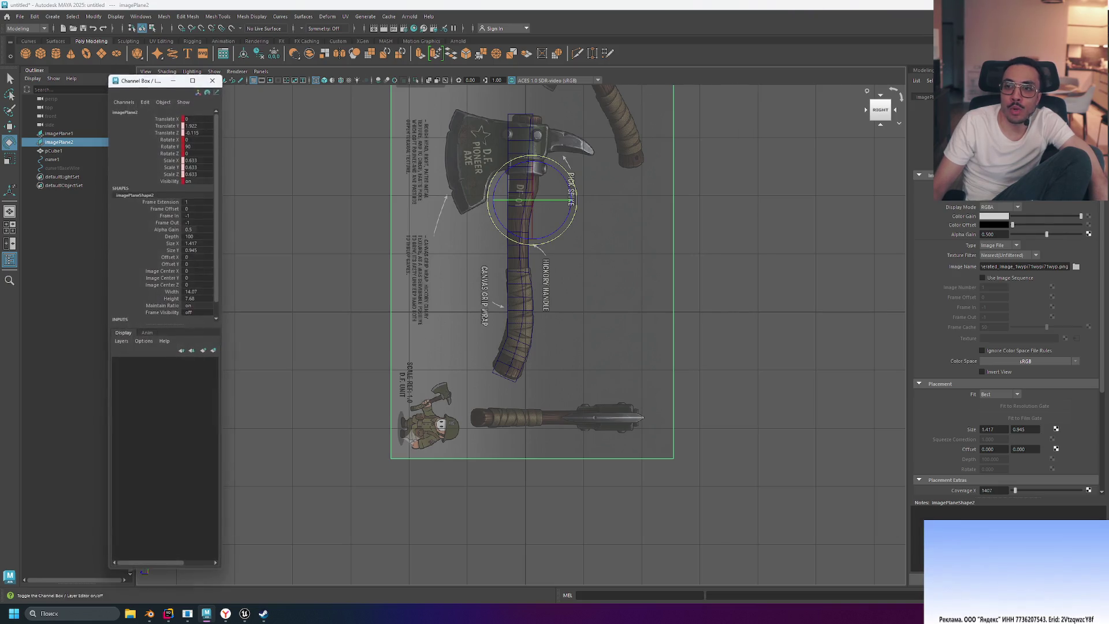
Step: Widen the editor and create layer1 from the selected image plane, plus an empty layer2
left_click_drag(222, 156, 326, 155)
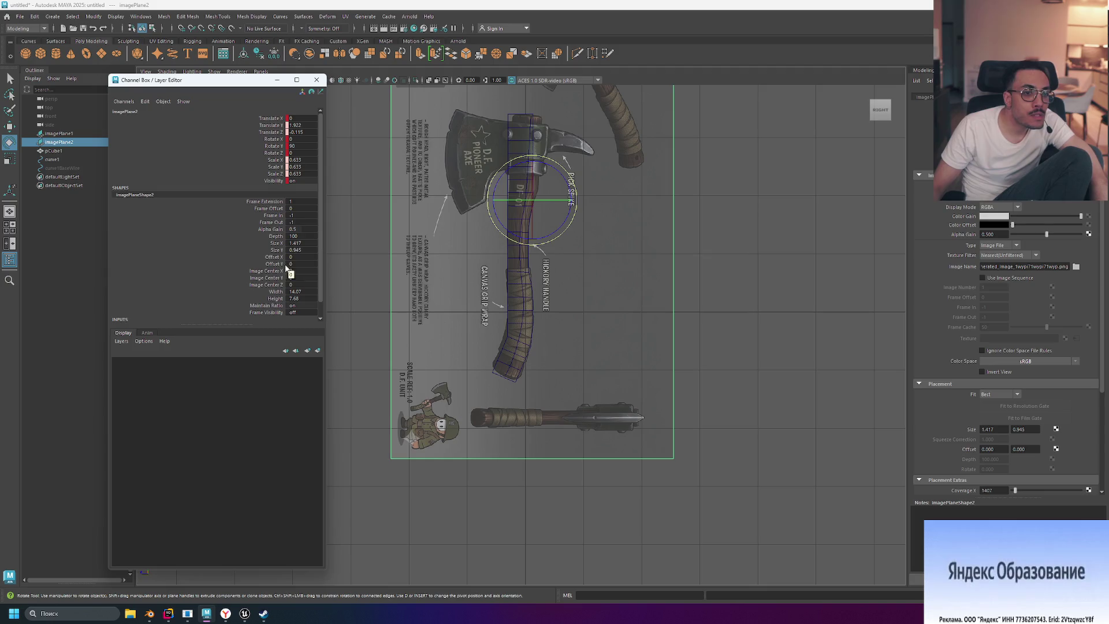
left_click(121, 342)
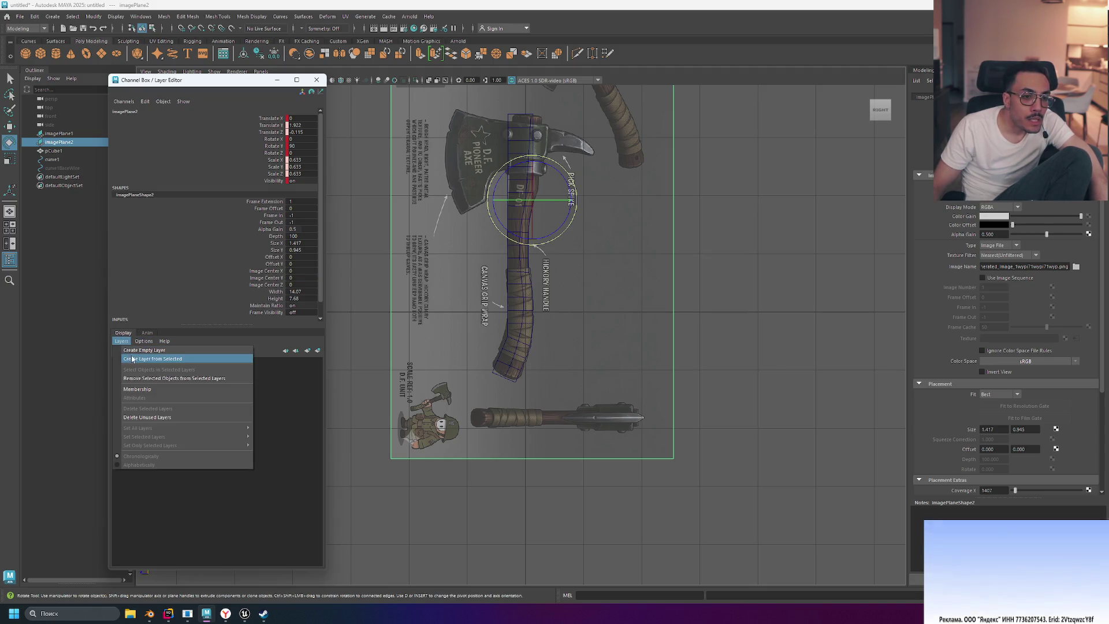
left_click(160, 354)
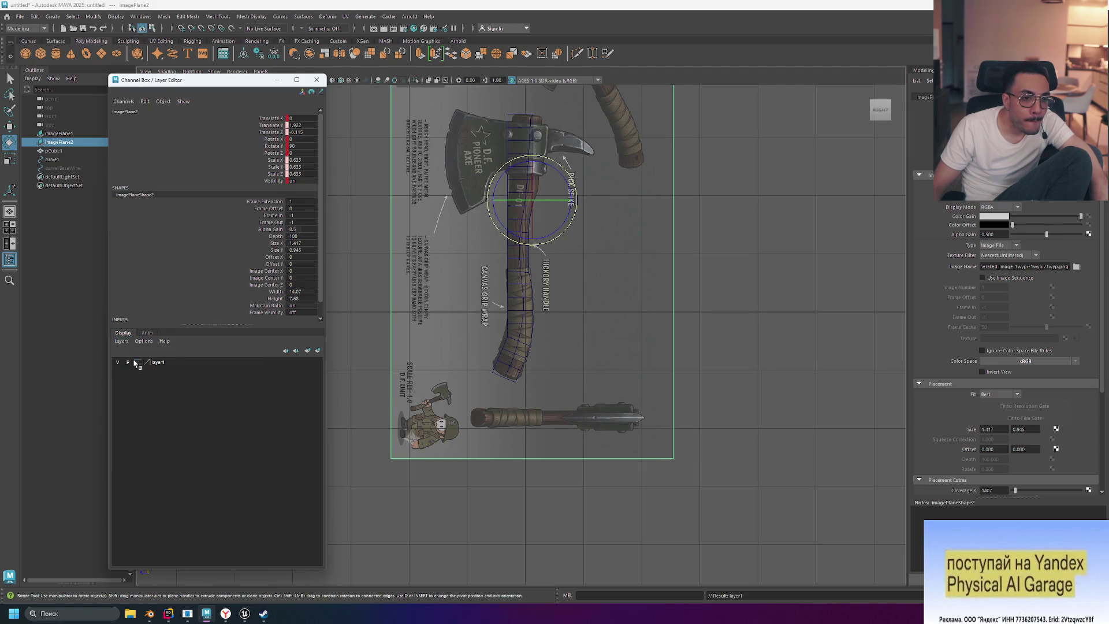
left_click(121, 342)
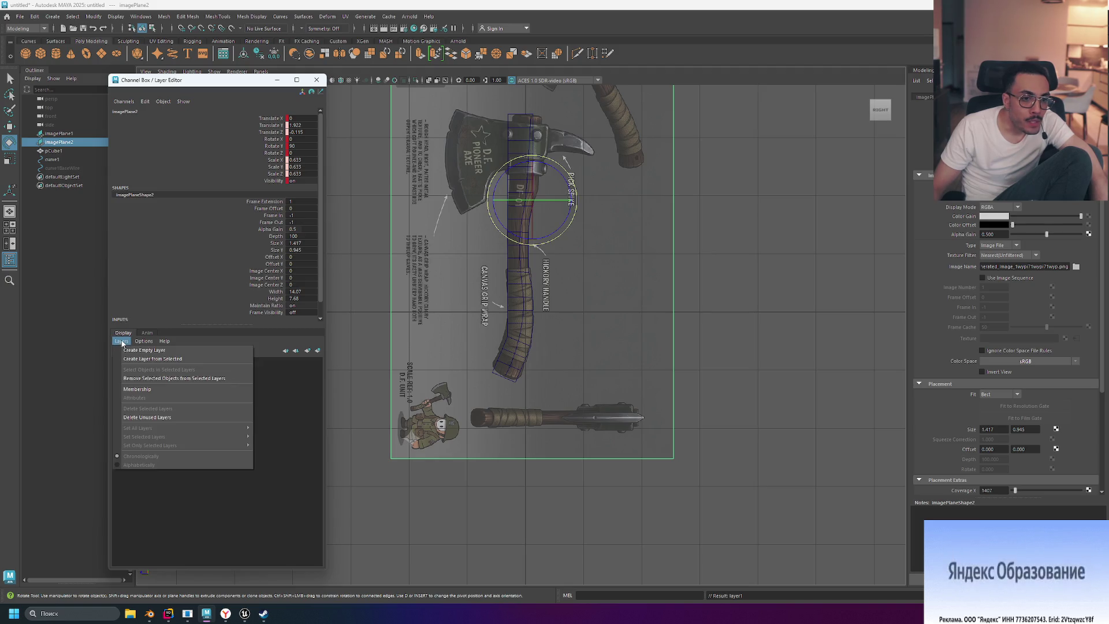
left_click(168, 358)
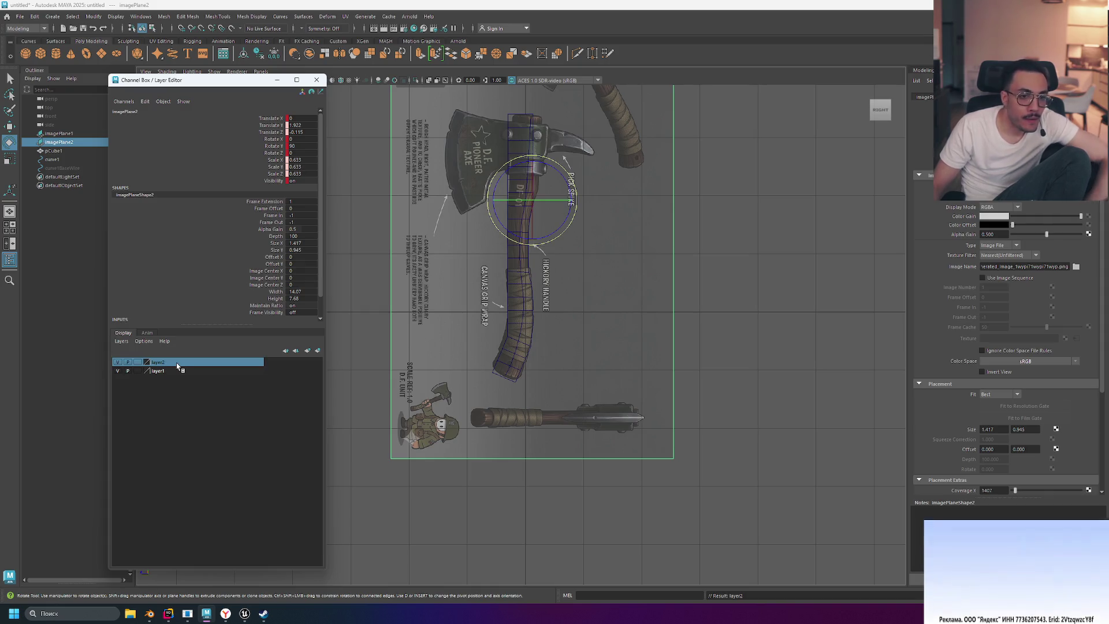
Step: Select layer1 and undo the accidental deletion of the image plane
left_click(172, 372)
key("Delete")
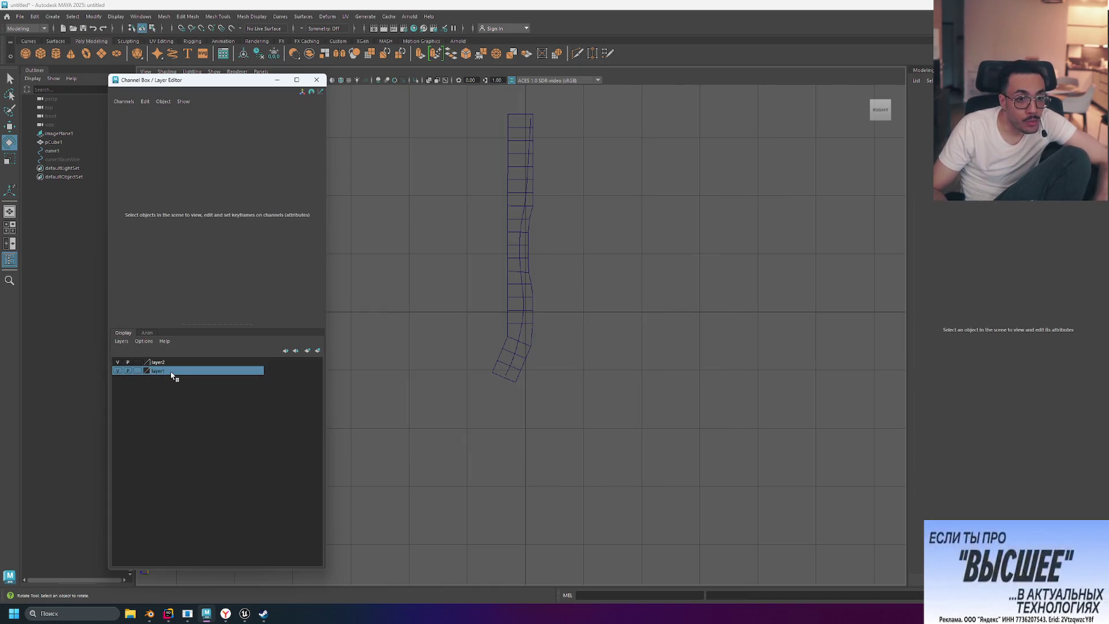
key("ctrl+z")
key("shift+z")
key("ctrl+z")
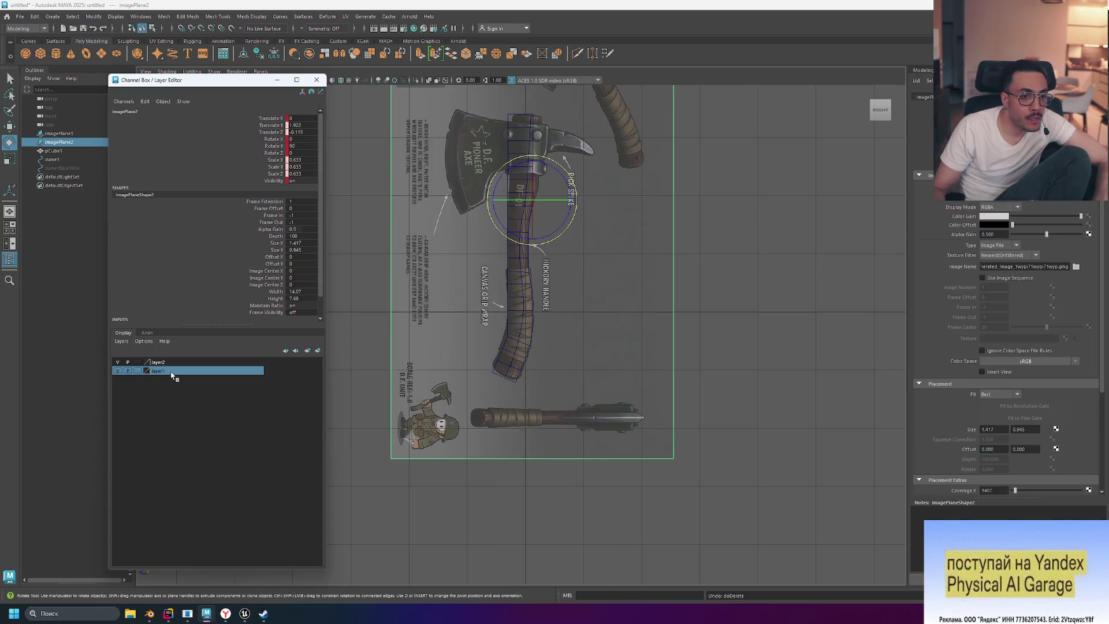
Step: Remove the image plane from layer1 via Remove Selected Objects
right_click(171, 374)
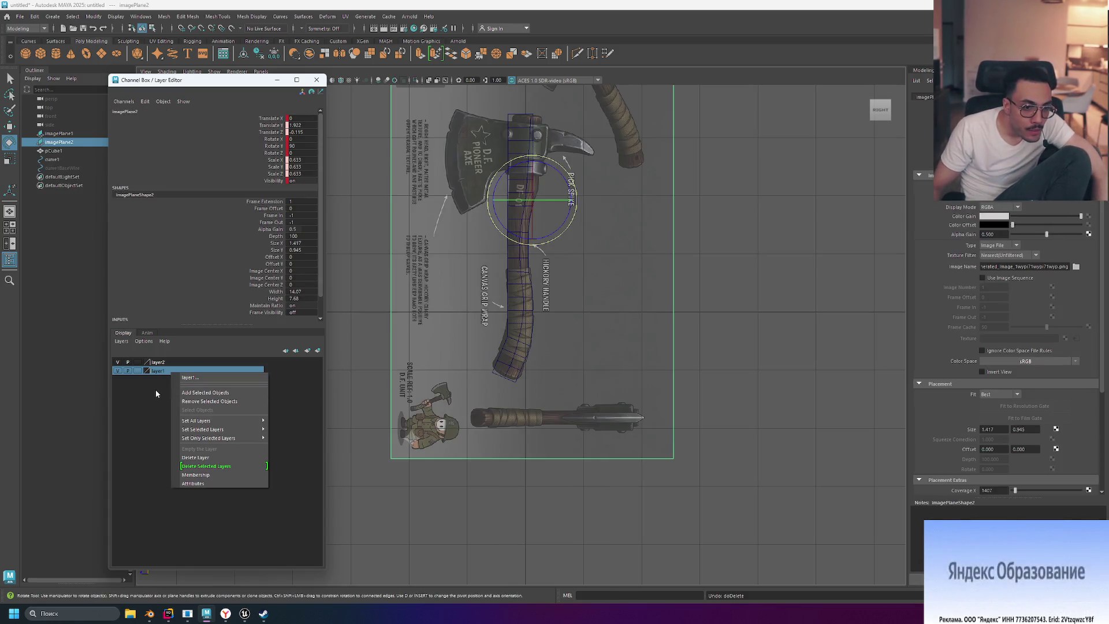
left_click(246, 402)
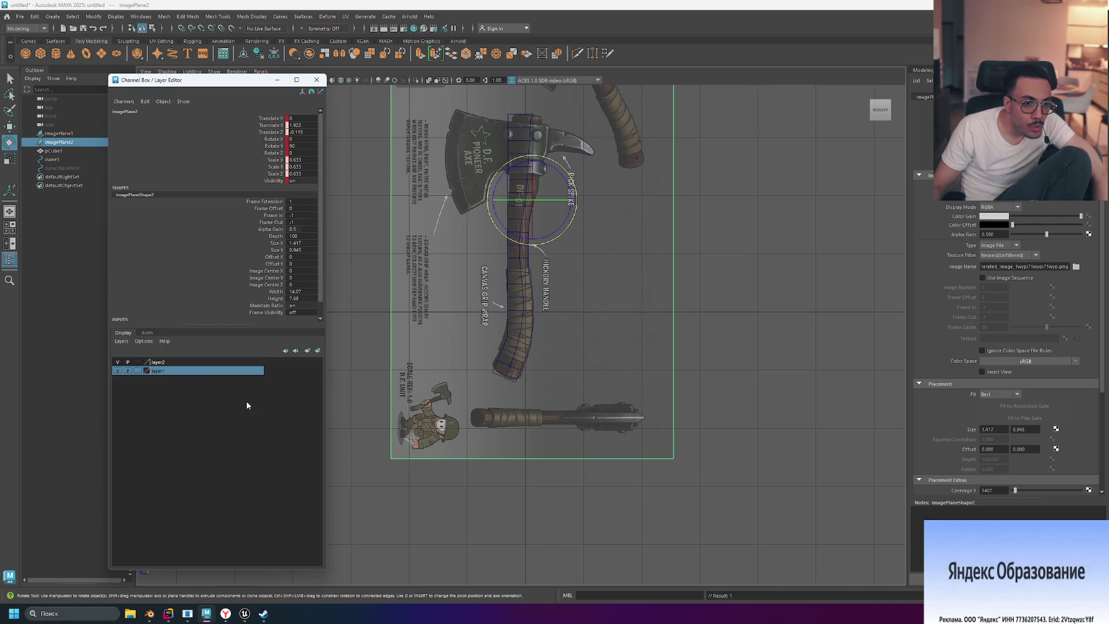
left_click(141, 364)
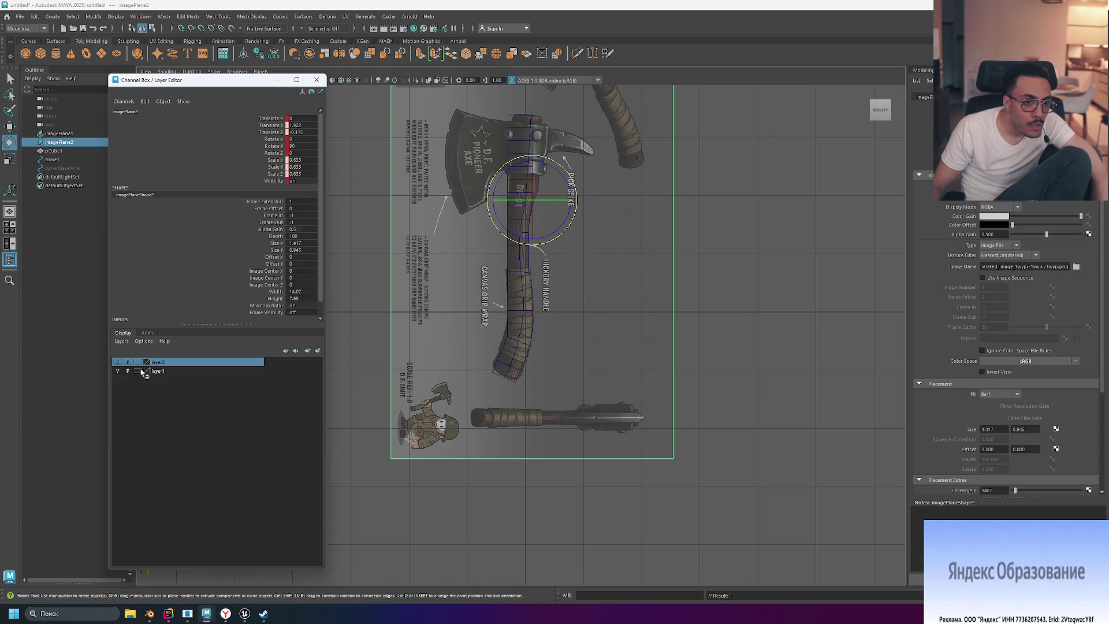
left_click(162, 371)
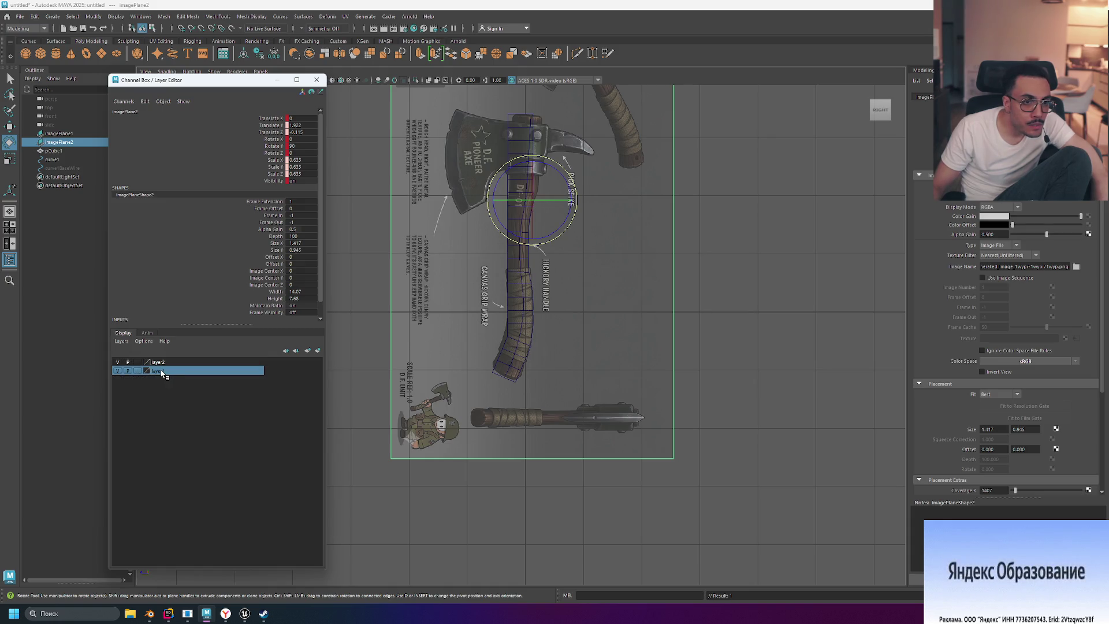
Step: Delete layer1, hide layer2 and move the floating editor aside to reveal the axe mesh
left_click_drag(181, 81, 462, 92)
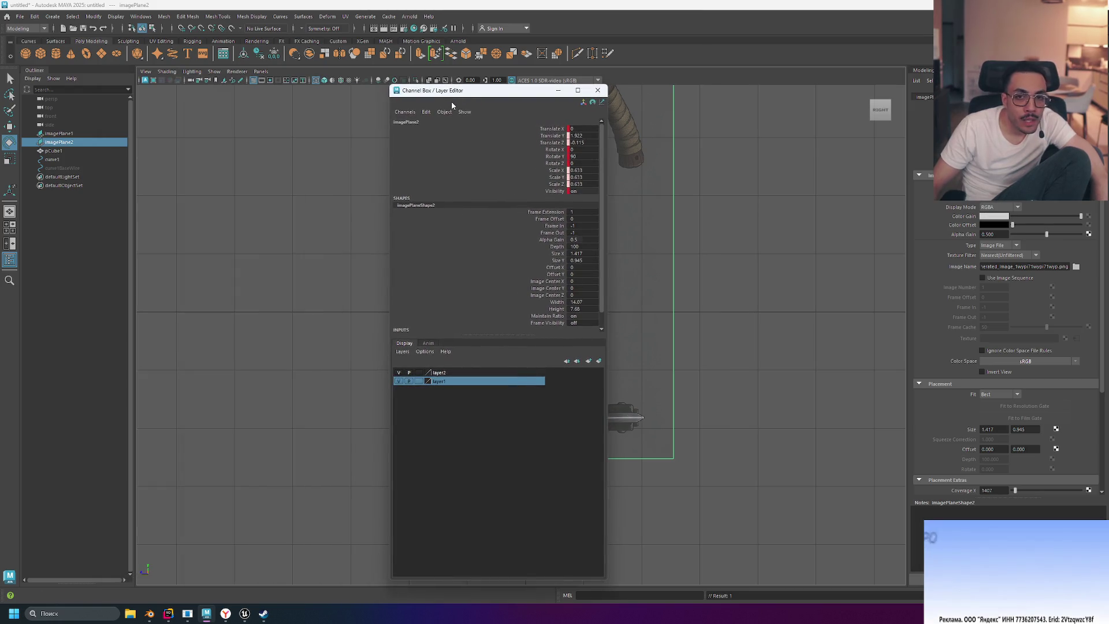
right_click(439, 384)
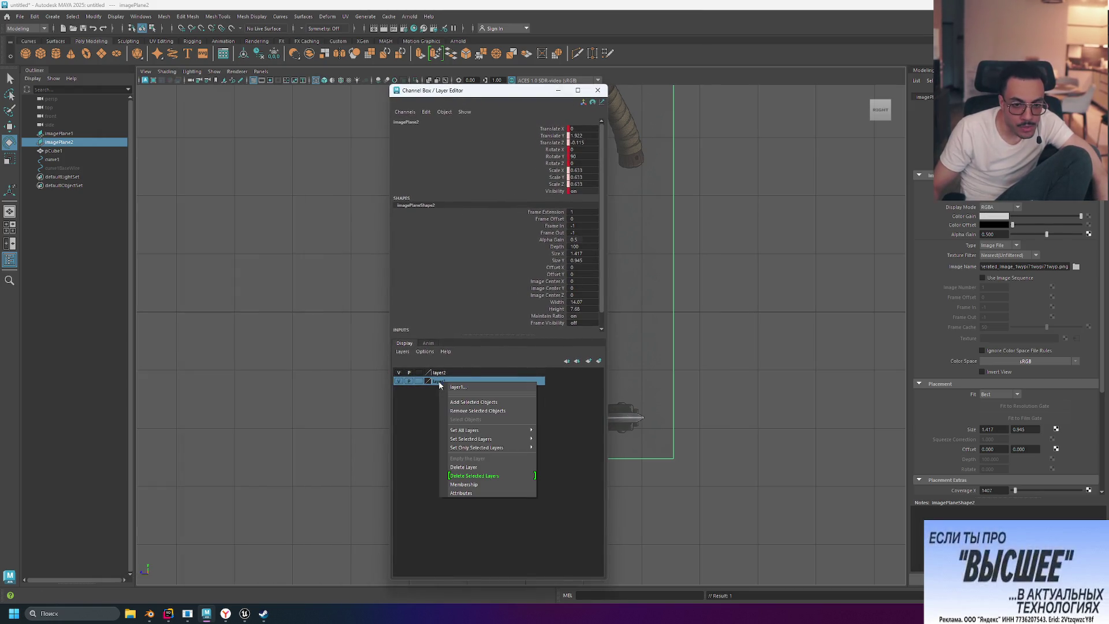
left_click(478, 467)
mouse_move(445, 381)
left_mouse_down()
mouse_move(419, 377)
mouse_move(257, 253)
left_mouse_up()
left_click(398, 373)
mouse_move(509, 95)
left_mouse_down()
mouse_move(271, 72)
mouse_move(271, 98)
left_mouse_up()
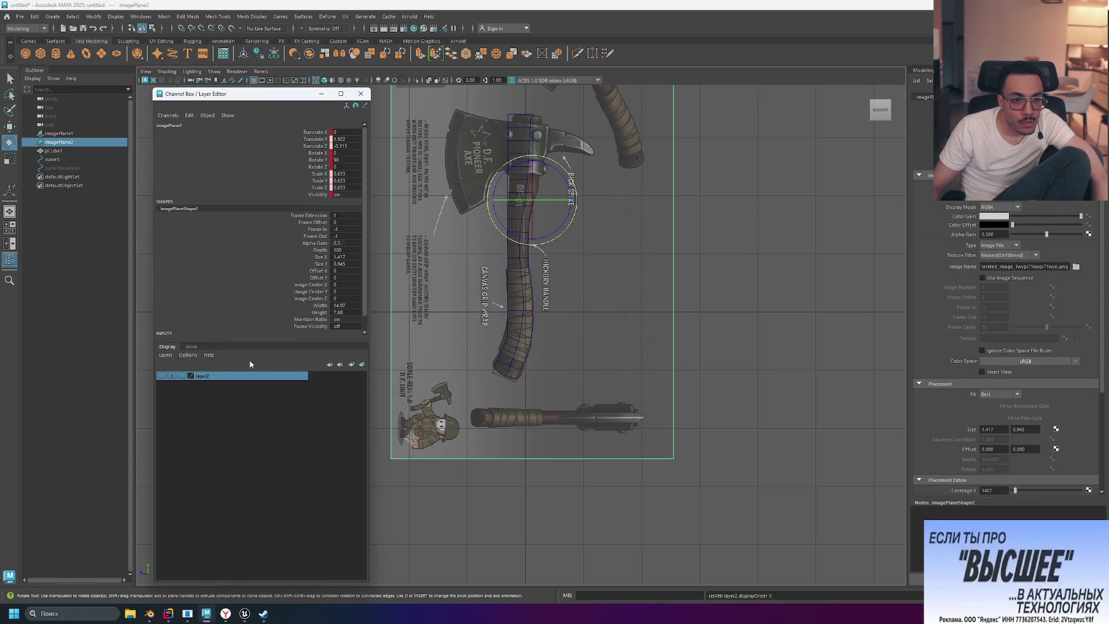
Step: Set layer2 to visible template display and dock the Channel Box/Layer Editor above the Attribute Editor
left_click(163, 376)
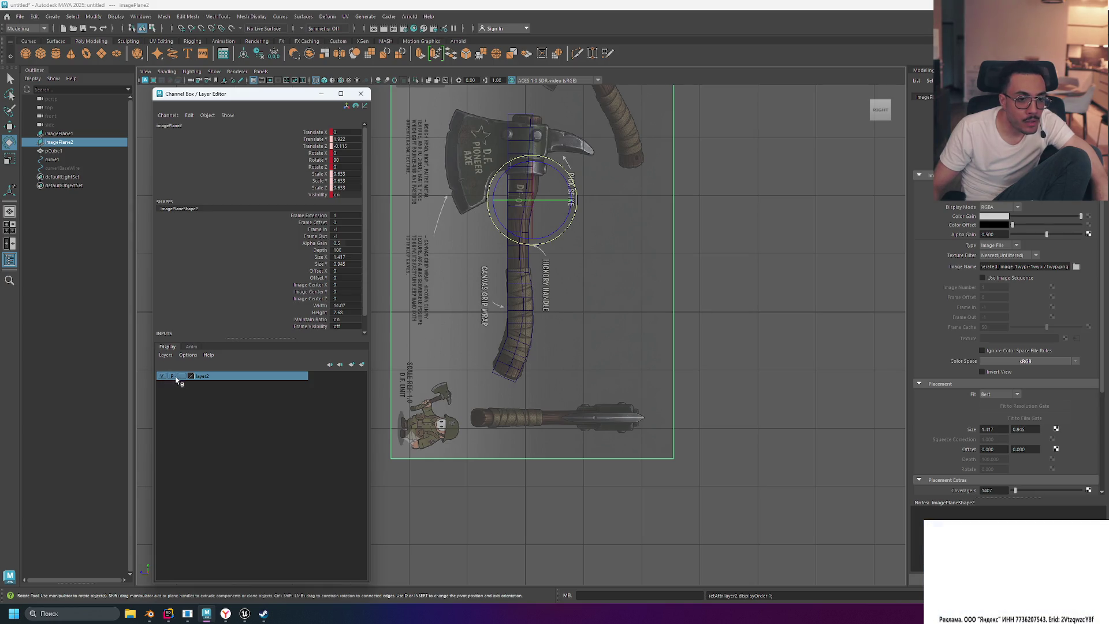
left_click(182, 376)
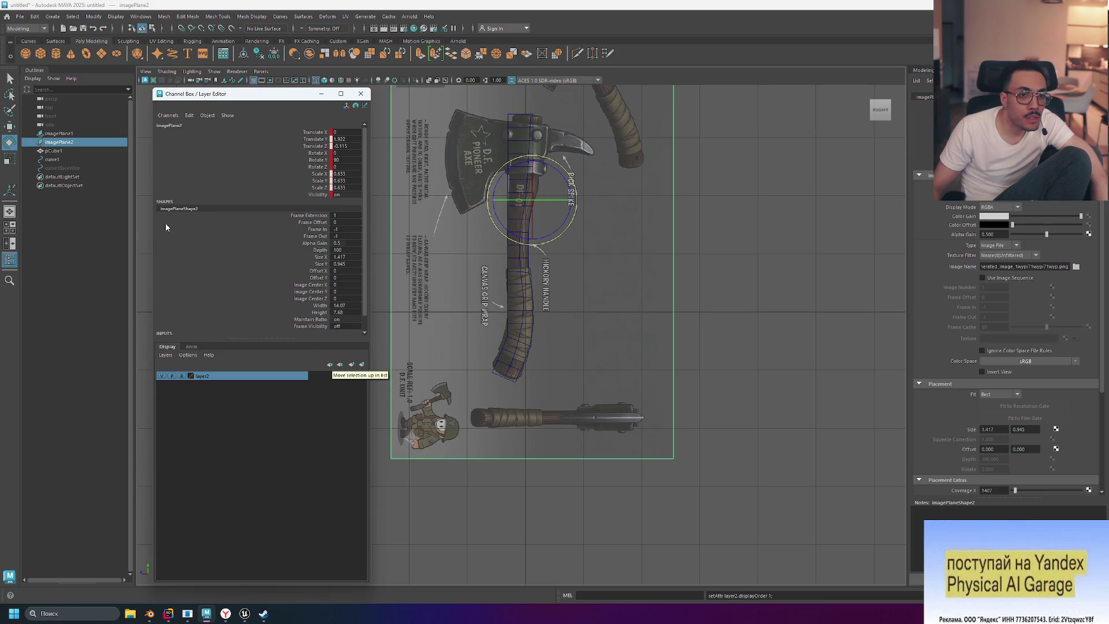
left_click(168, 115)
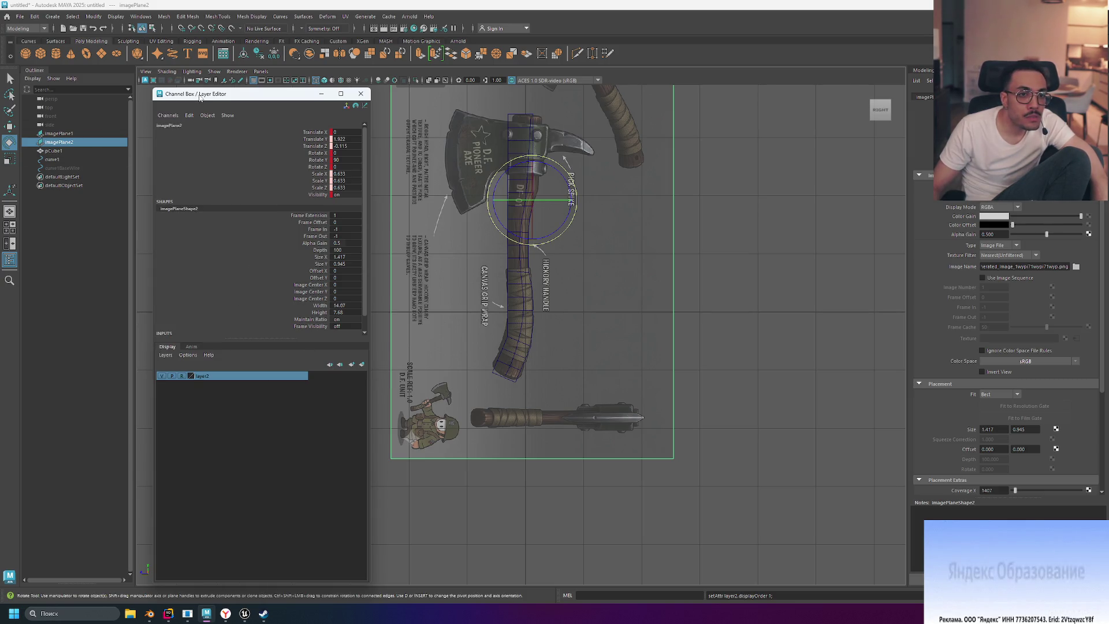
left_click_drag(201, 94, 1016, 87)
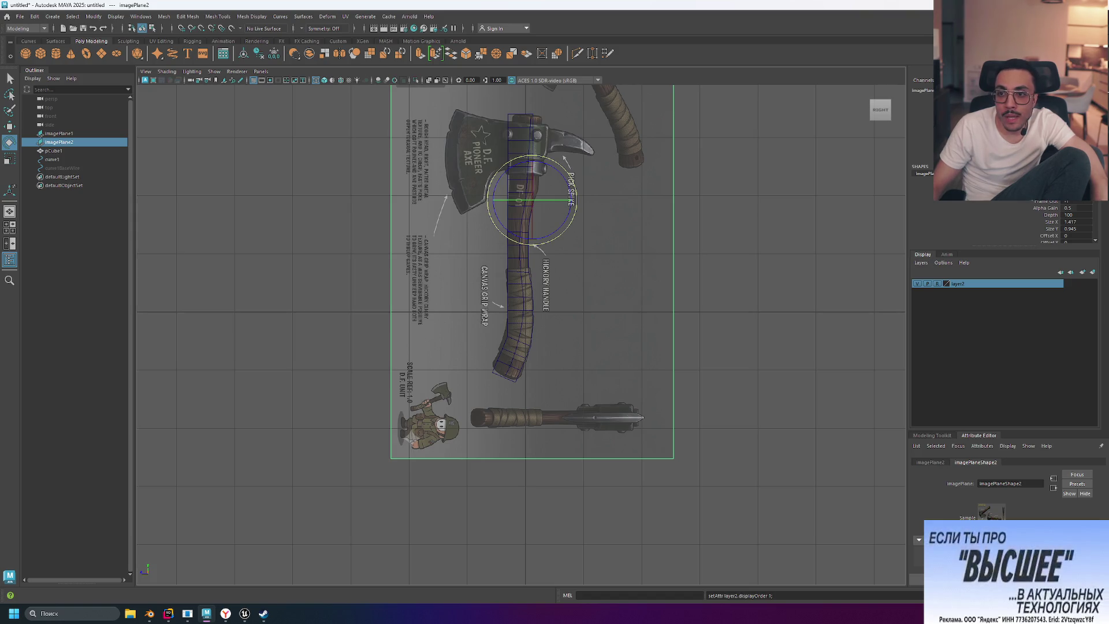
key("ctrl+a")
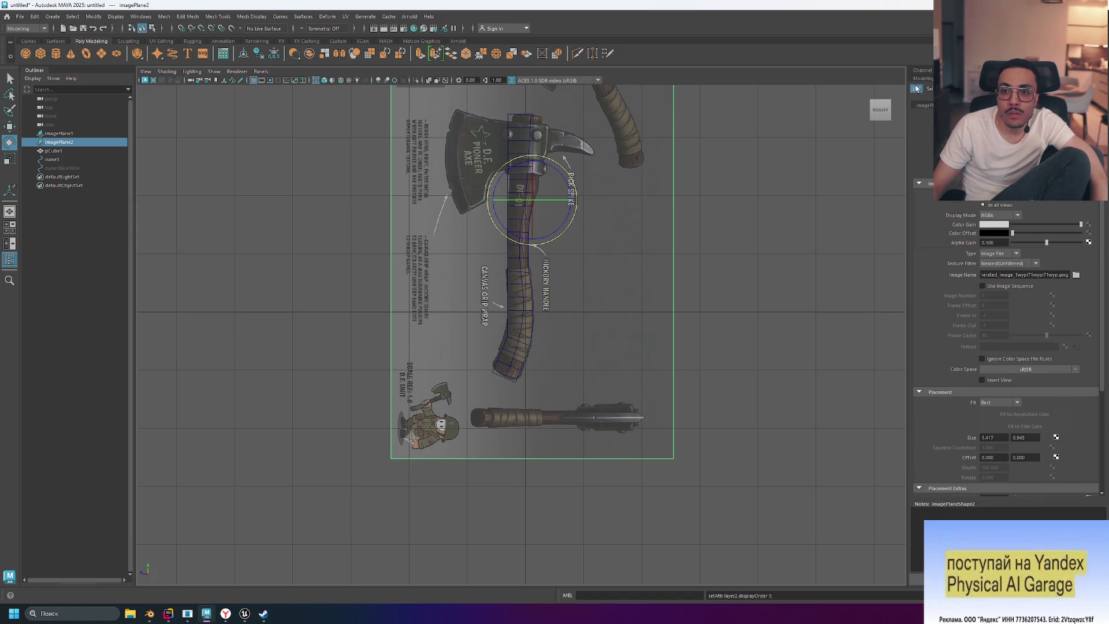
left_click_drag(907, 89, 870, 91)
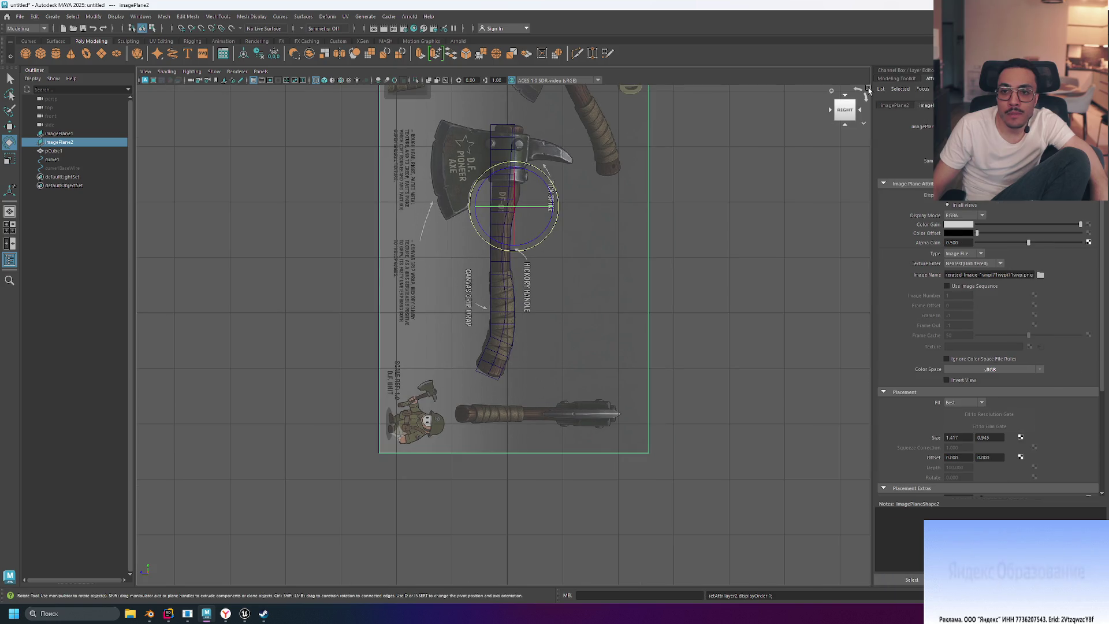
left_click(907, 70)
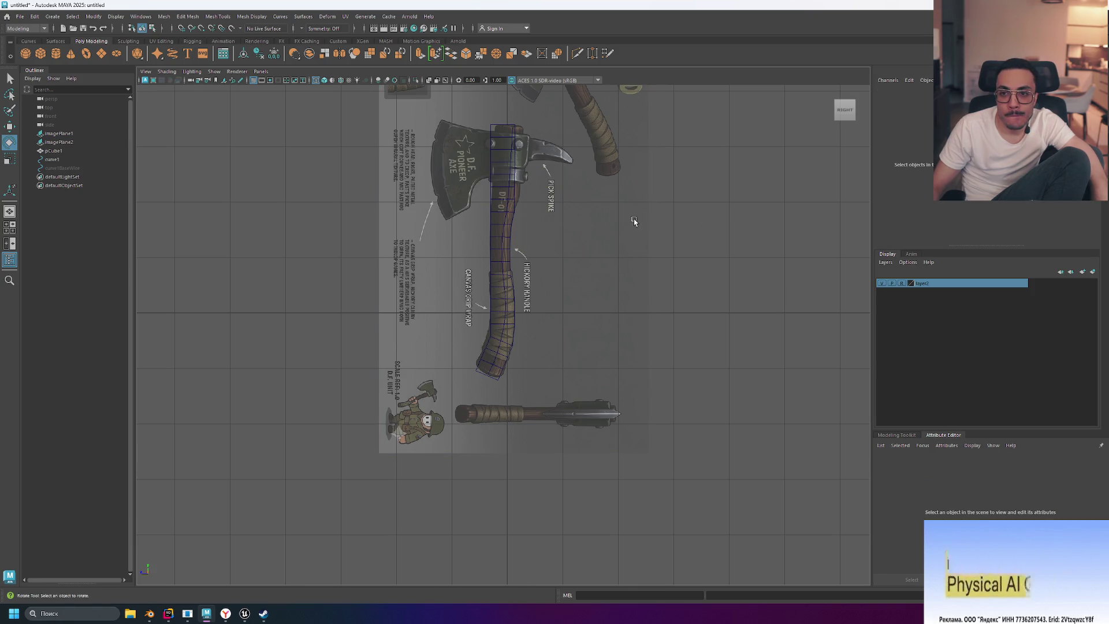
Step: Bring up the image plane attributes and select imagePlane2 in the Outliner
key("ctrl+a")
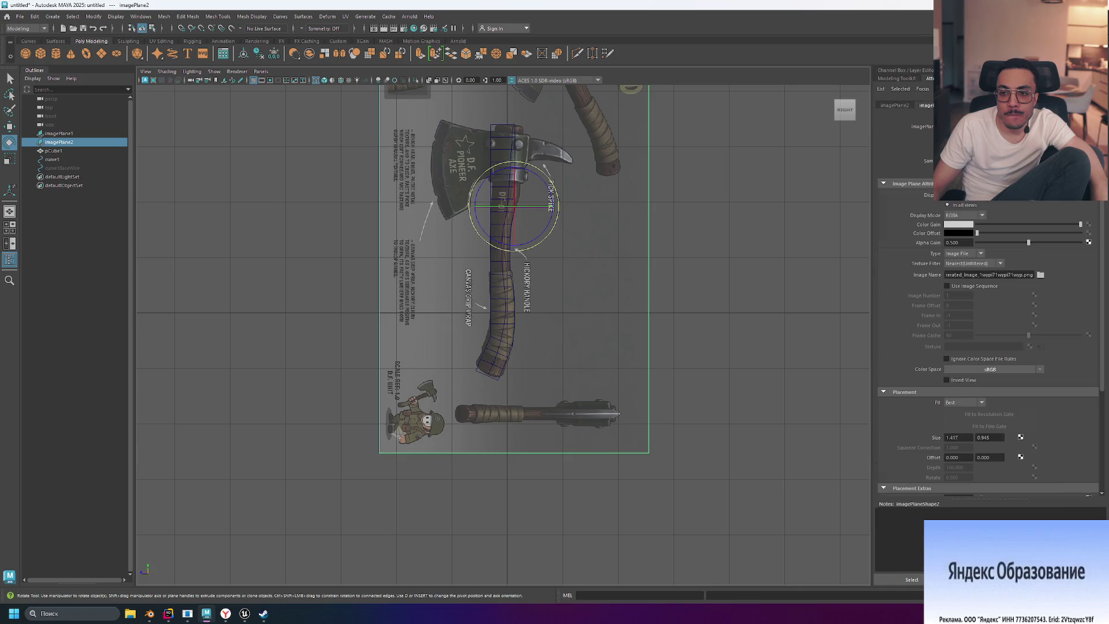
mouse_move(904, 70)
left_mouse_down()
mouse_move(924, 266)
mouse_move(953, 280)
mouse_move(1003, 358)
mouse_move(990, 166)
mouse_move(977, 82)
mouse_move(962, 72)
mouse_move(976, 77)
left_mouse_up()
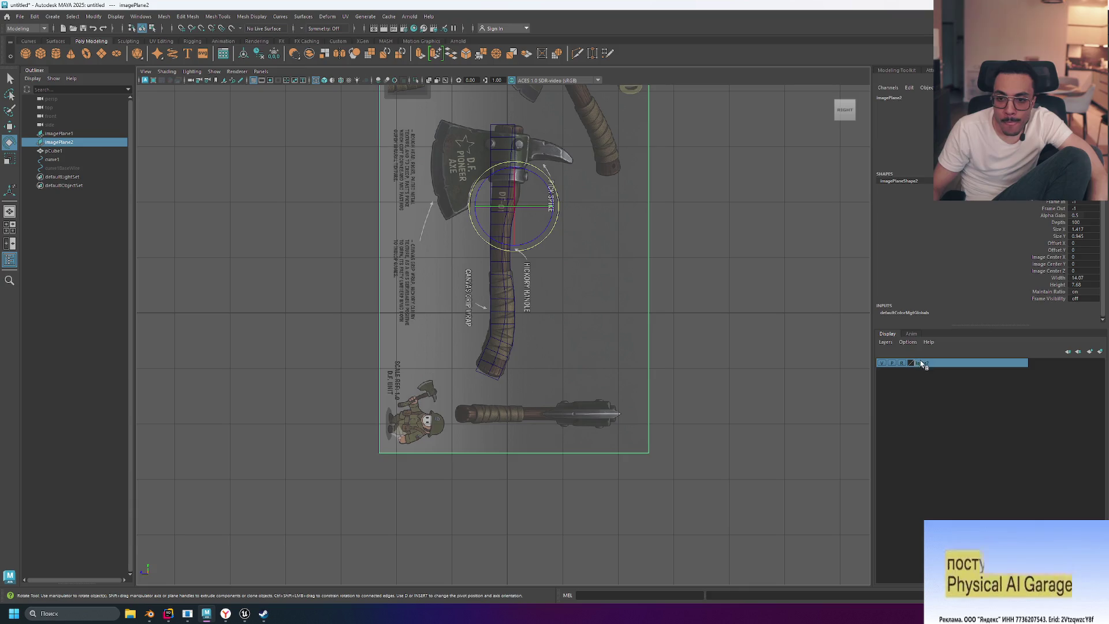
left_click_drag(73, 144, 1012, 384)
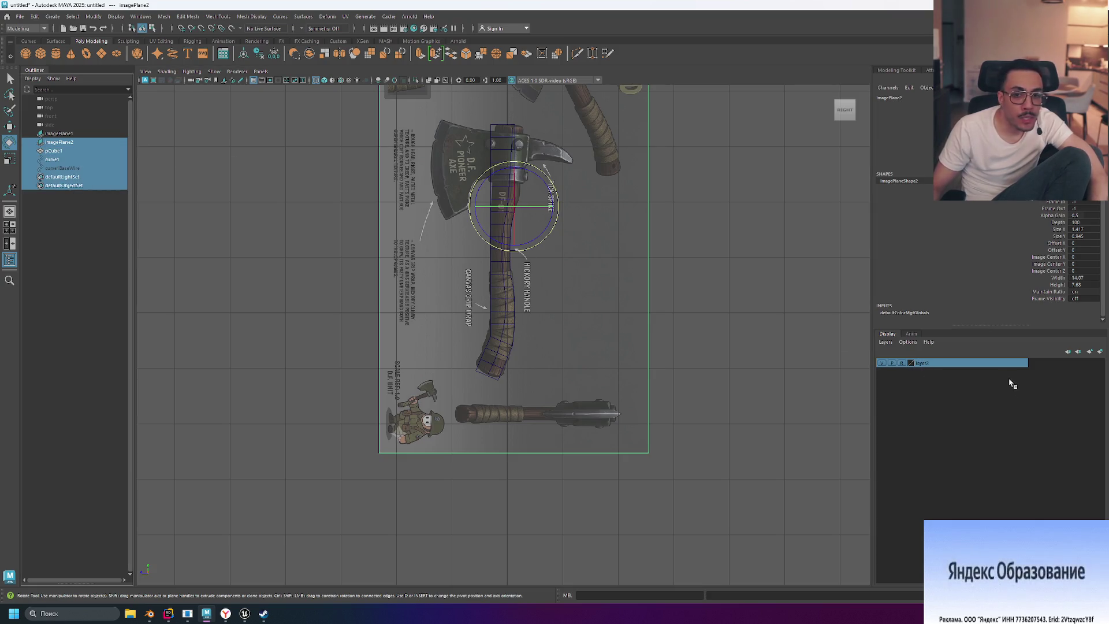
left_click(60, 142)
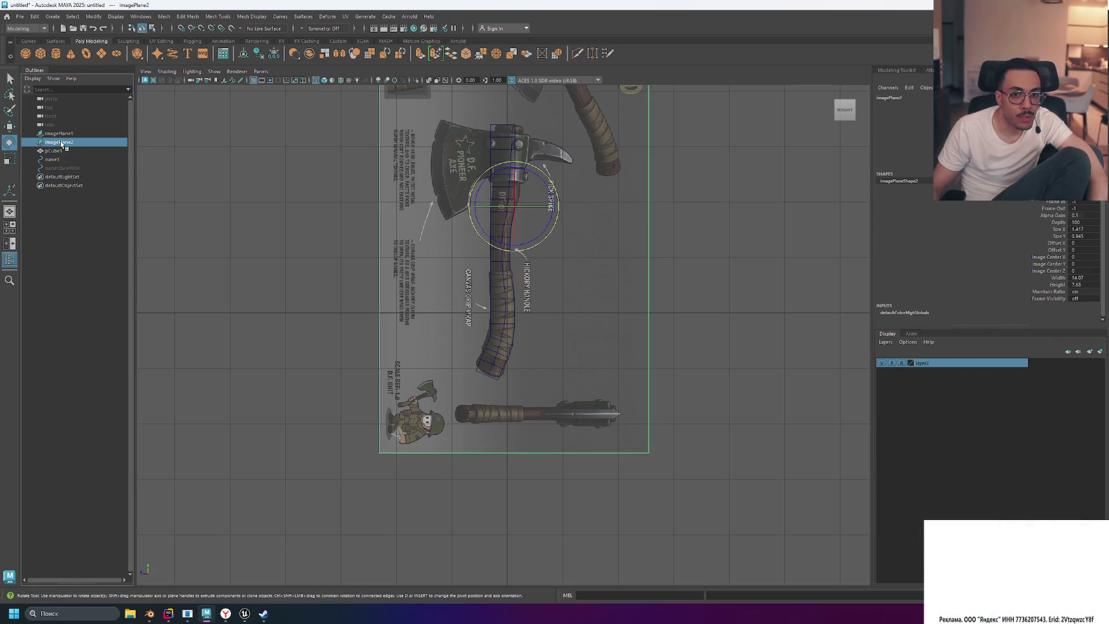
left_click(109, 151, "ctrl")
Step: Add imagePlane1 and imagePlane2 to layer2 with Add Selected Objects, then deselect
right_click(954, 369)
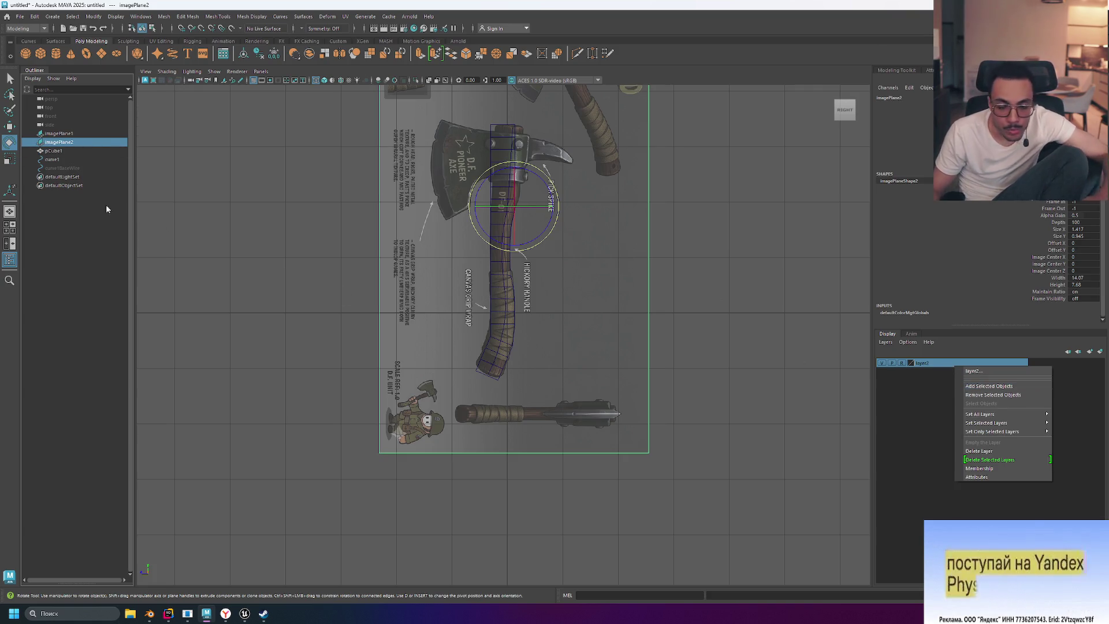
left_click(79, 134)
left_click(70, 143, "ctrl")
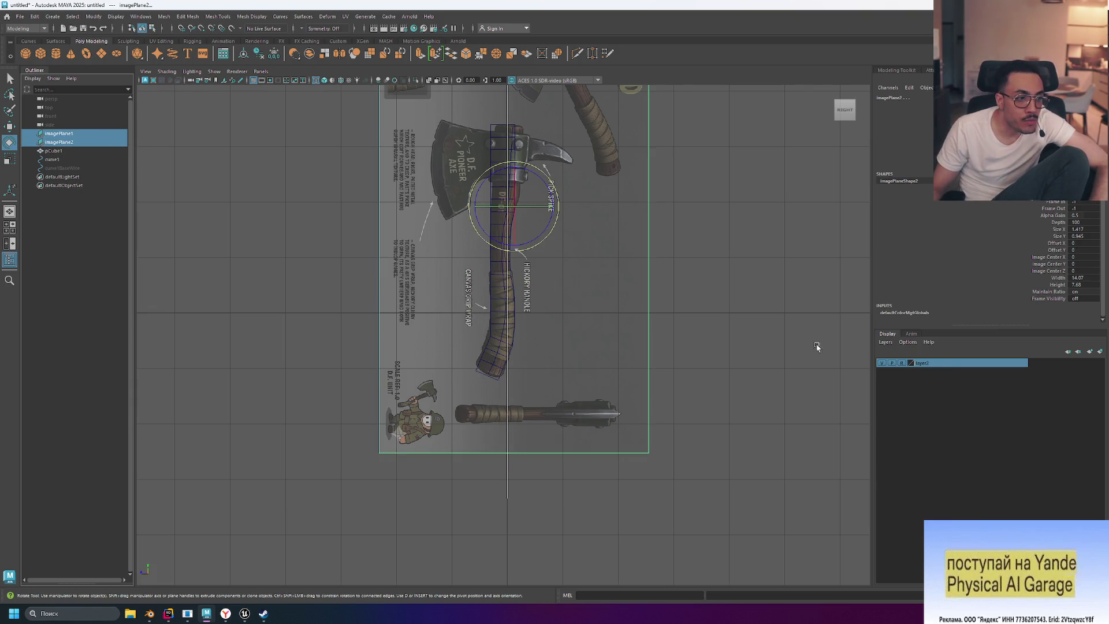
right_click(959, 366)
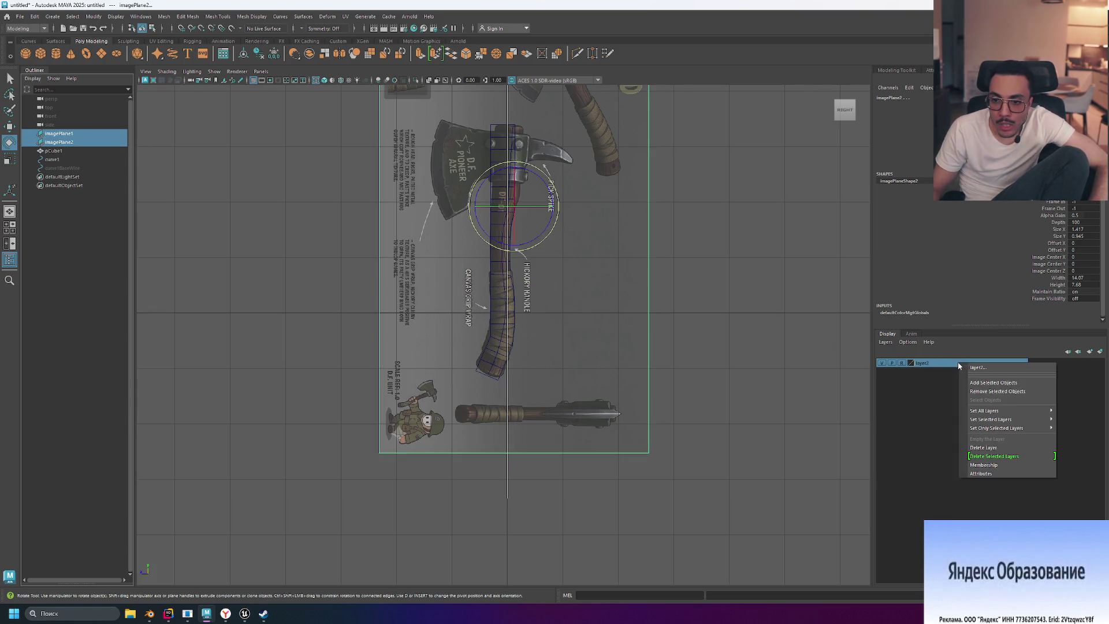
left_click(980, 384)
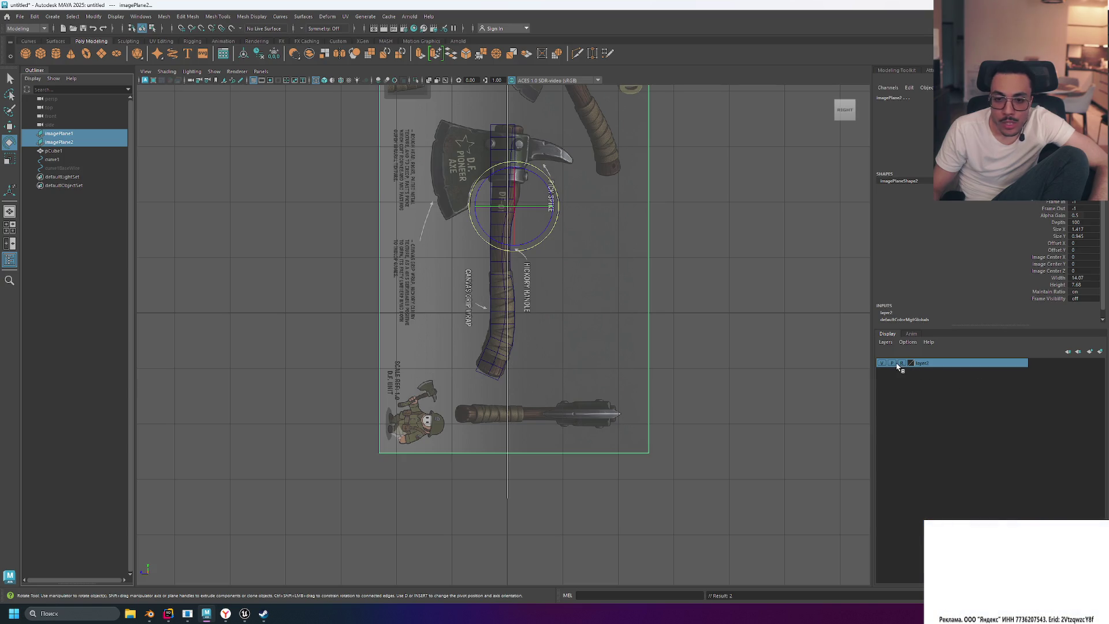
left_click(674, 287)
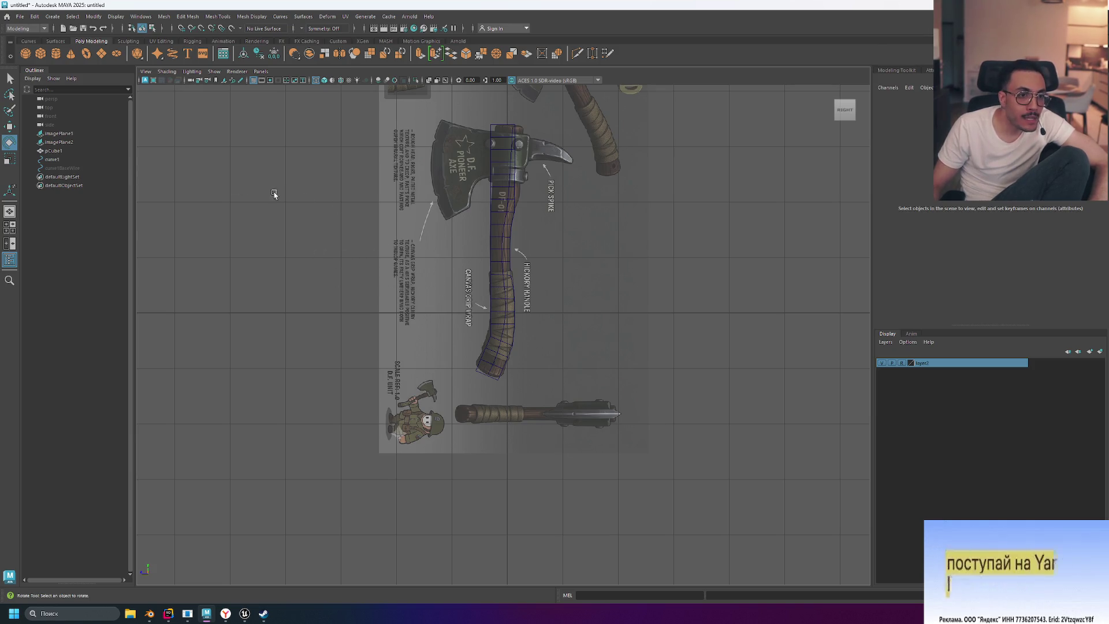
Step: Check the perspective view, select pCube1, and zoom into the maximized Right view
key("space")
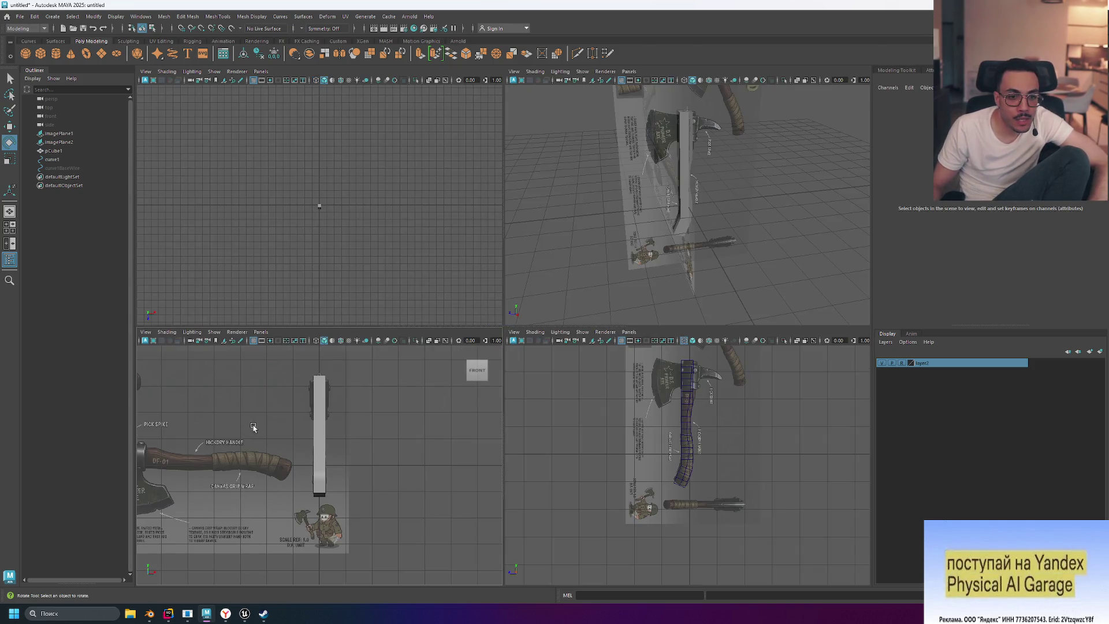
left_click(668, 202)
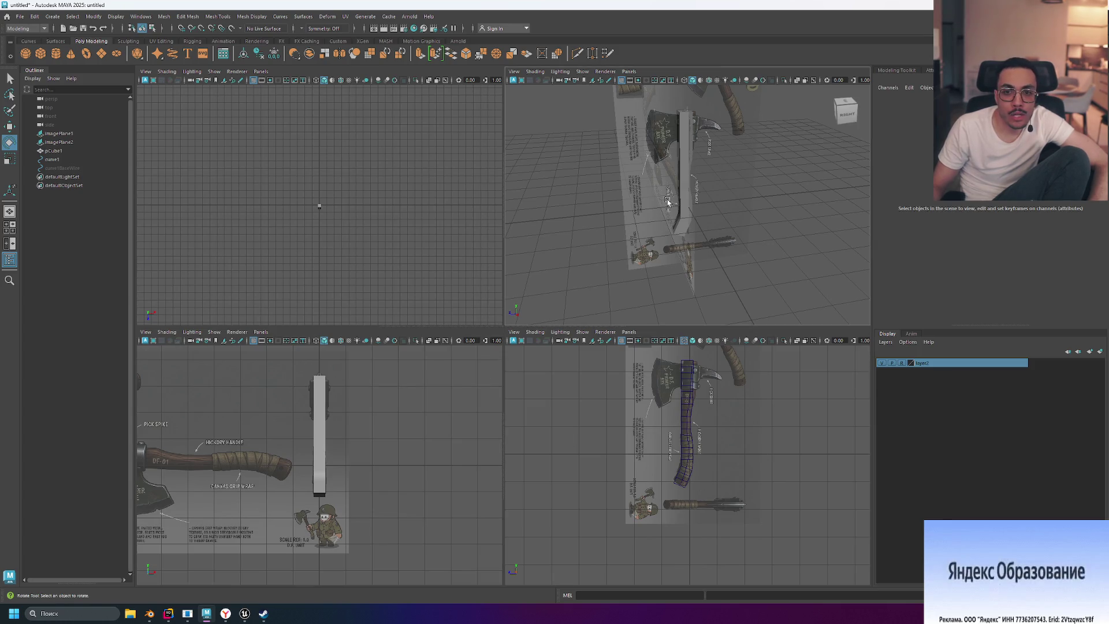
key("space")
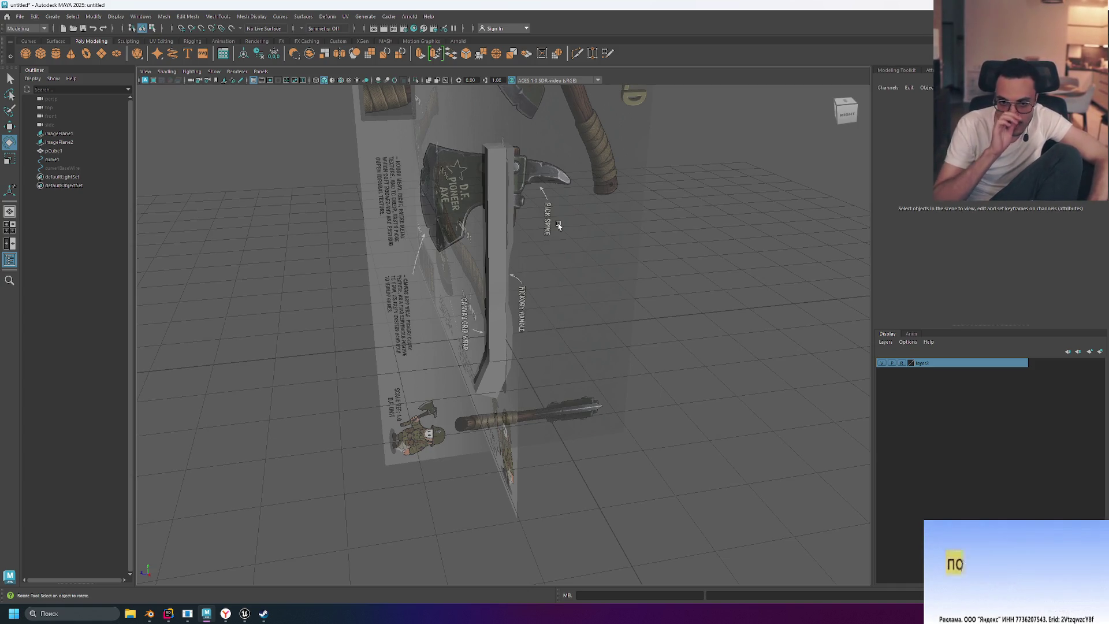
left_click(488, 238)
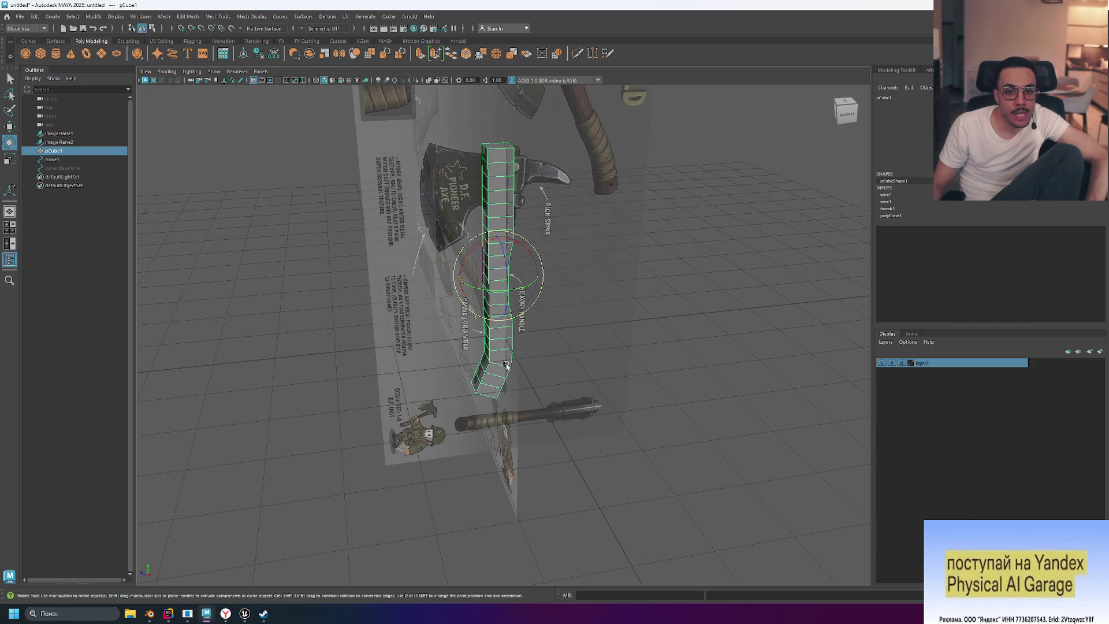
key("space")
key("space")
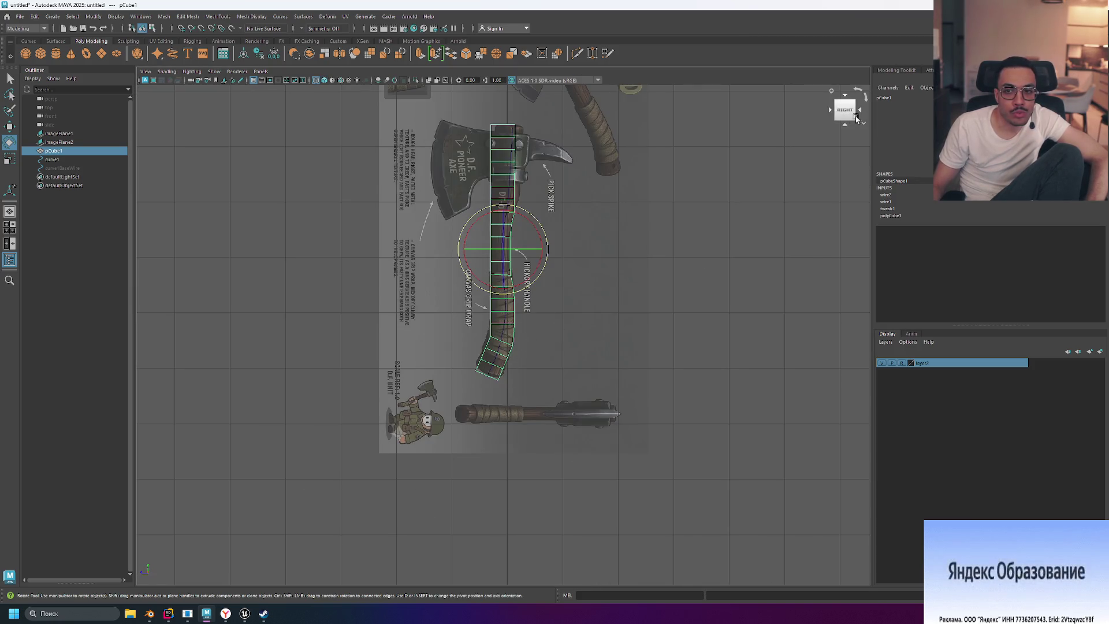
scroll(489, 330, "up", 5)
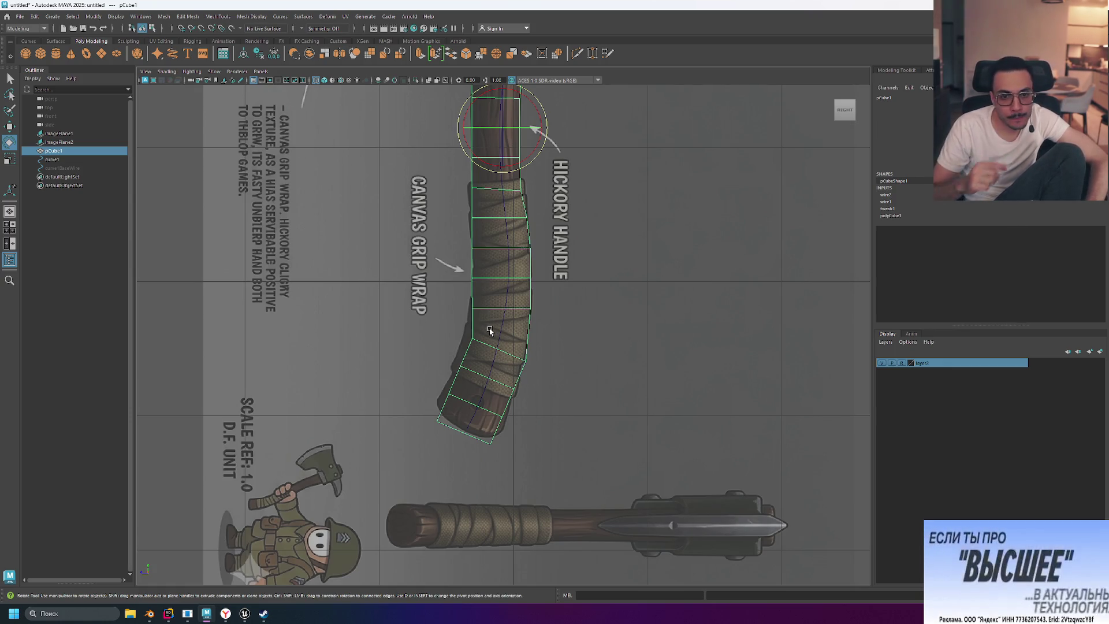
Step: In vertex mode, box-select the handle's lower vertices and move them upward
mouse_move(480, 309)
right_mouse_down()
mouse_move(465, 243)
mouse_move(456, 291)
mouse_move(438, 308)
right_mouse_up()
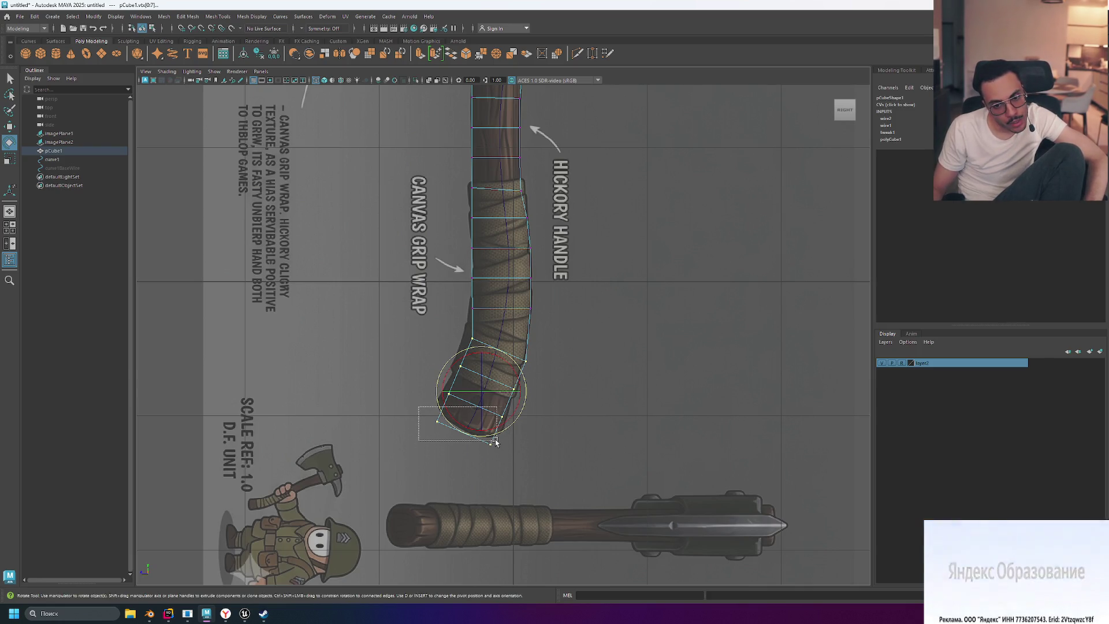
left_click(421, 388)
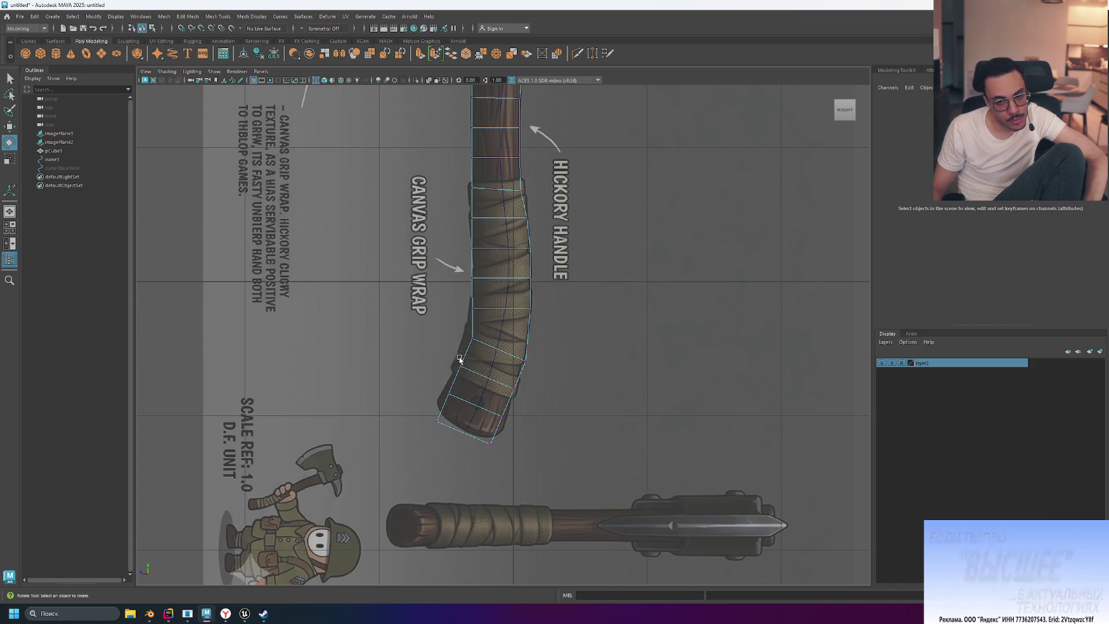
left_click_drag(536, 462, 574, 486)
key("w")
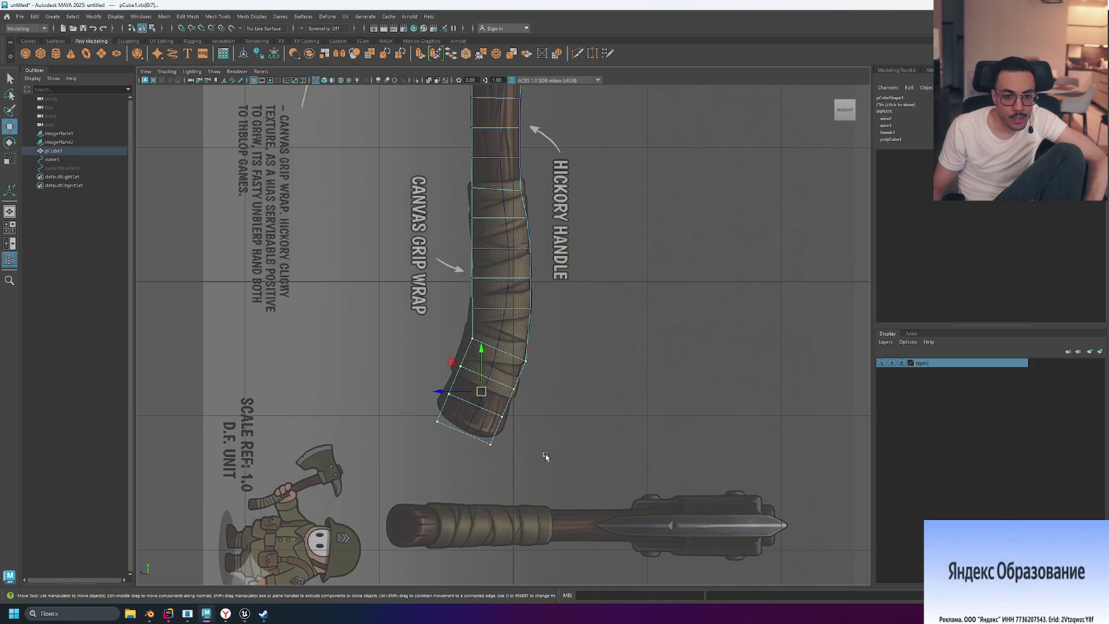
left_click_drag(483, 395, 484, 390)
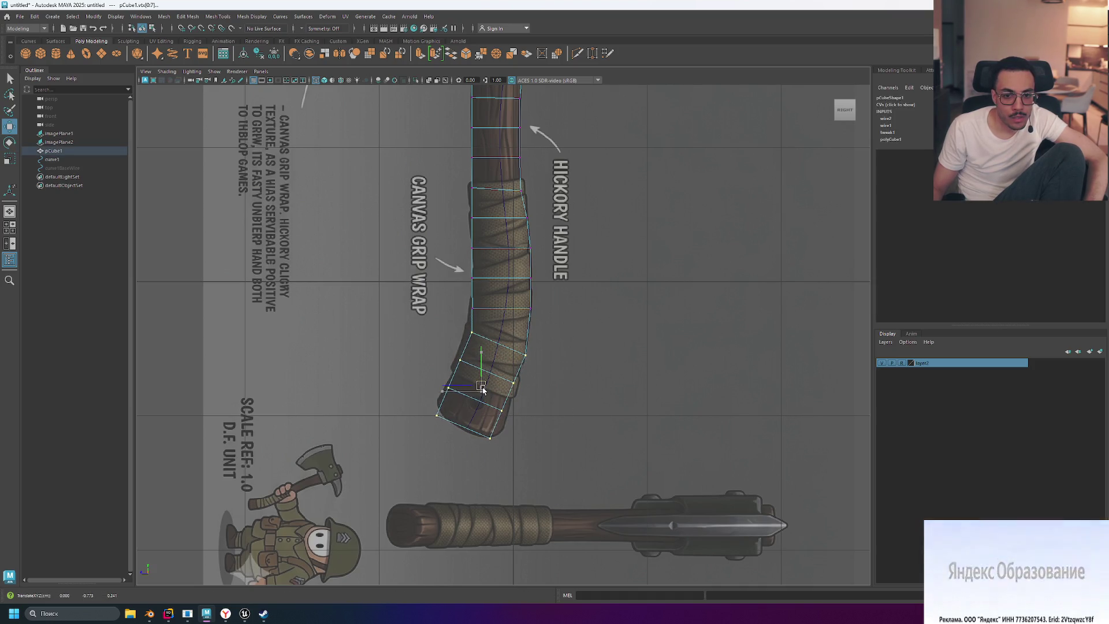
Step: Nudge the bottom and edge vertex pairs leftward to follow the curved handle
left_click(691, 397)
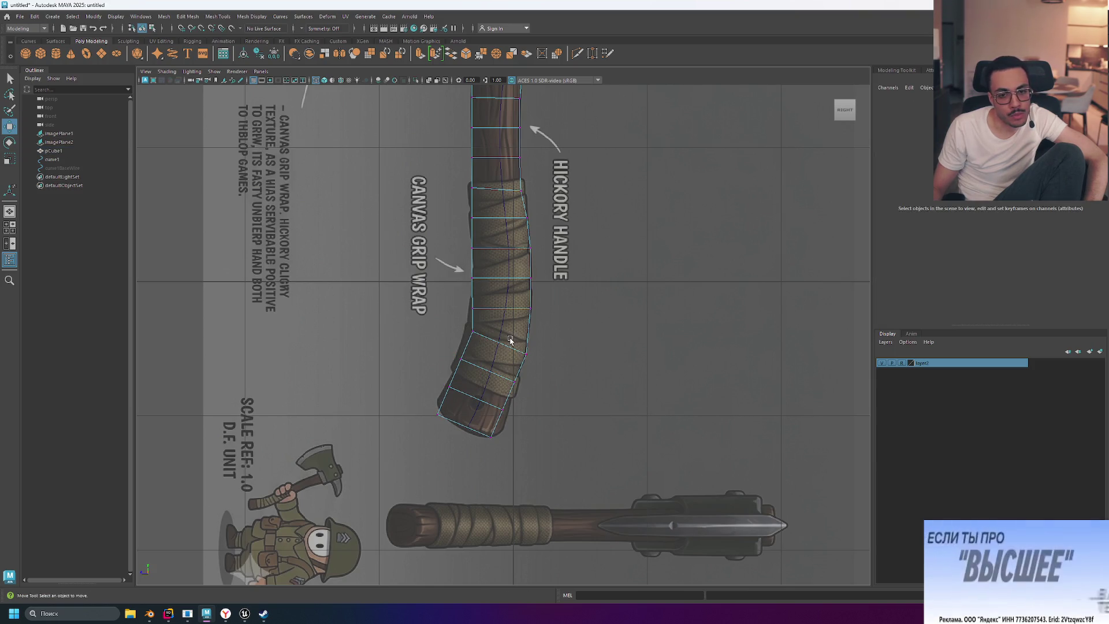
left_click(460, 334)
left_click_drag(473, 332, 494, 359)
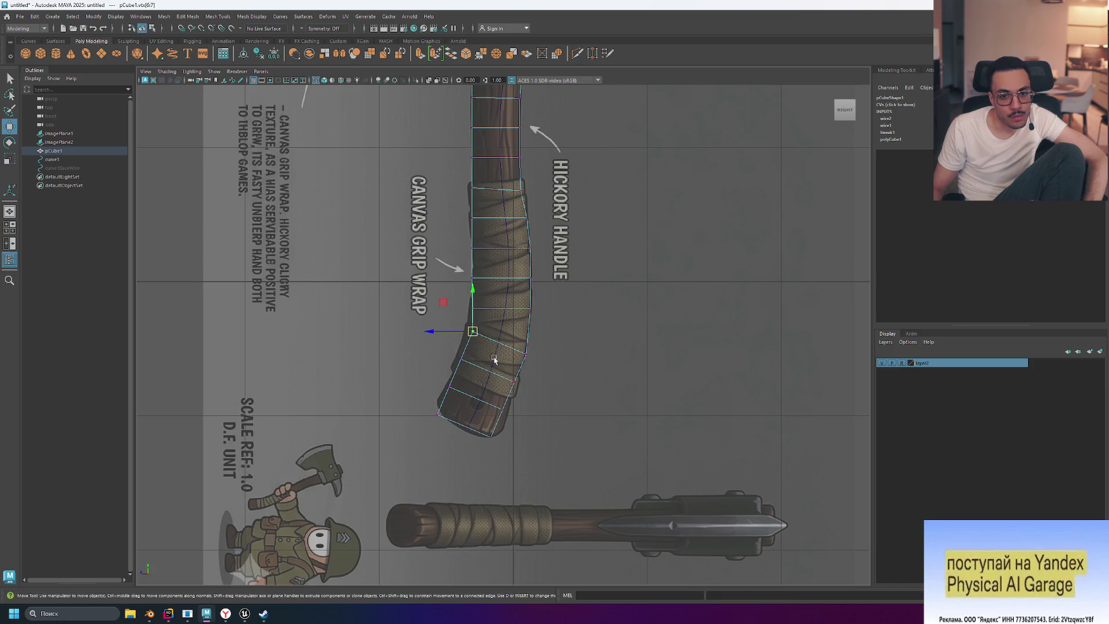
left_click(402, 361)
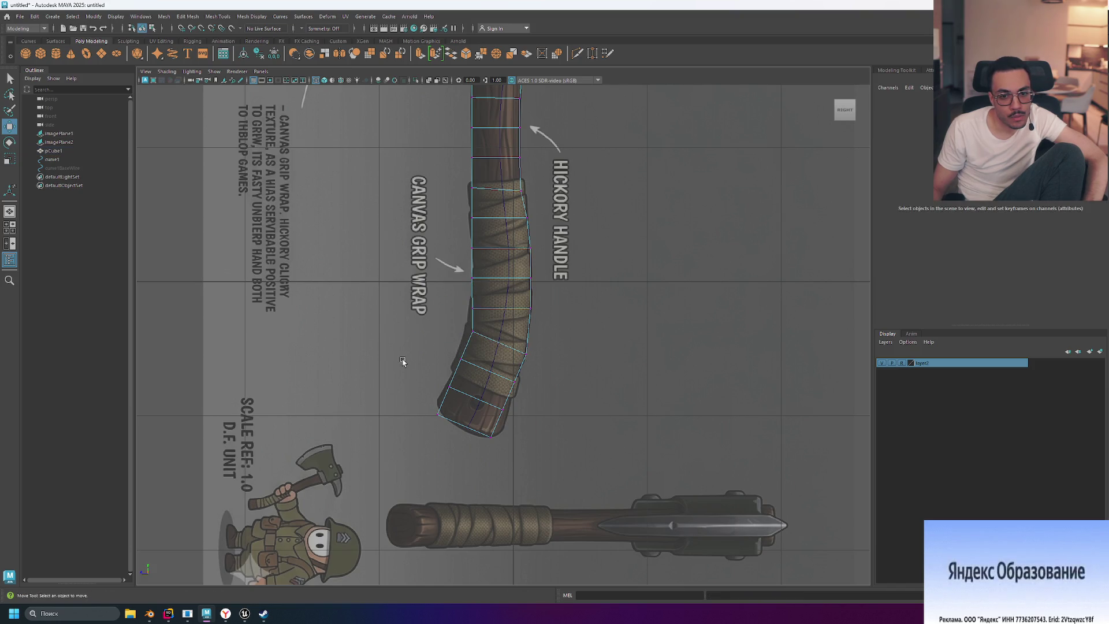
mouse_move(459, 320)
left_mouse_down()
mouse_move(483, 346)
mouse_move(445, 331)
left_mouse_up()
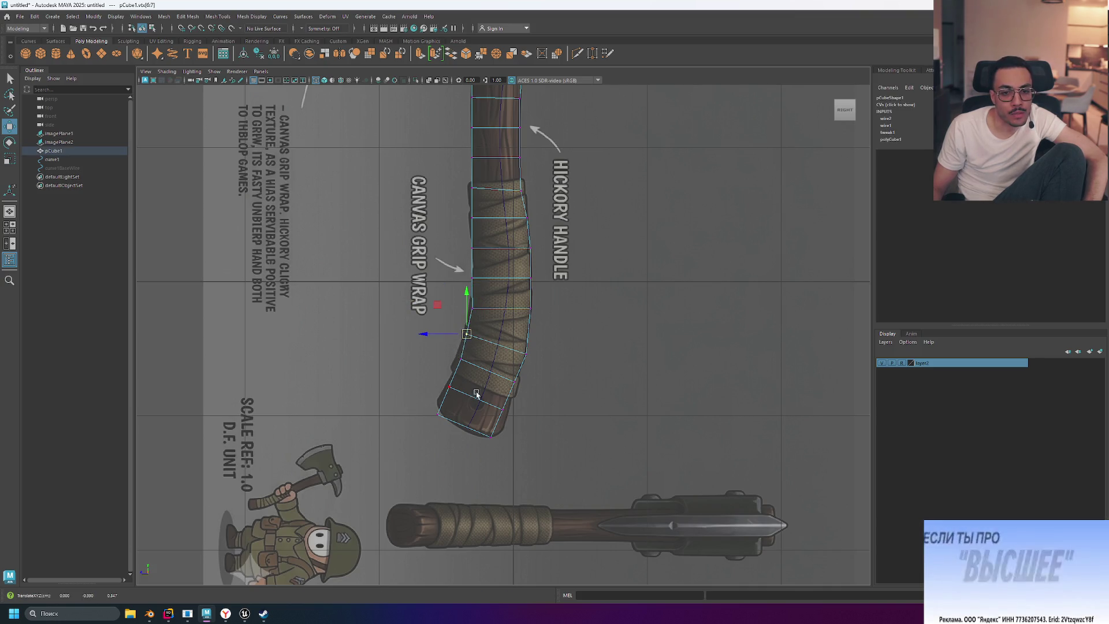
left_click_drag(451, 349, 460, 362)
mouse_move(428, 402)
left_mouse_down()
mouse_move(498, 440)
mouse_move(513, 420)
left_mouse_up()
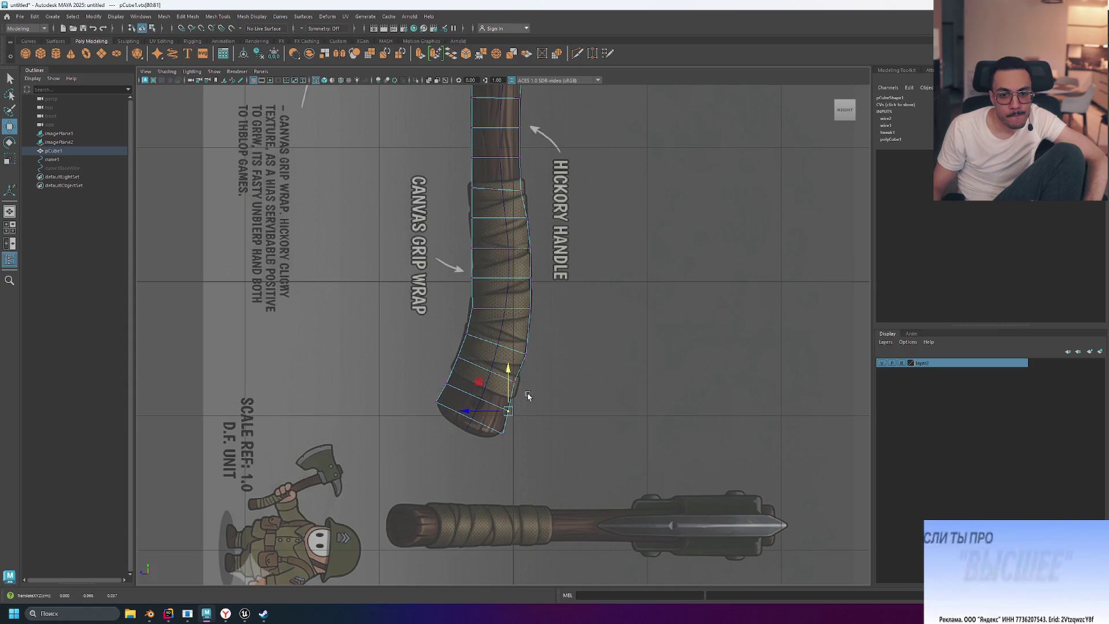
left_click_drag(501, 375, 518, 385)
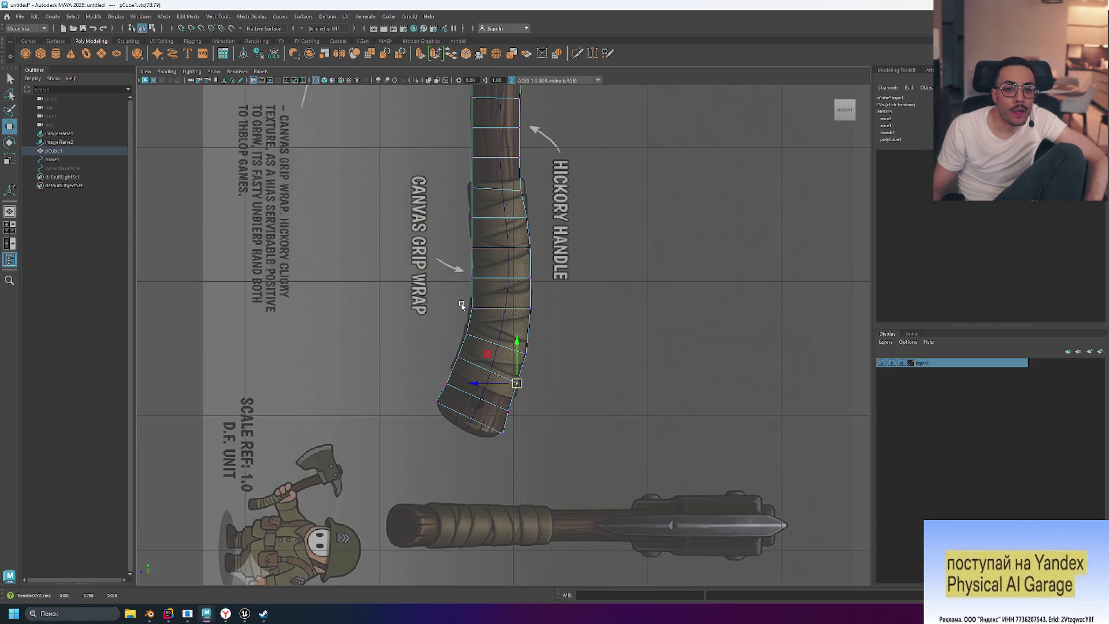
mouse_move(459, 324)
left_mouse_down()
mouse_move(475, 342)
mouse_move(467, 335)
left_mouse_up()
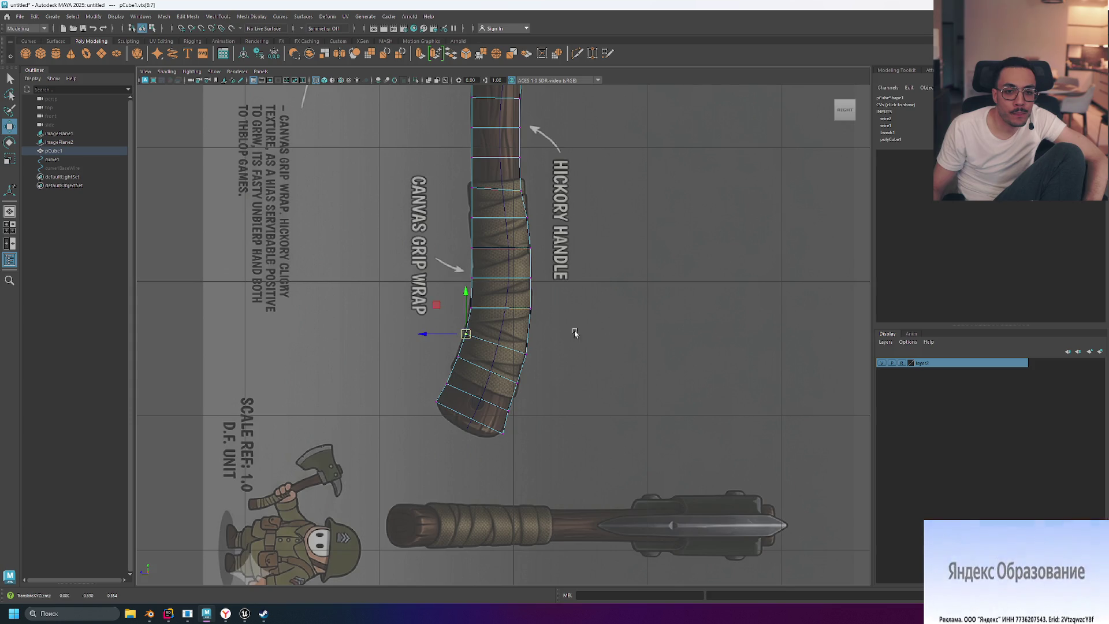
scroll(621, 242, "down", 5)
scroll(621, 243, "up", 8)
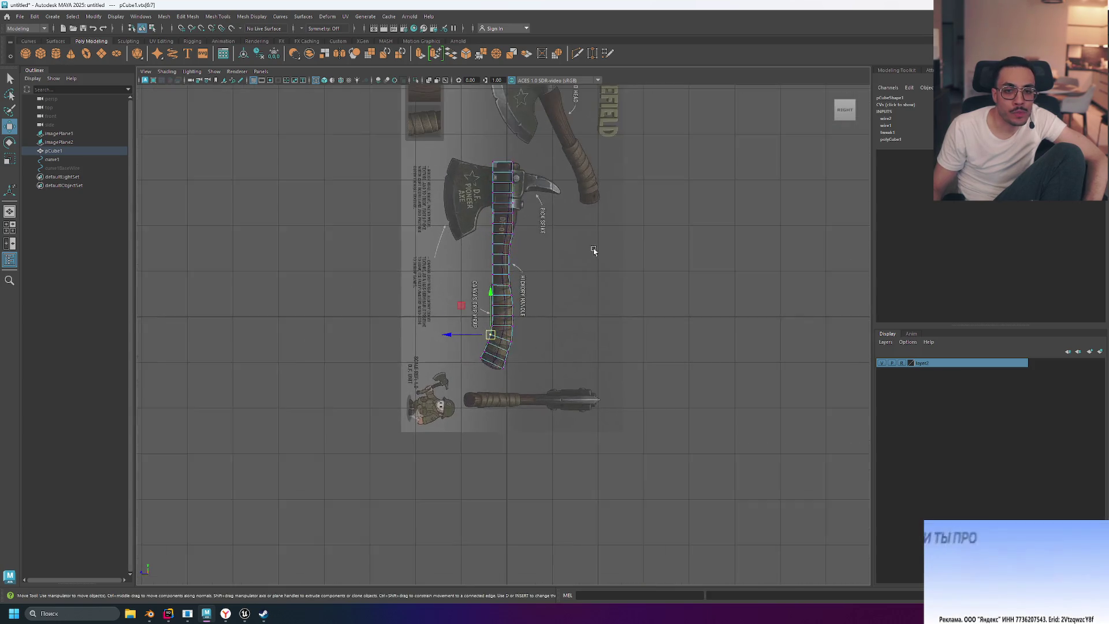
scroll(511, 315, "up", 3)
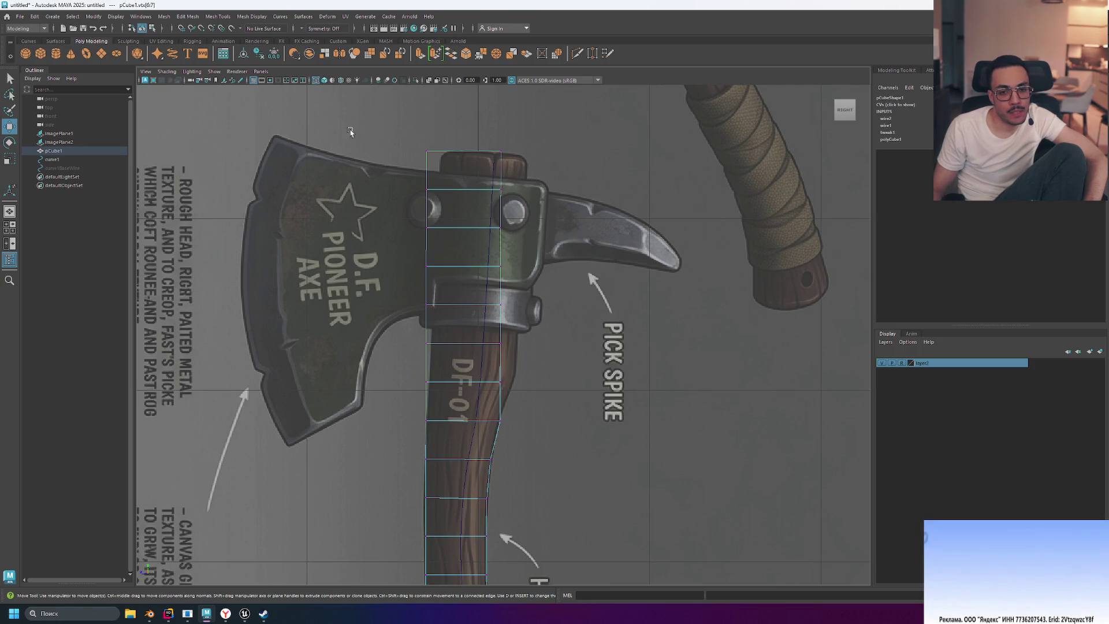
left_click_drag(389, 145, 553, 345)
Step: Rotate the upper handle vertices around a lower-right vertex pivot so the top tilts right
left_click_drag(552, 405, 553, 396)
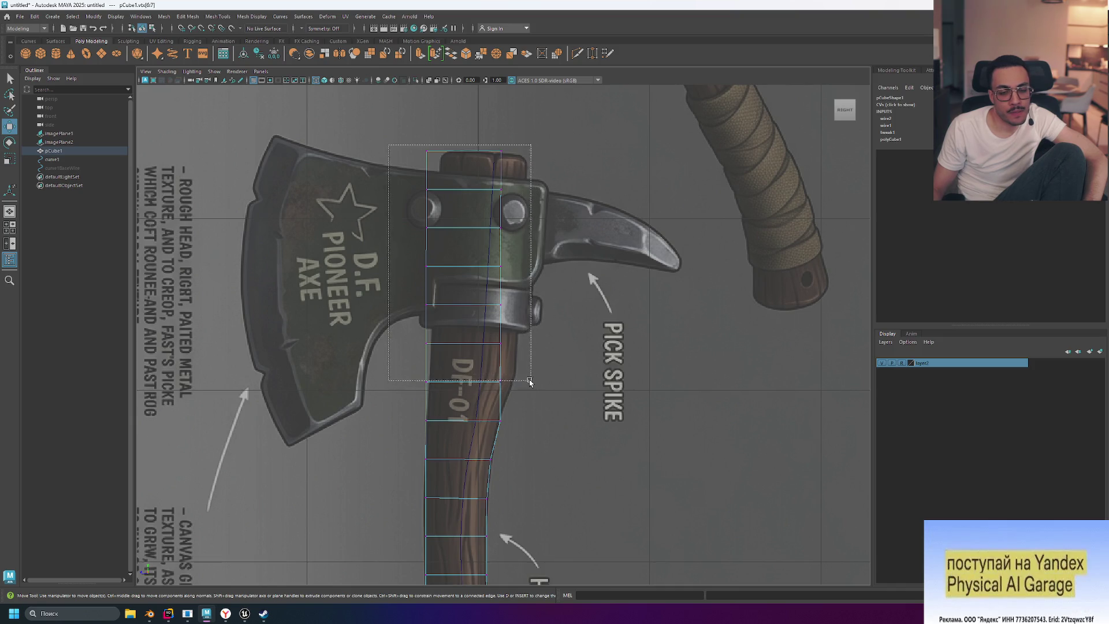
left_click_drag(469, 356, 469, 357)
left_click_drag(459, 411, 532, 436)
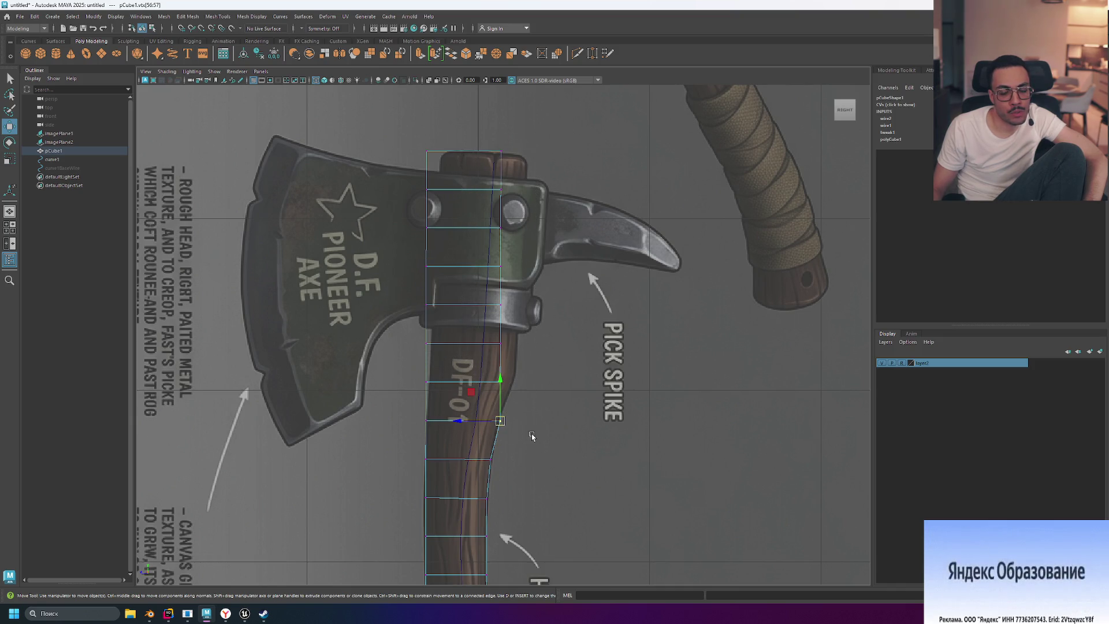
mouse_move(391, 144)
left_mouse_down()
mouse_move(578, 433)
mouse_move(568, 400)
left_mouse_up()
key("e")
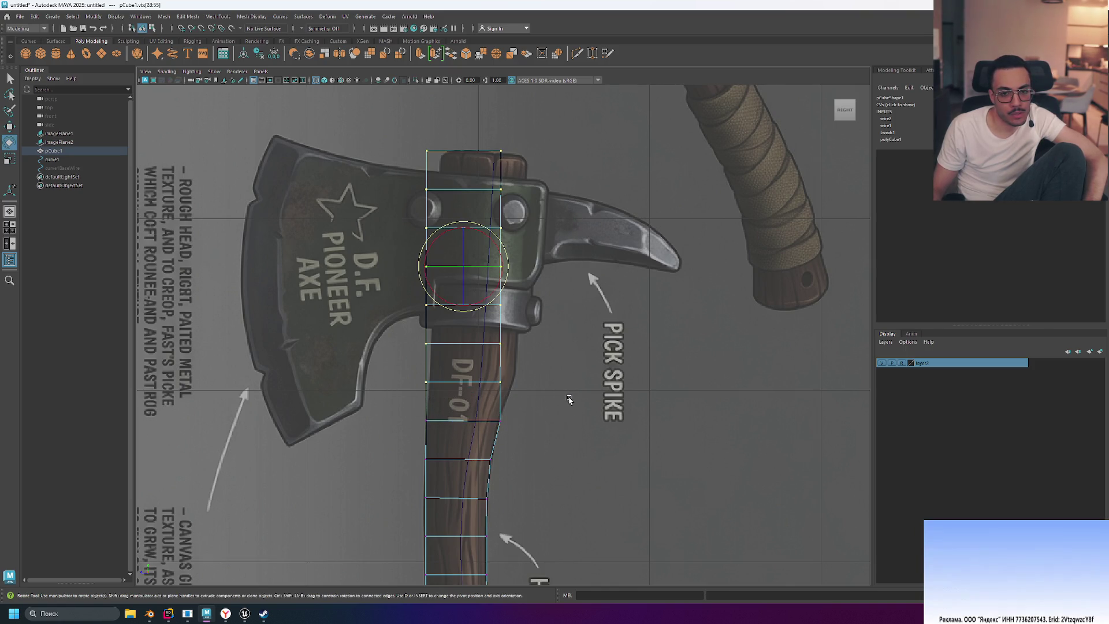
key("d")
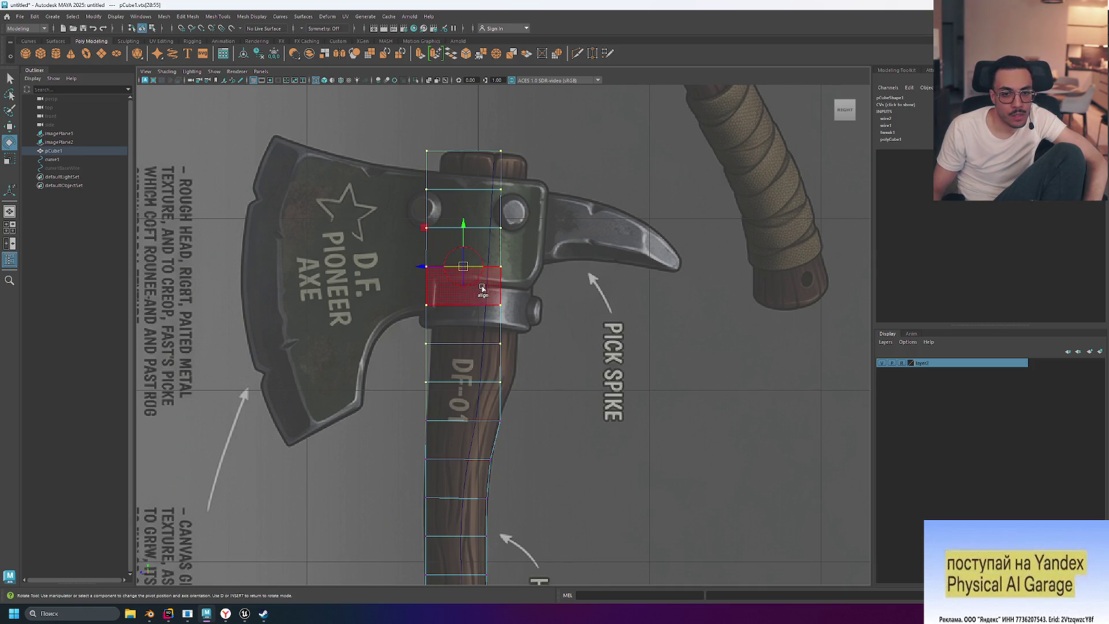
left_click_drag(464, 269, 478, 295)
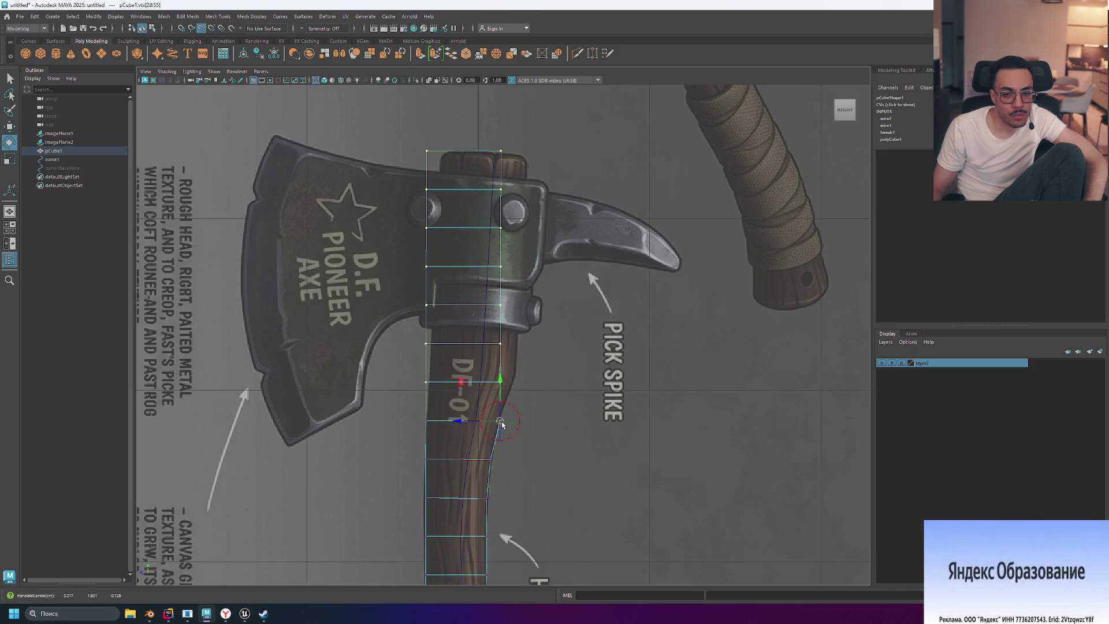
left_click_drag(516, 408, 518, 412)
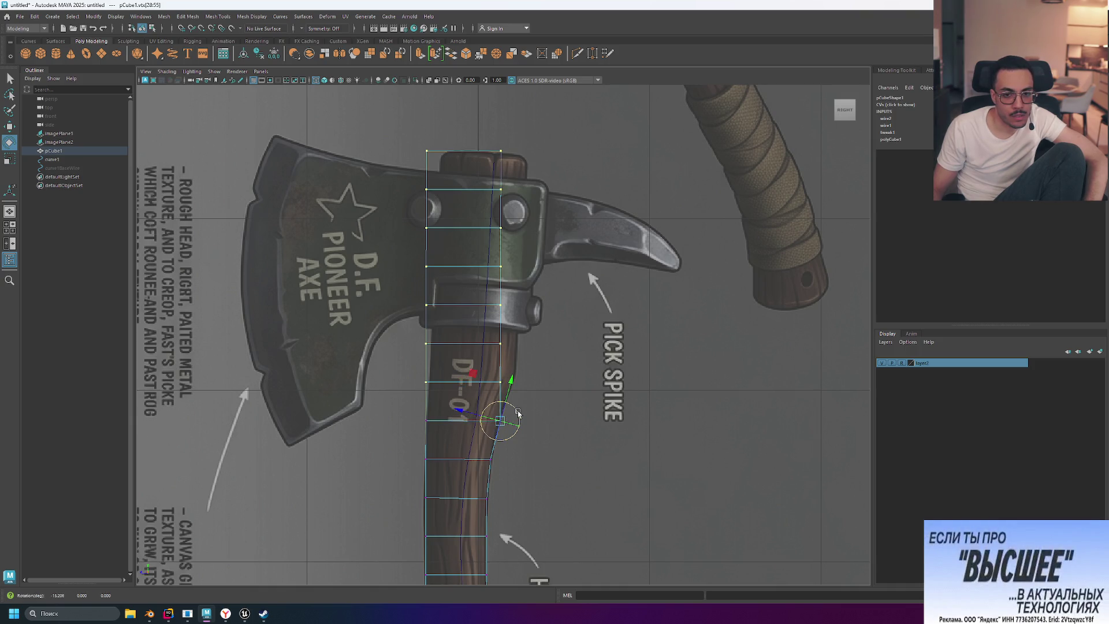
key("ctrl+z")
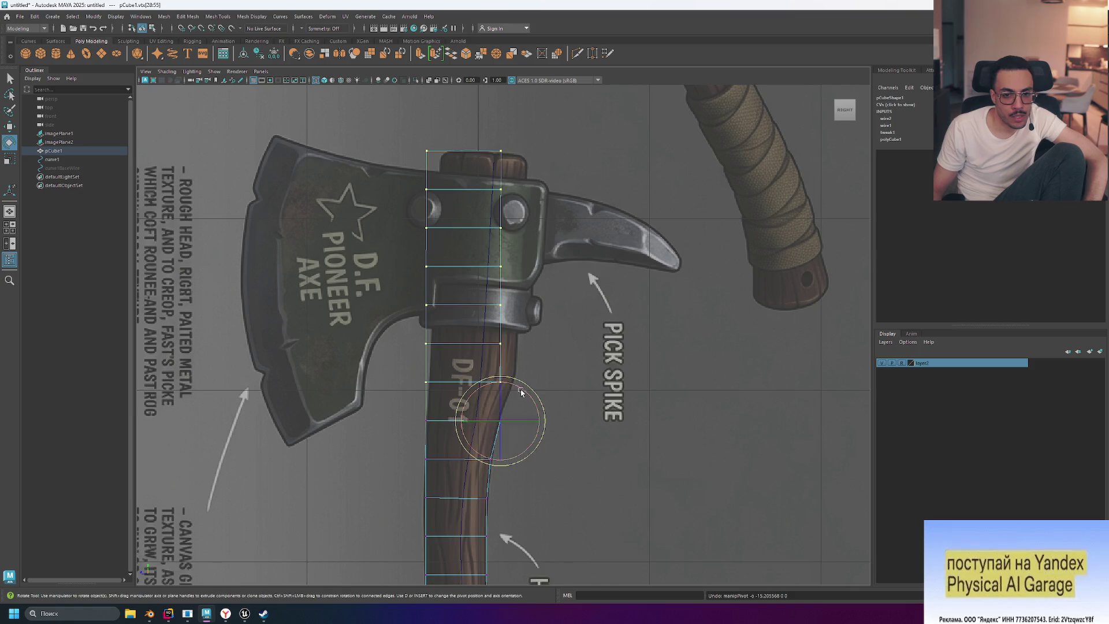
left_click_drag(522, 392, 525, 393)
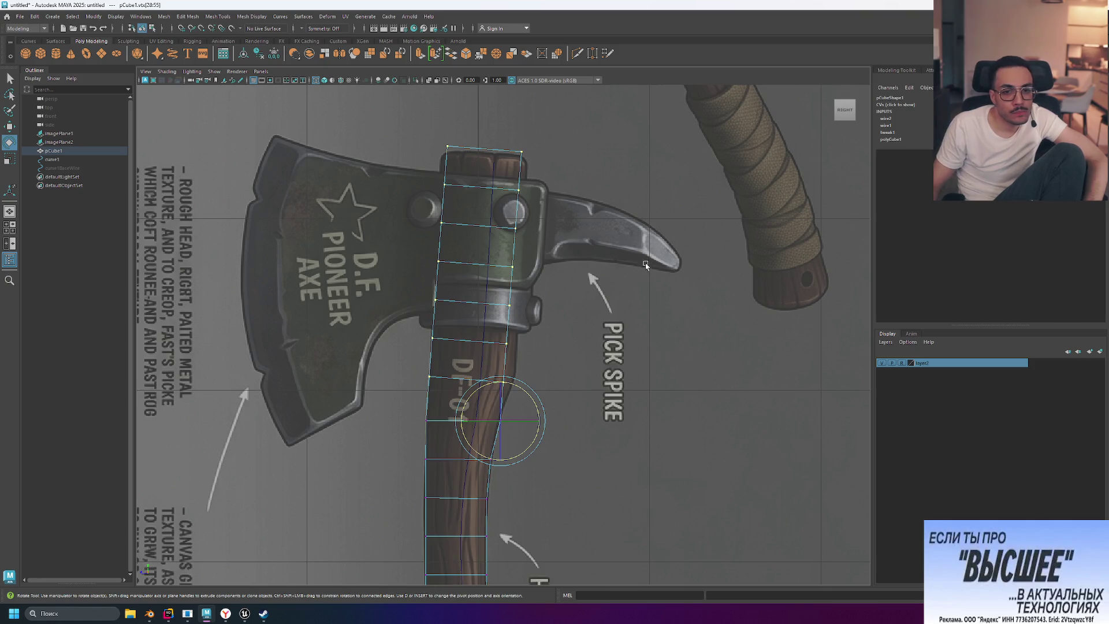
left_click(528, 397)
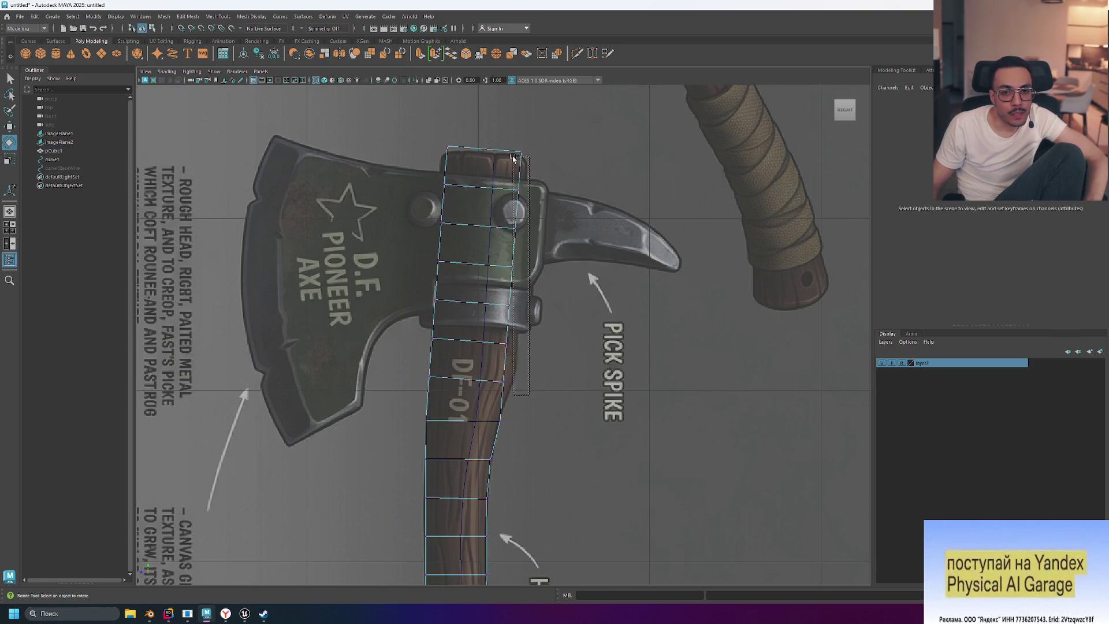
Step: Shift the upper vertices up and right, raising the rows below the axe head to match
left_click_drag(499, 297, 515, 172)
left_click_drag(526, 315, 503, 318)
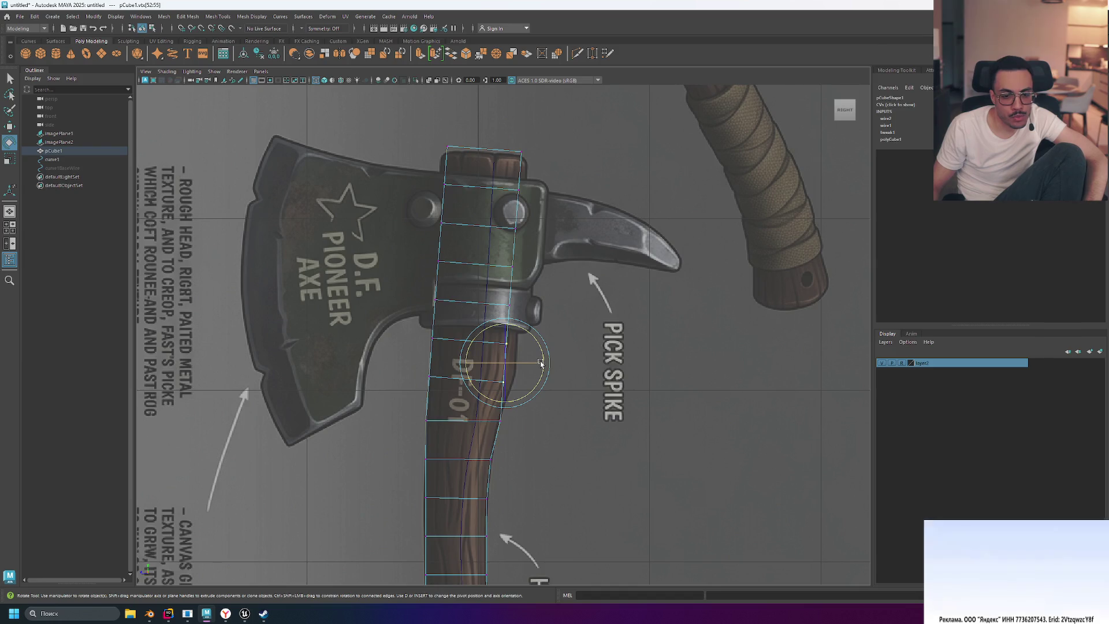
key("w")
left_click_drag(505, 363, 513, 358)
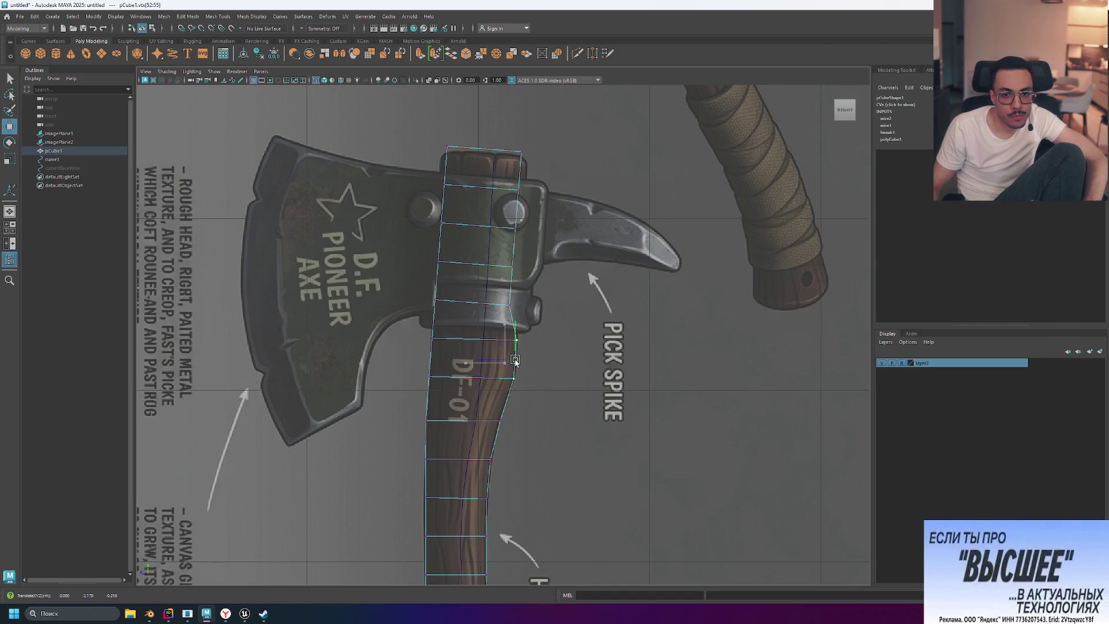
left_click(497, 306)
left_click_drag(512, 290, 524, 230)
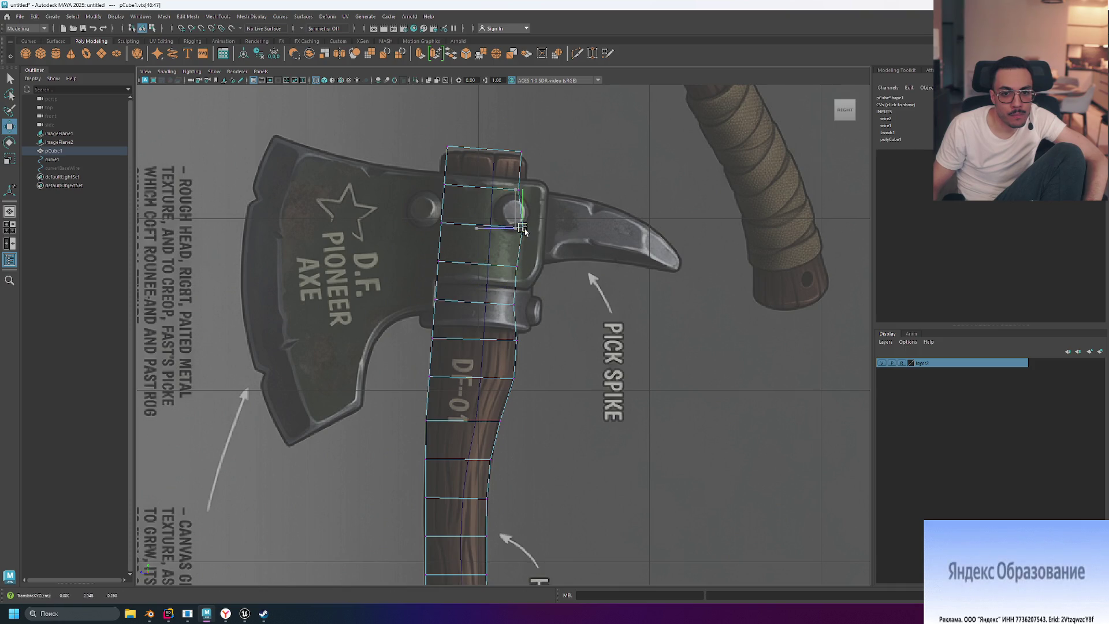
left_click(516, 190)
left_click_drag(519, 192, 519, 194)
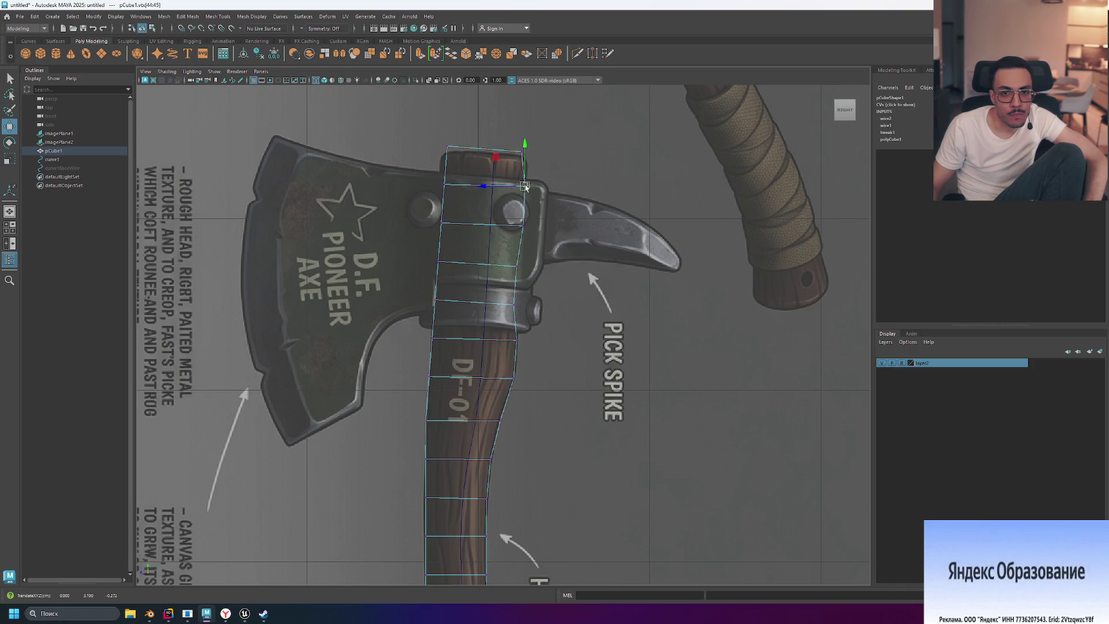
Step: Nudge the top-left vertex pair down, then select a vertex pair on the left edge
left_click(526, 155)
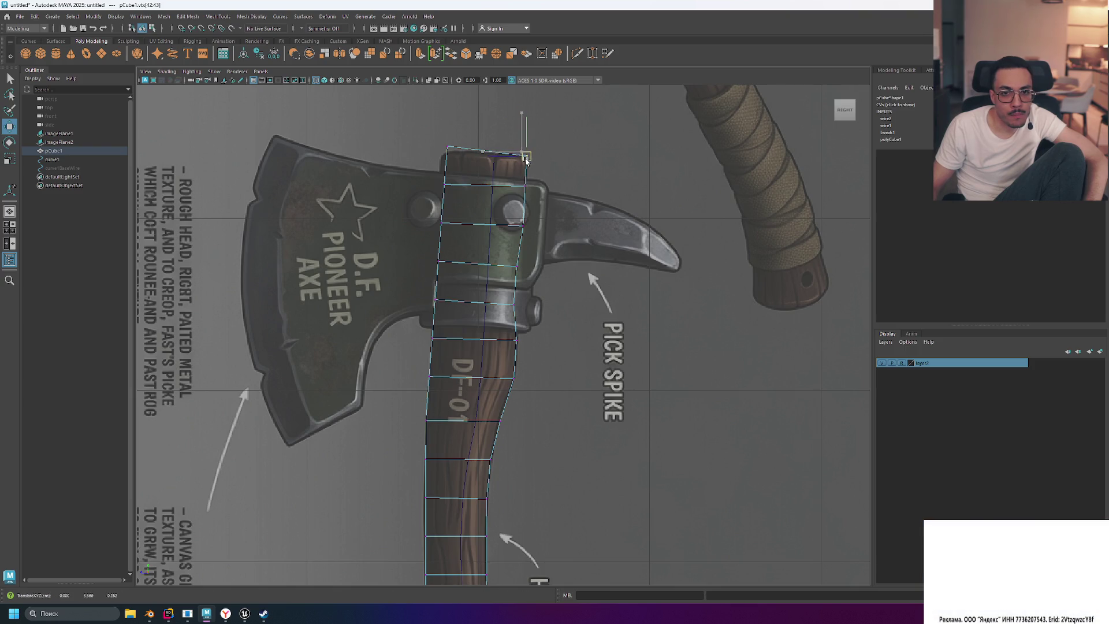
left_click(448, 148)
left_click_drag(448, 148, 454, 194)
left_click(651, 202)
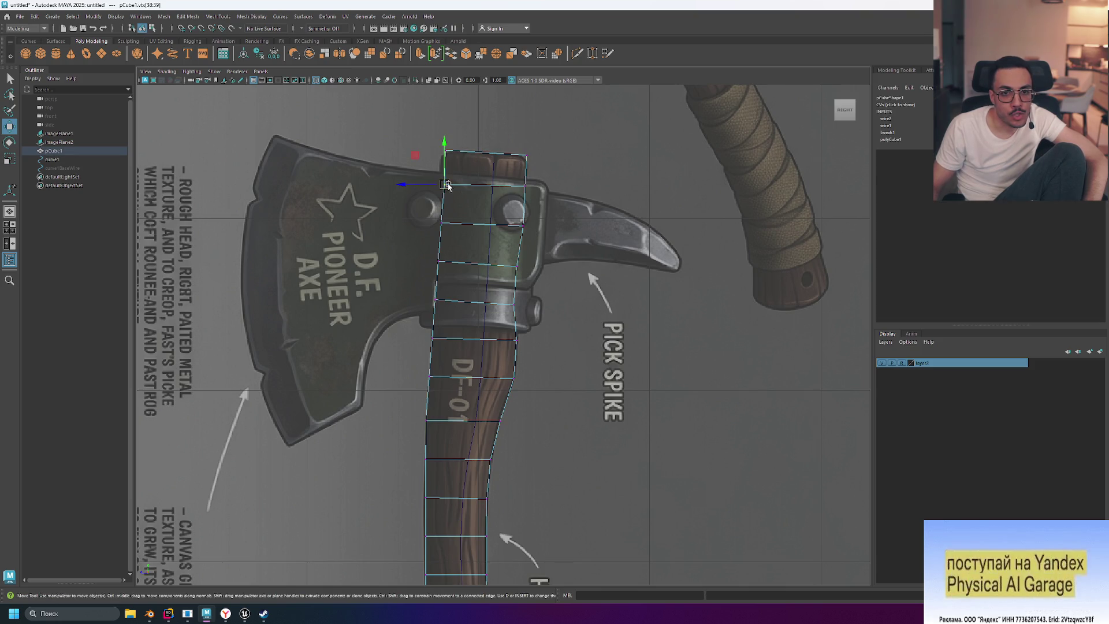
left_click(441, 151)
left_click(564, 382)
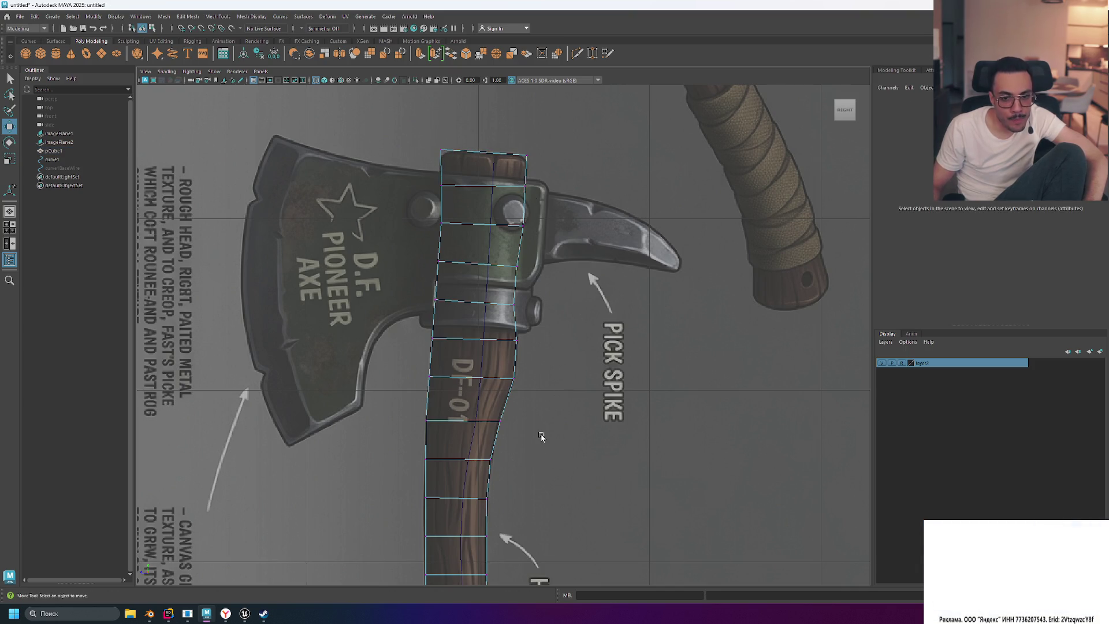
left_click(425, 497)
Step: Nudge the mid-handle left-edge vertex pairs slightly left to straighten that edge
left_click_drag(425, 497, 423, 497)
left_click_drag(411, 454, 435, 466)
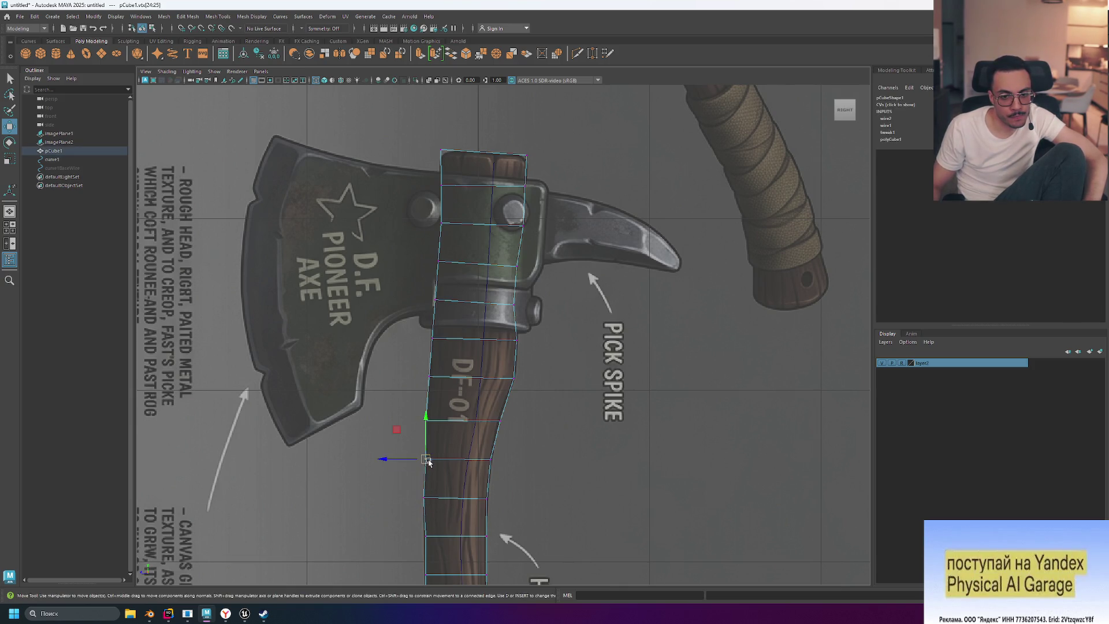
middle_click_drag(572, 508, 601, 348, "alt")
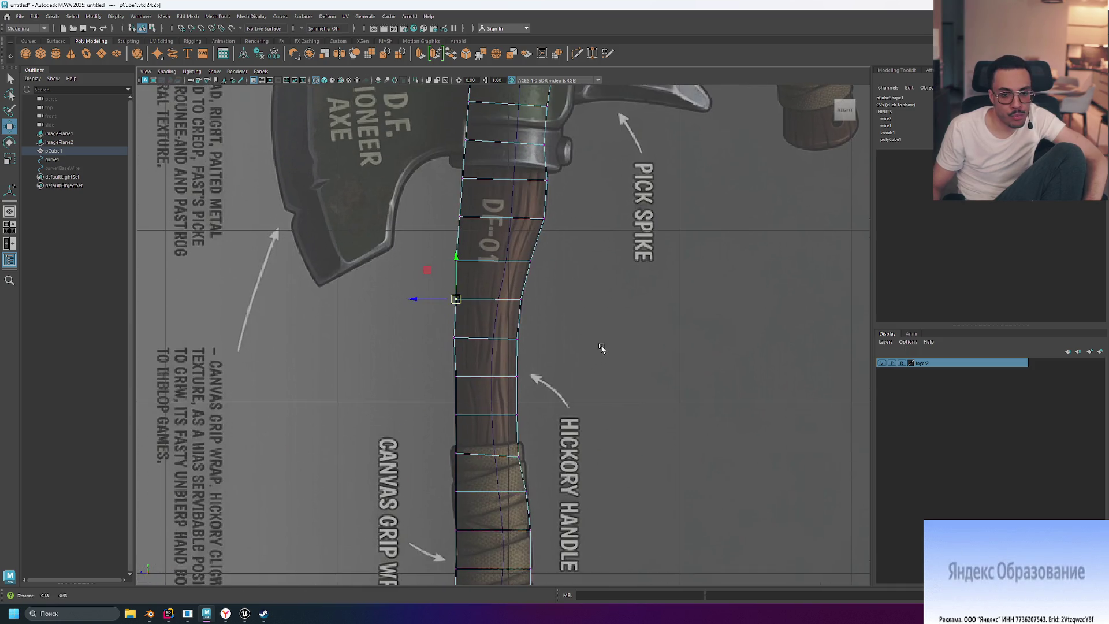
left_click(423, 392)
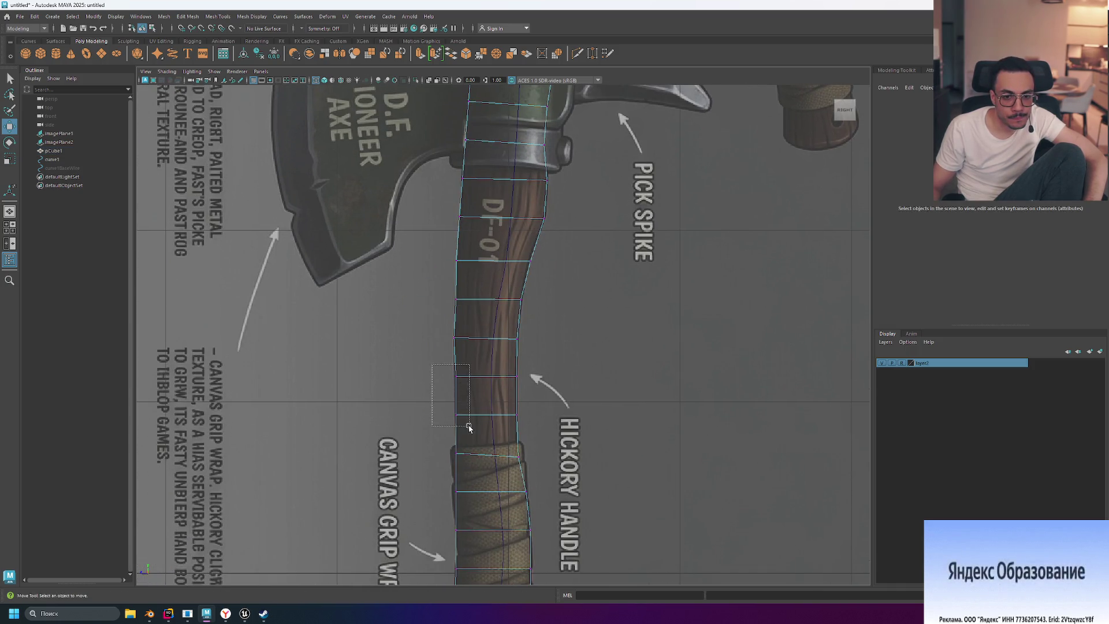
left_click_drag(468, 426, 468, 427)
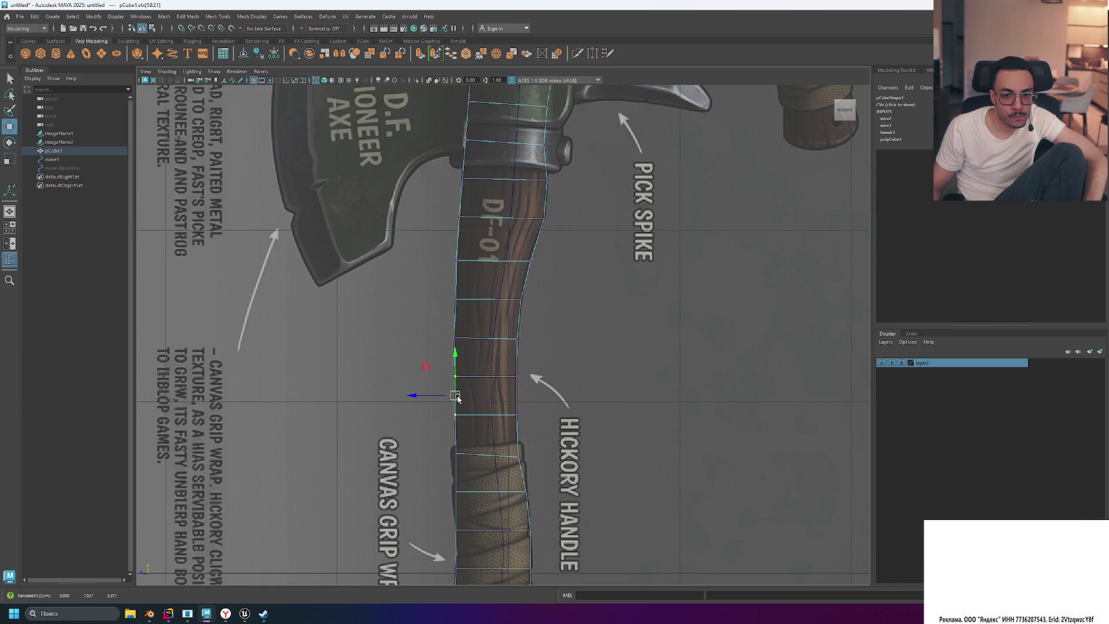
left_click(626, 366)
Step: Pull the bottom corner vertex down to follow the grip wrap's curved end
middle_click_drag(626, 396, 639, 228, "alt")
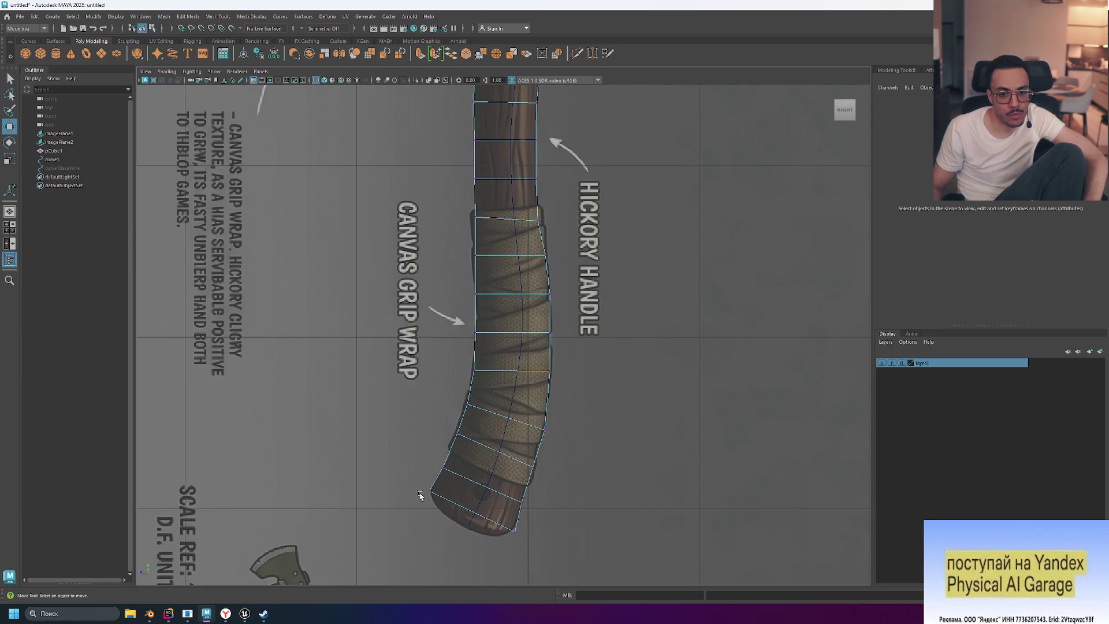
left_click(517, 536)
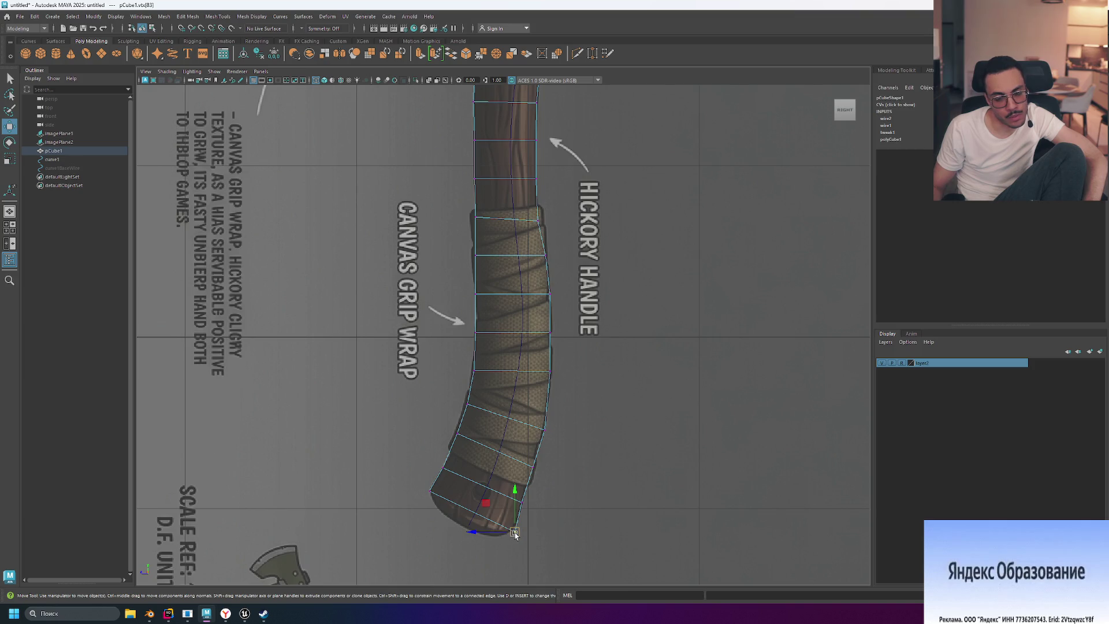
left_click_drag(515, 535, 512, 549)
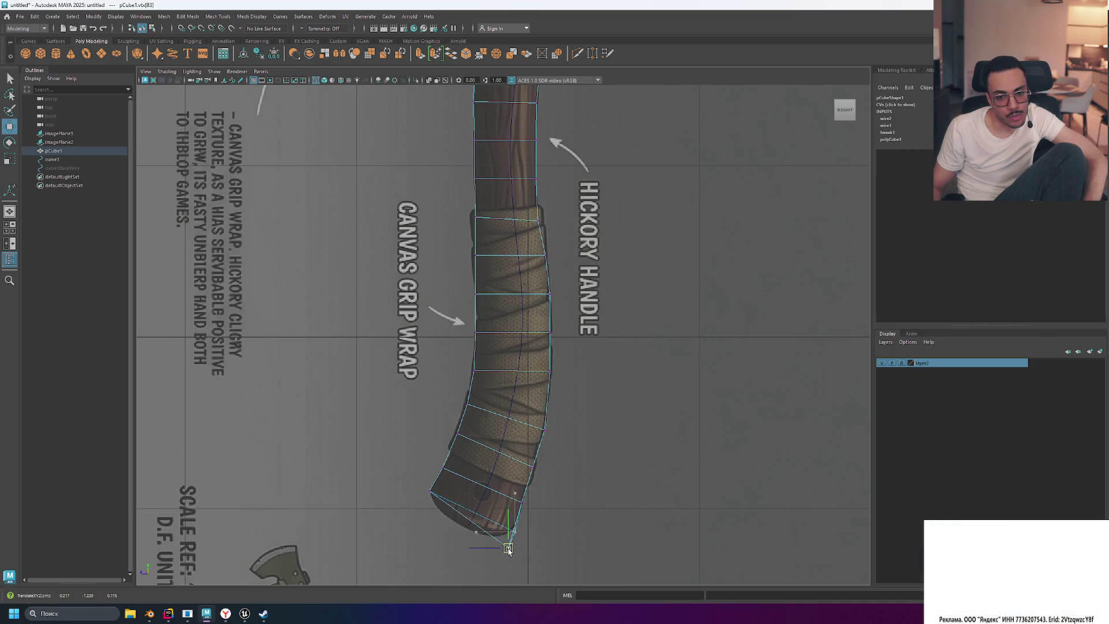
key("ctrl+z")
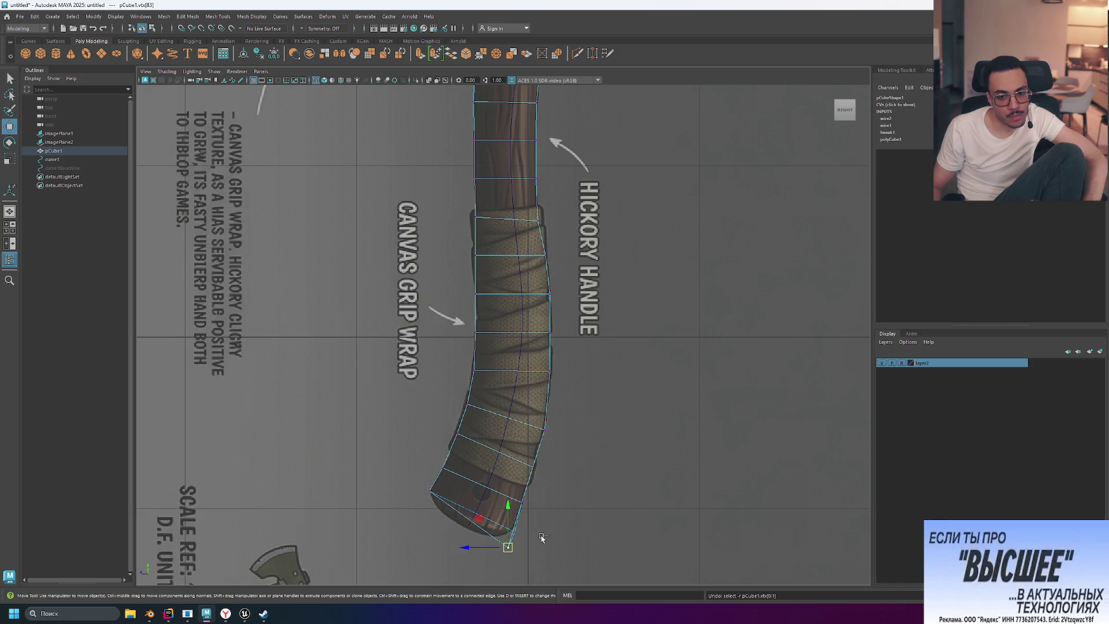
key("shift+z")
left_click(701, 519)
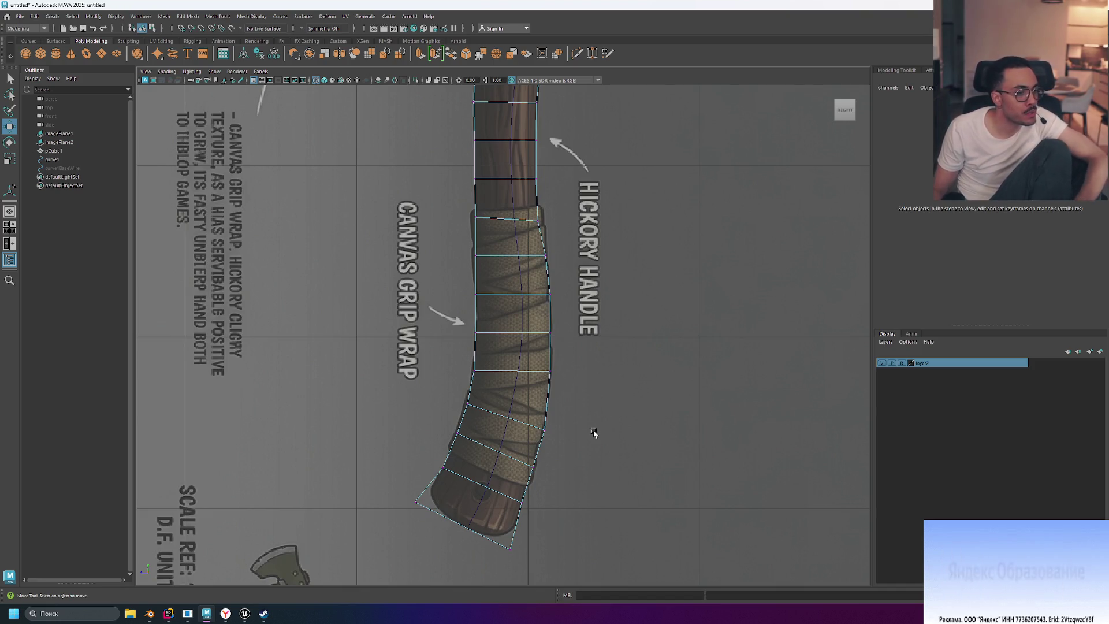
Step: Check the reference butt, then drag the bottom corner vertex vtx[83] further down to meet it
scroll(594, 436, "down", 5)
scroll(589, 404, "up", 1)
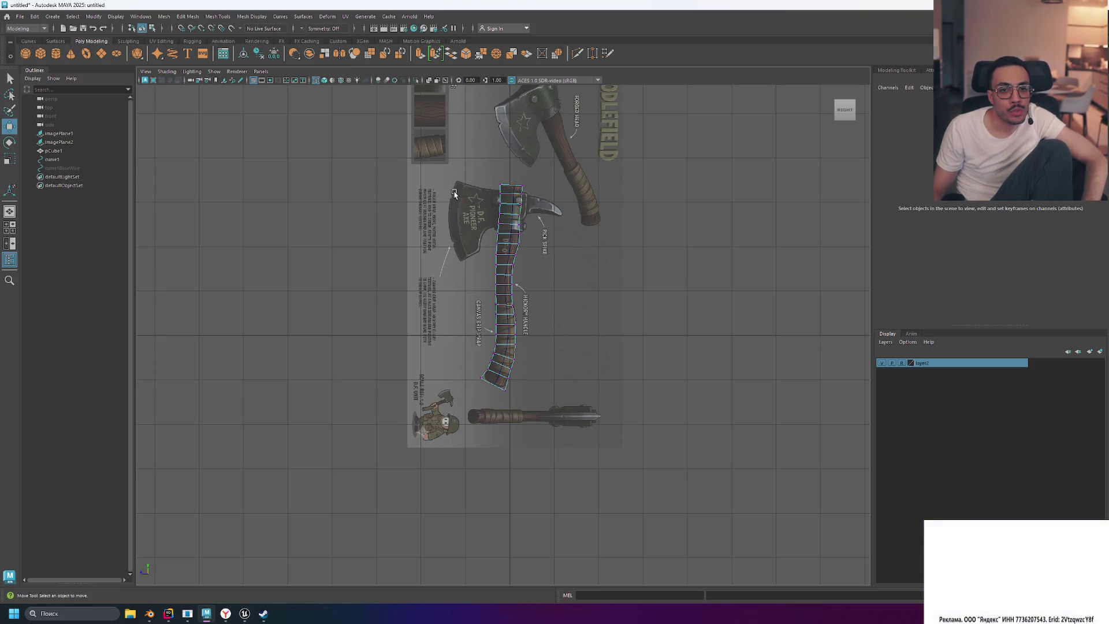
scroll(537, 215, "up", 3)
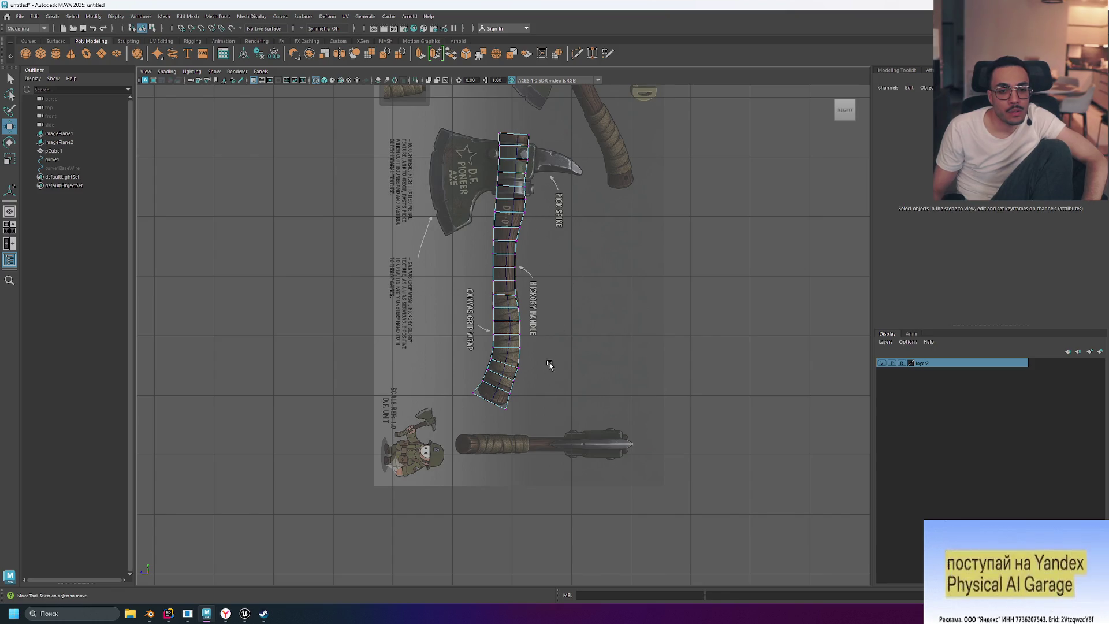
scroll(540, 380, "up", 2)
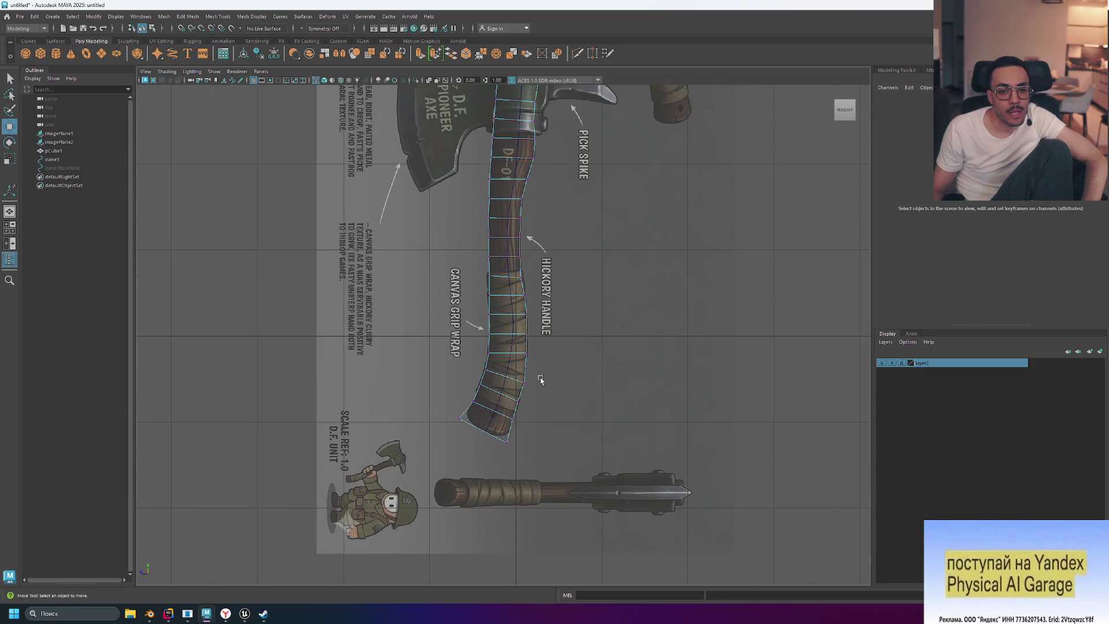
left_click(486, 435)
scroll(489, 441, "up", 2)
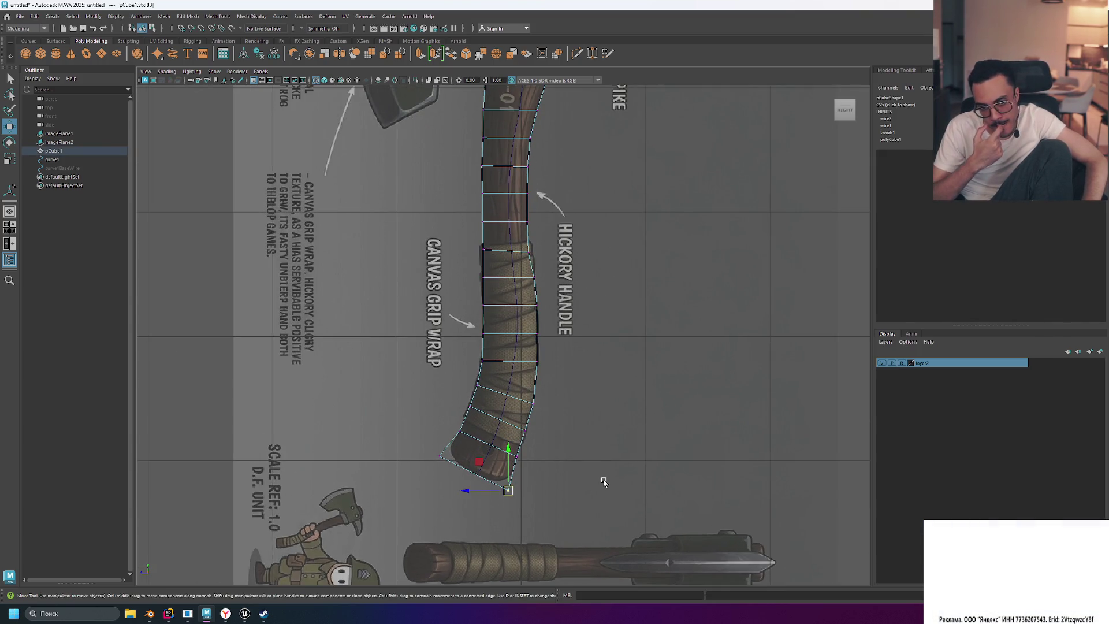
left_click_drag(626, 240, 622, 271, "alt")
mouse_move(607, 254)
middle_mouse_down()
mouse_move(597, 251)
mouse_move(622, 423)
middle_mouse_up()
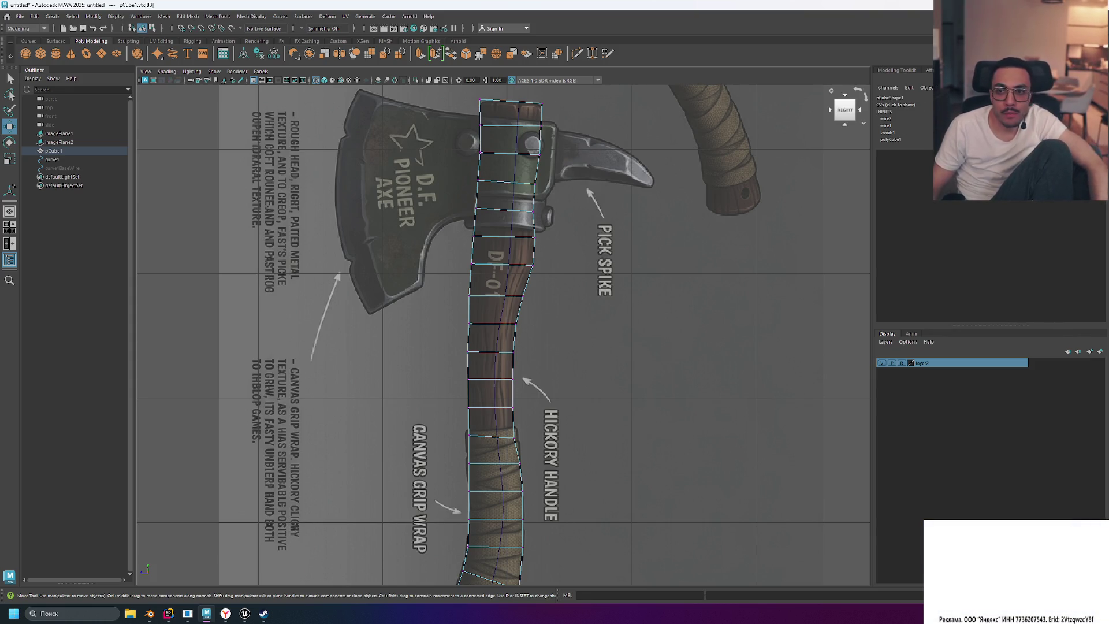
Step: Return to Object Mode and review the pCubeShape1, pCube1 and wire2 tabs in the Attribute Editor
right_click_drag(508, 231, 543, 250)
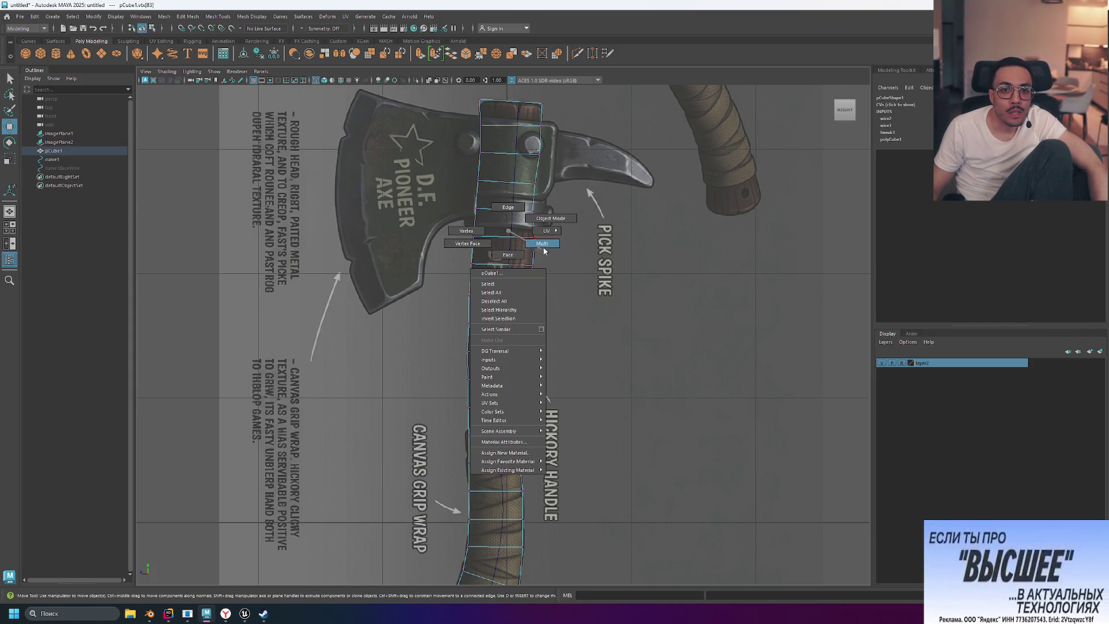
right_click_drag(501, 202, 549, 218)
left_click(926, 70)
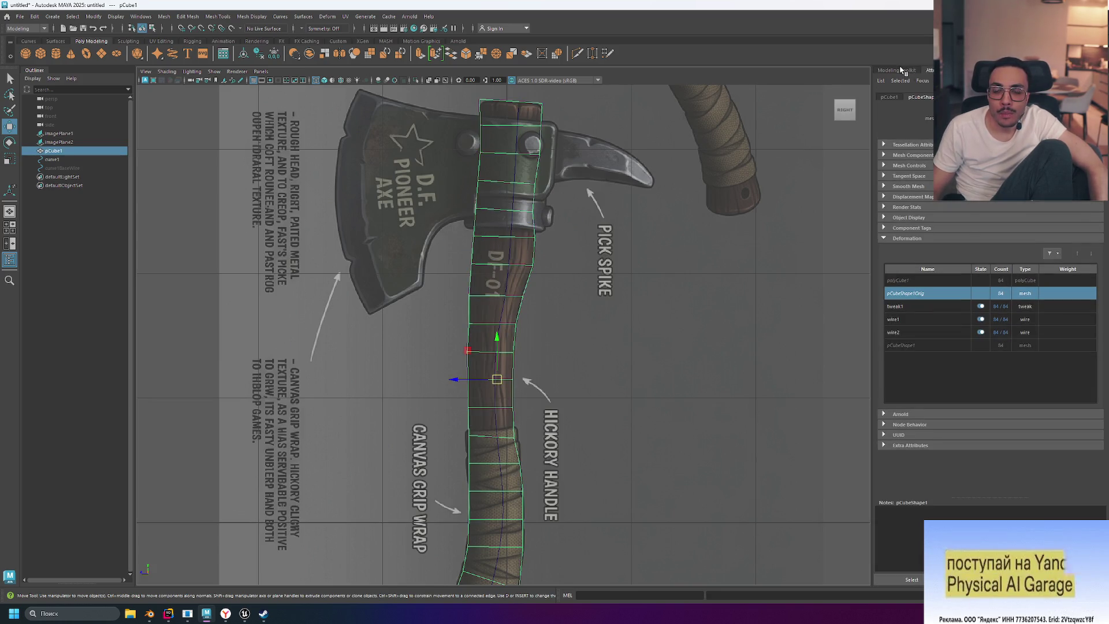
left_click(890, 97)
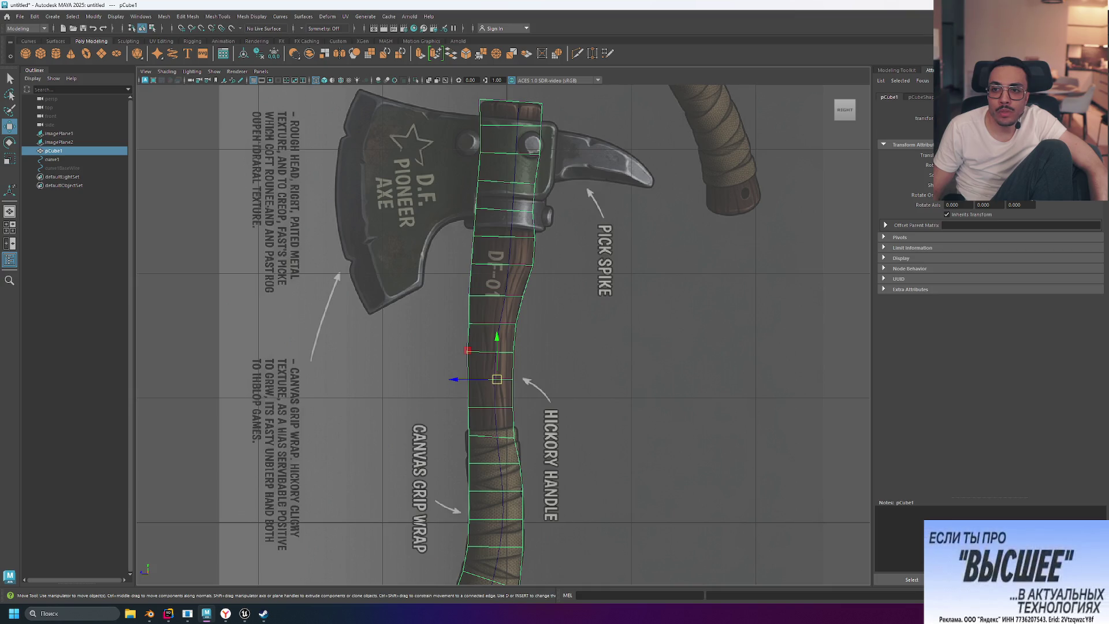
left_click(959, 97)
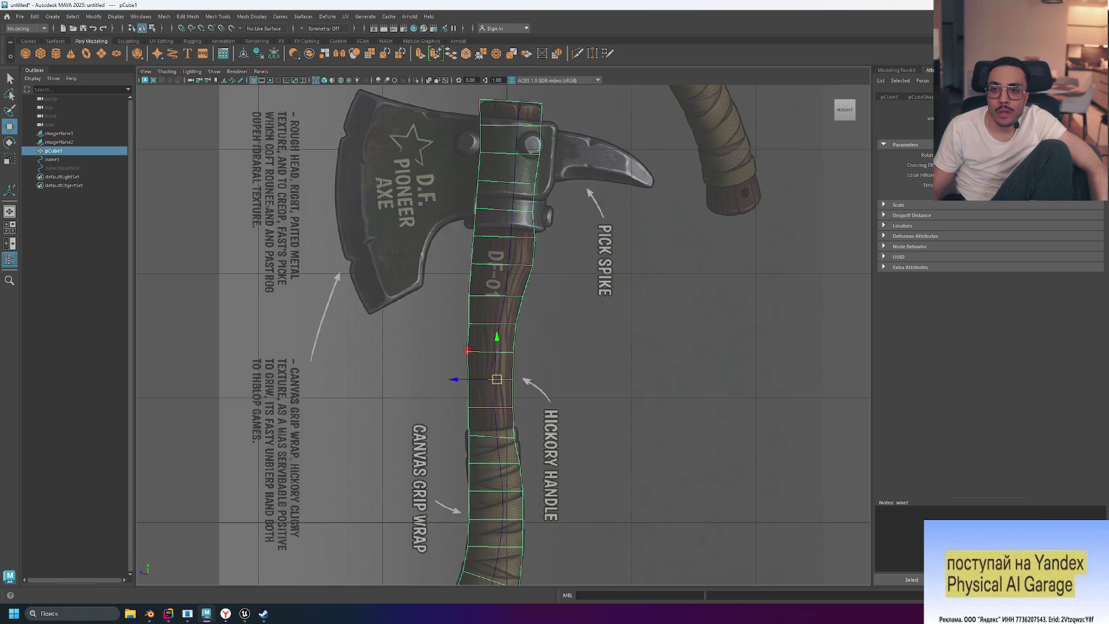
left_click(920, 97)
left_click(889, 97)
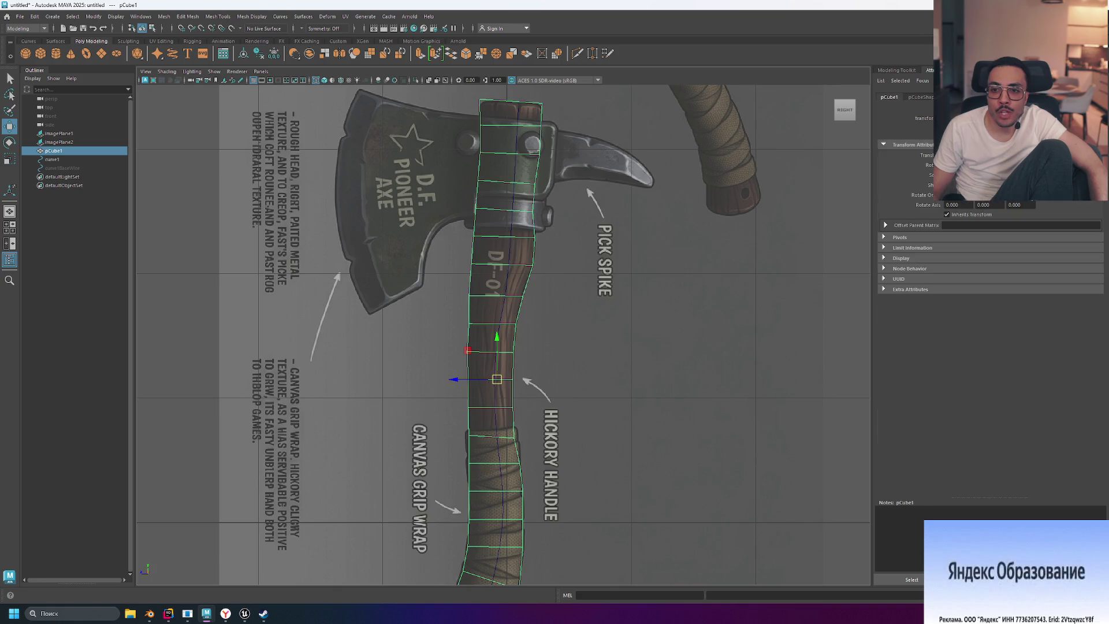
left_click(920, 97)
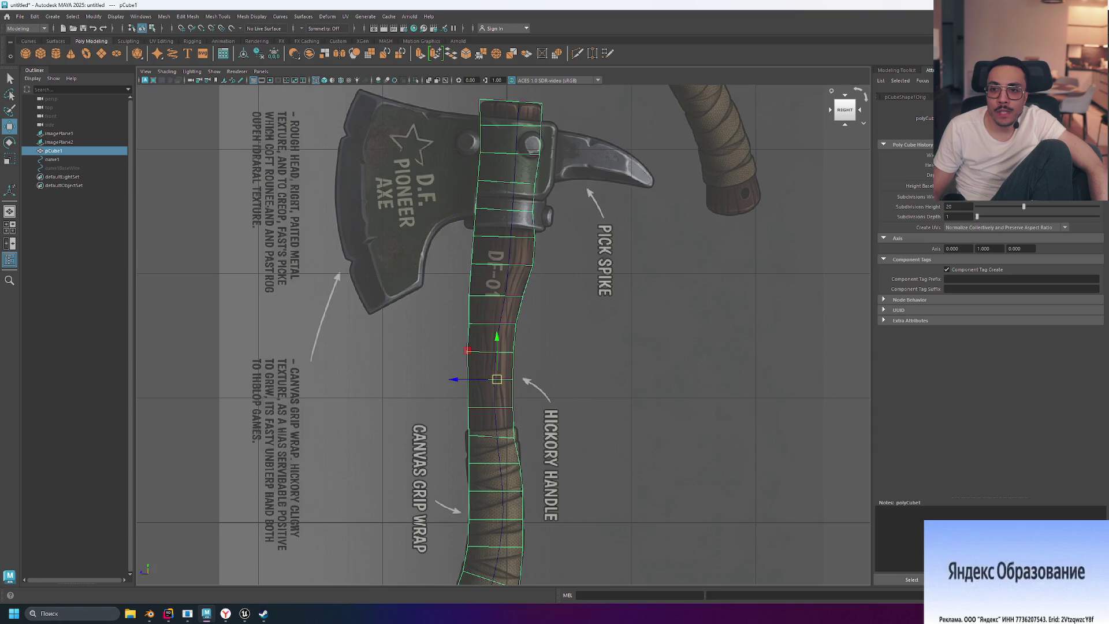
Step: Undo the stray handle edits and raise polyCube1's Subdivisions Depth to 4
key("ctrl+z")
key("ctrl+z")
key("ctrl+z")
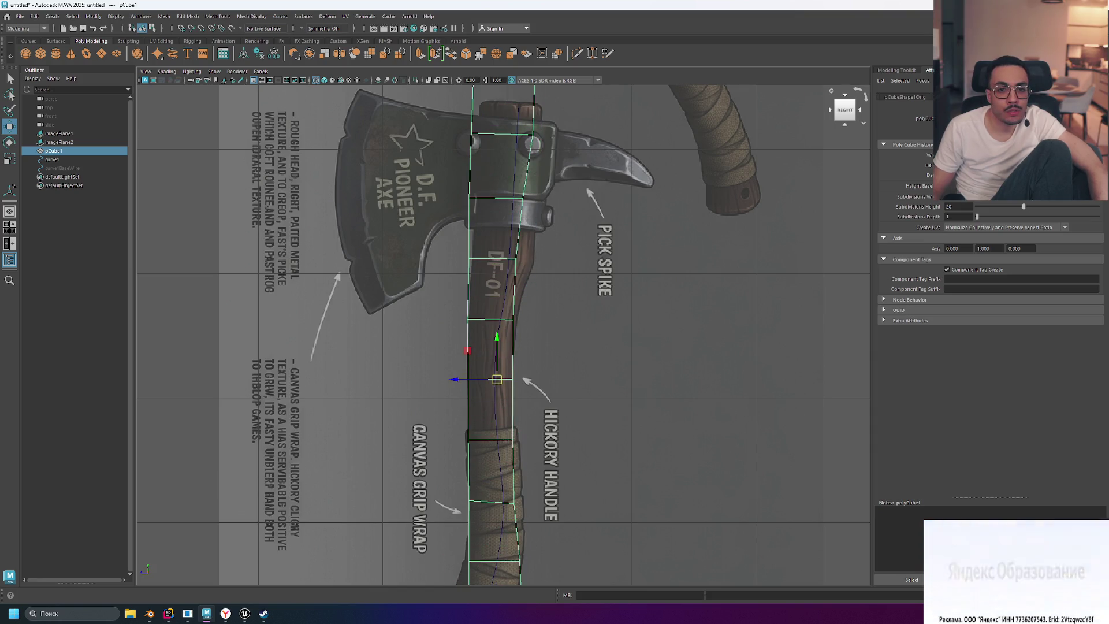
key("ctrl+z")
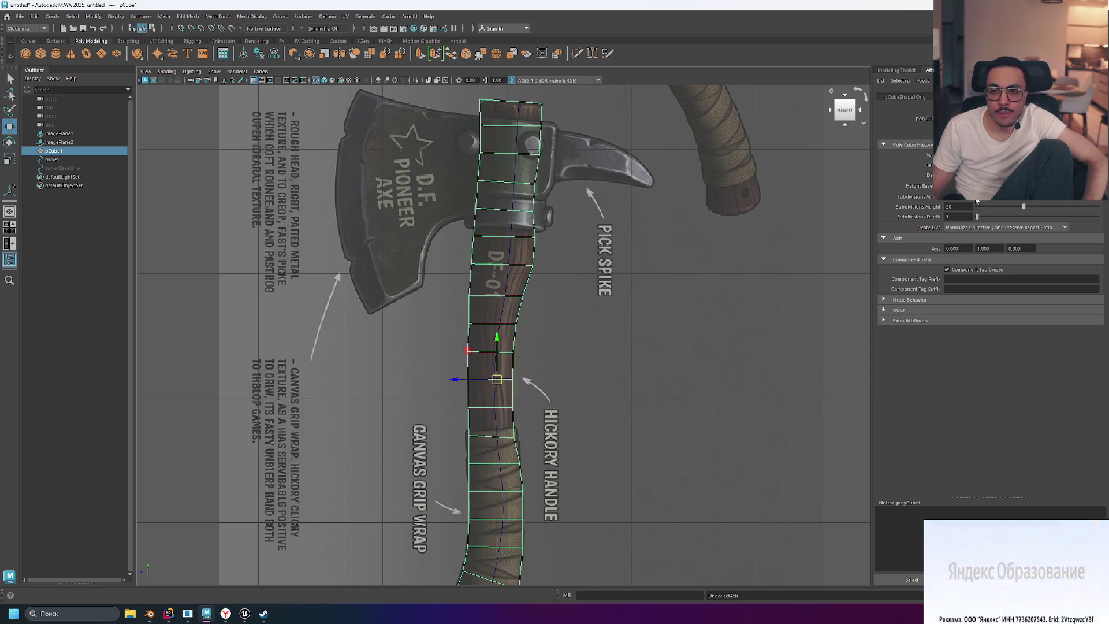
left_click_drag(975, 218, 985, 218)
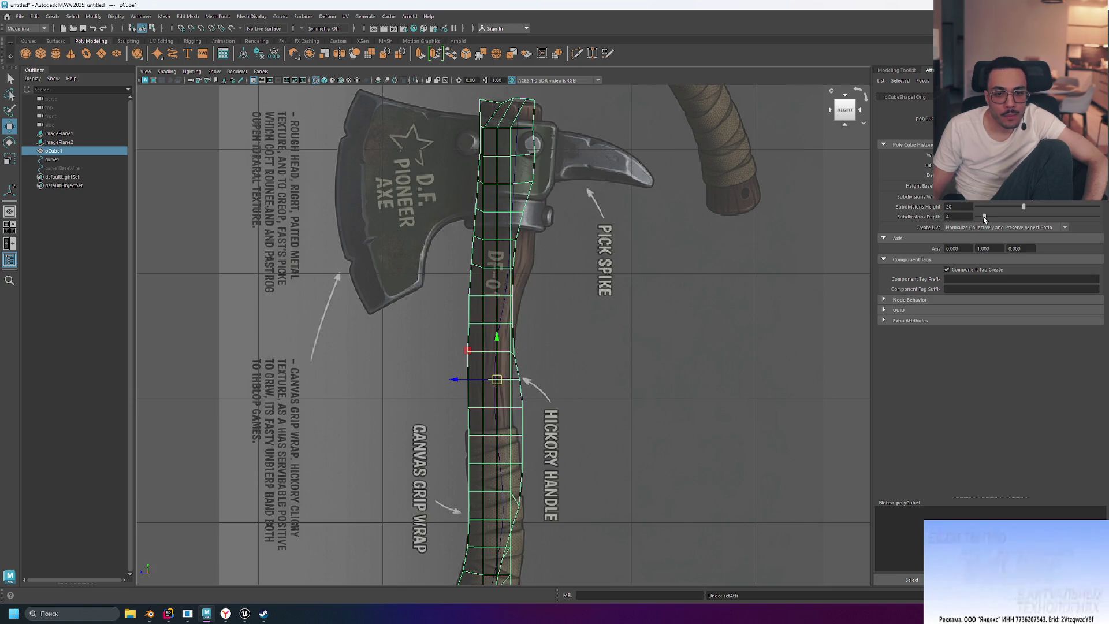
key("space")
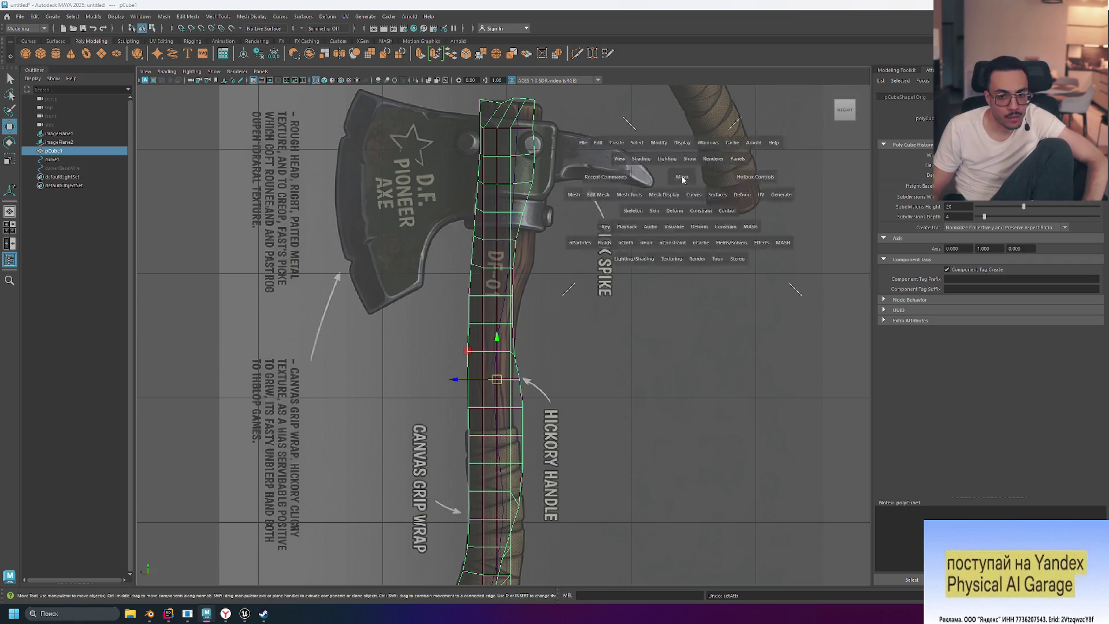
Step: Undo the depth subdivision increase and the handle's last move
scroll(757, 167, "down", 8)
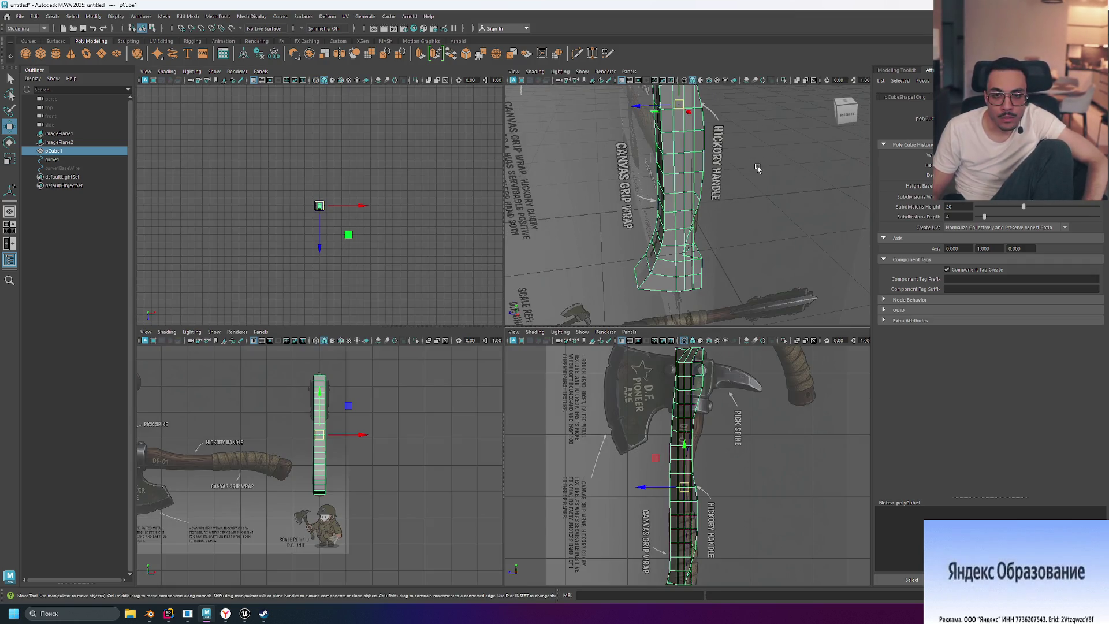
key("ctrl+z")
key("ctrl+z")
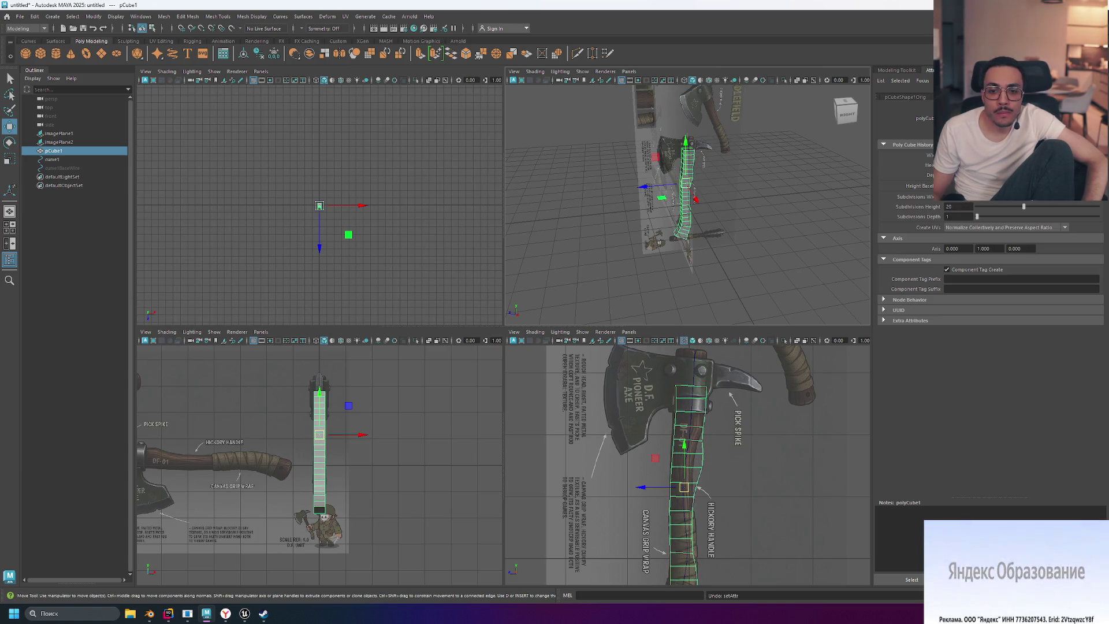
key("ctrl+z")
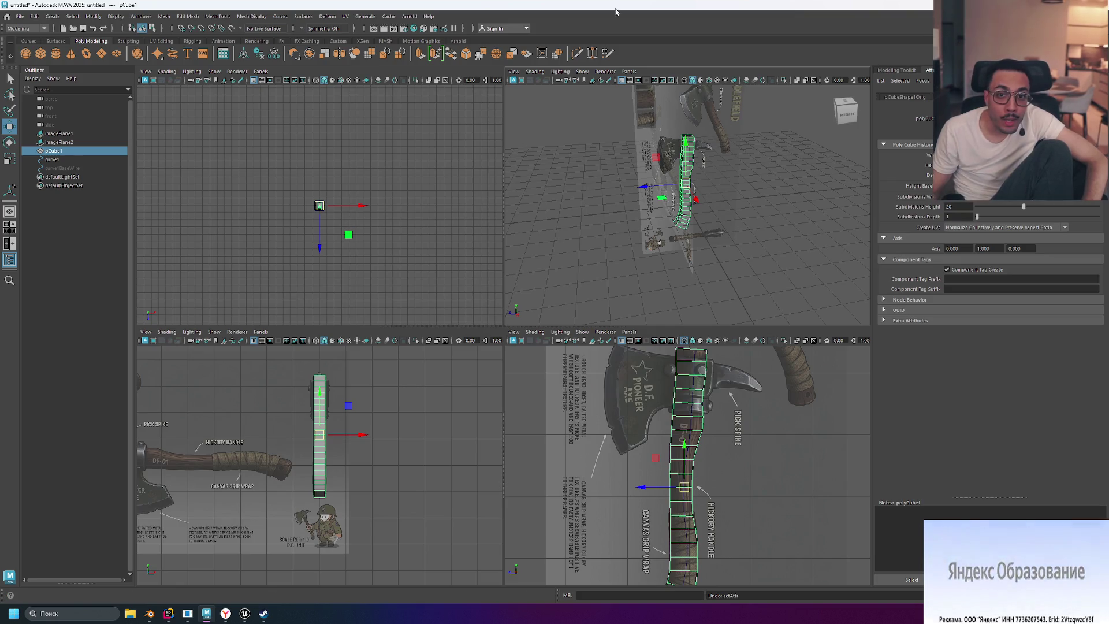
Step: Target Weld the handle's top vertices onto their neighbours, then frame the handle's upper end
left_click(590, 53)
key("f")
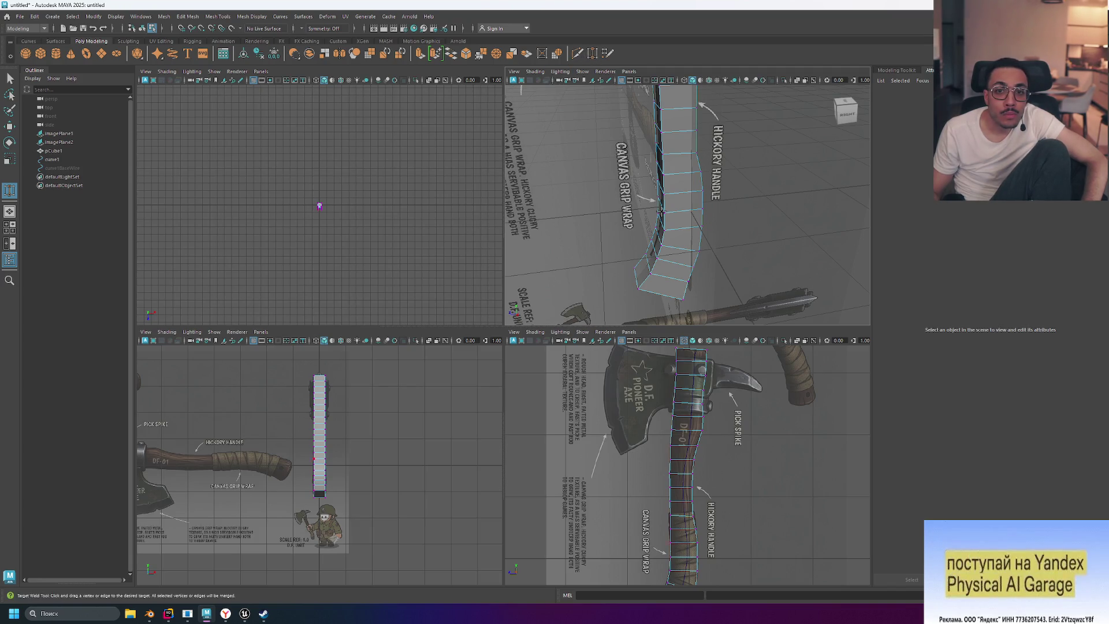
mouse_move(691, 349)
left_mouse_down()
mouse_move(690, 384)
mouse_move(673, 402)
mouse_move(691, 392)
left_mouse_up()
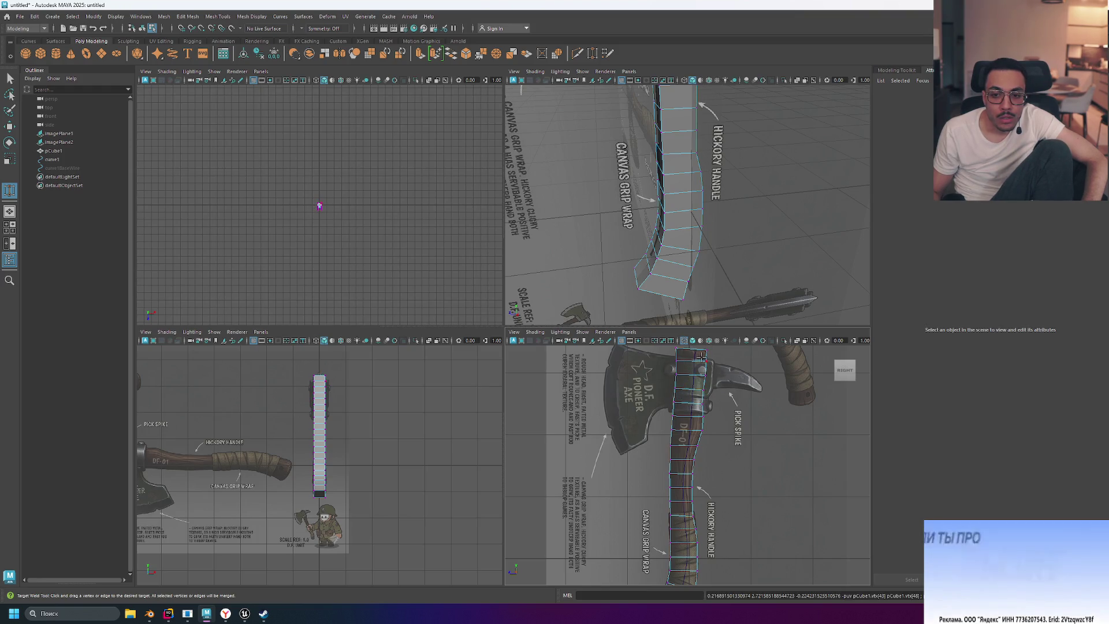
left_click_drag(707, 350, 675, 388)
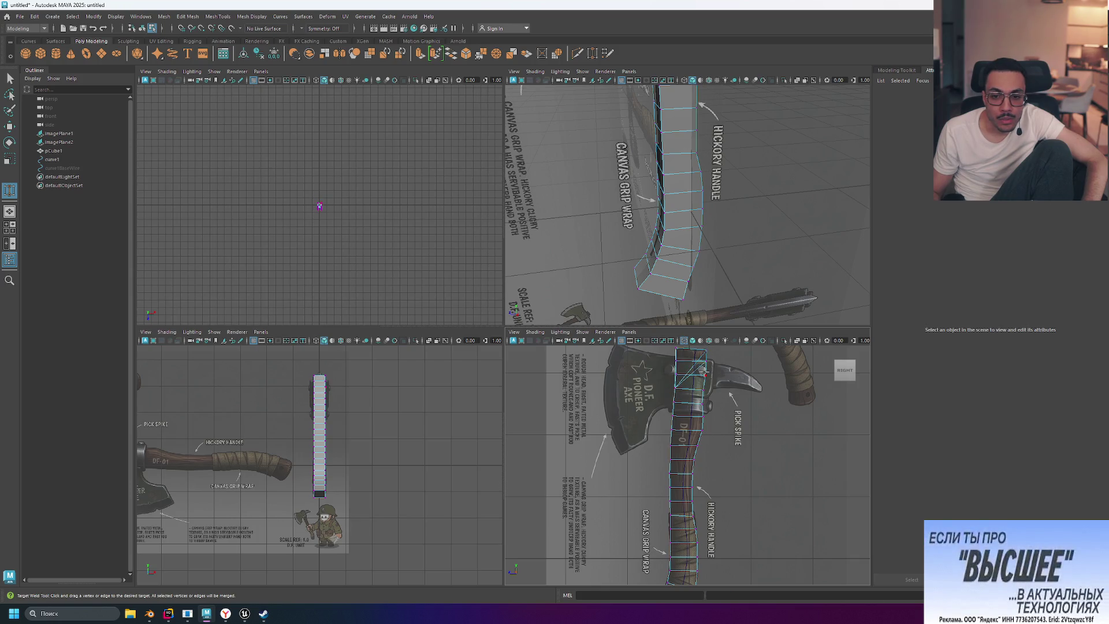
scroll(732, 133, "down", 5)
left_click_drag(732, 133, 731, 136)
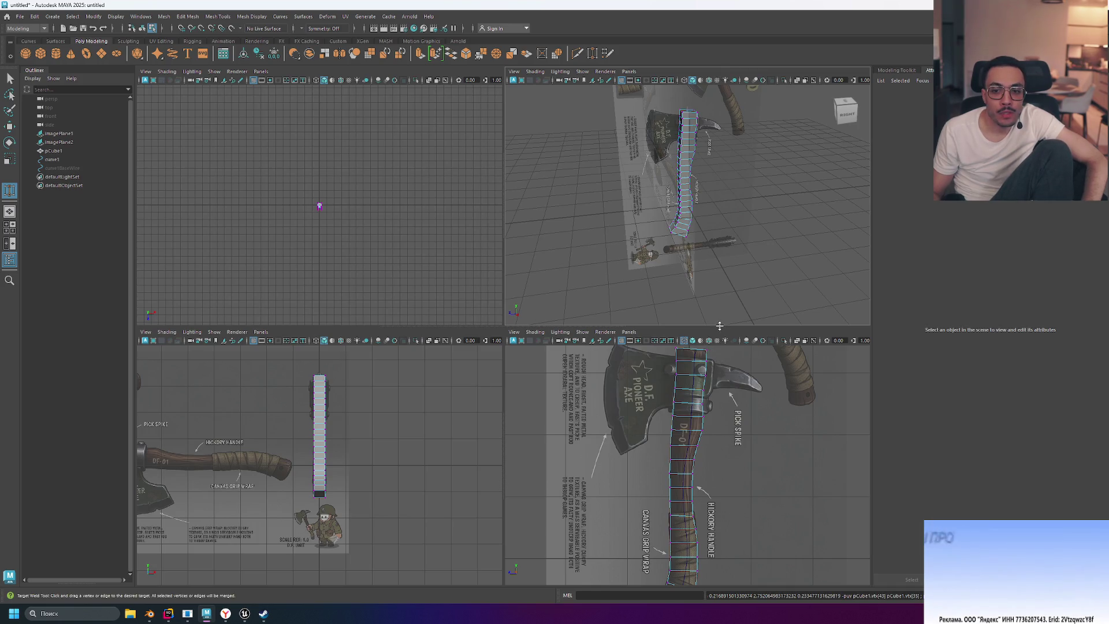
left_click_drag(719, 325, 733, 222)
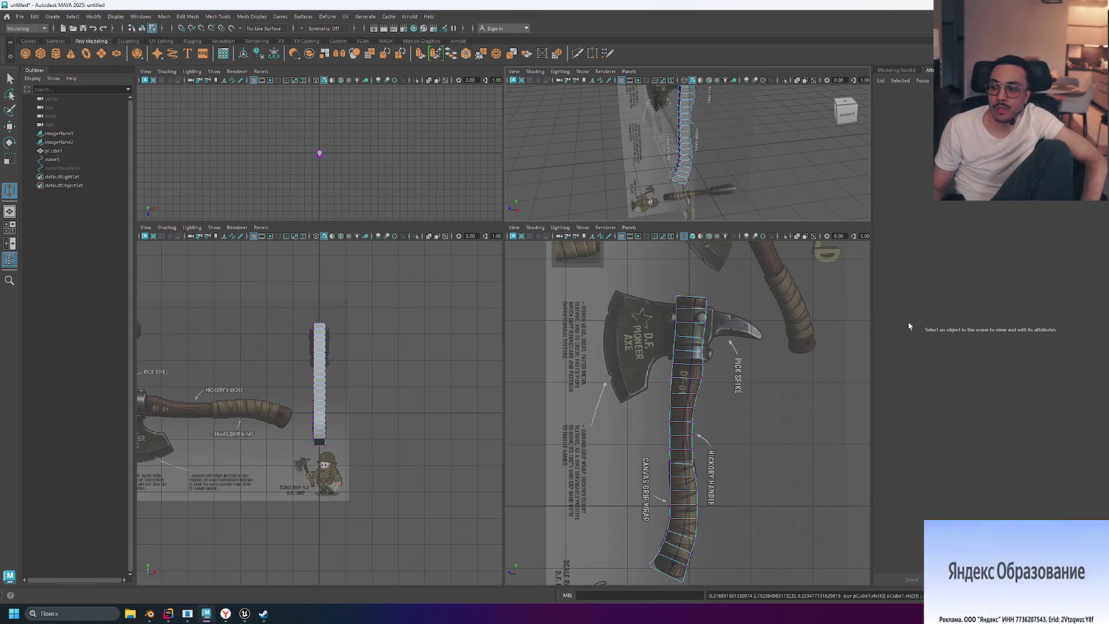
scroll(754, 306, "up", 5)
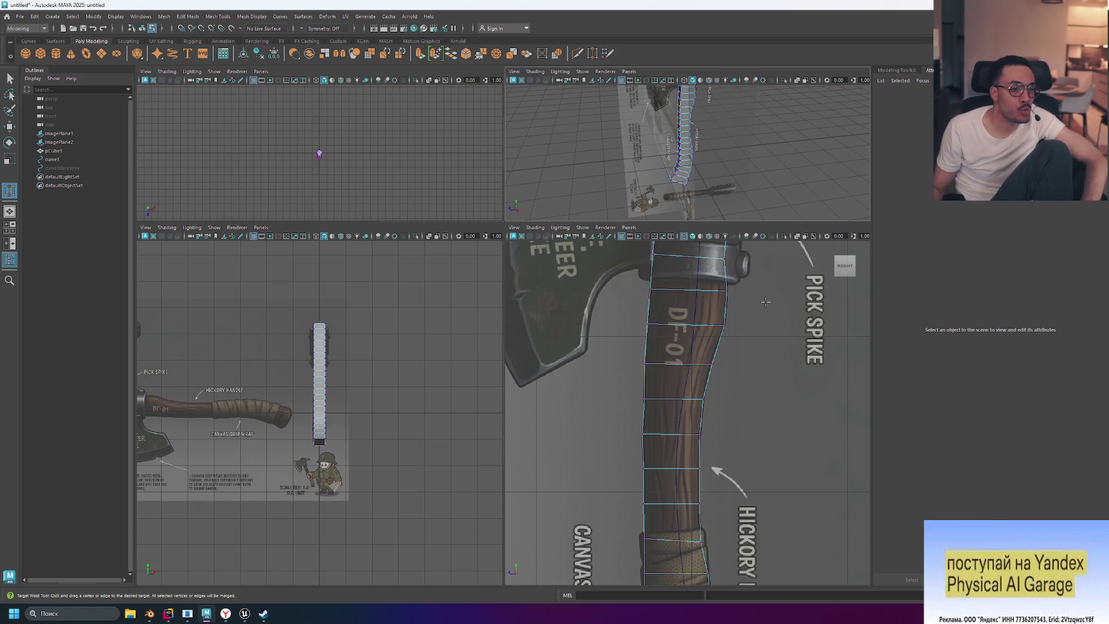
scroll(735, 301, "down", 8)
scroll(712, 344, "up", 6)
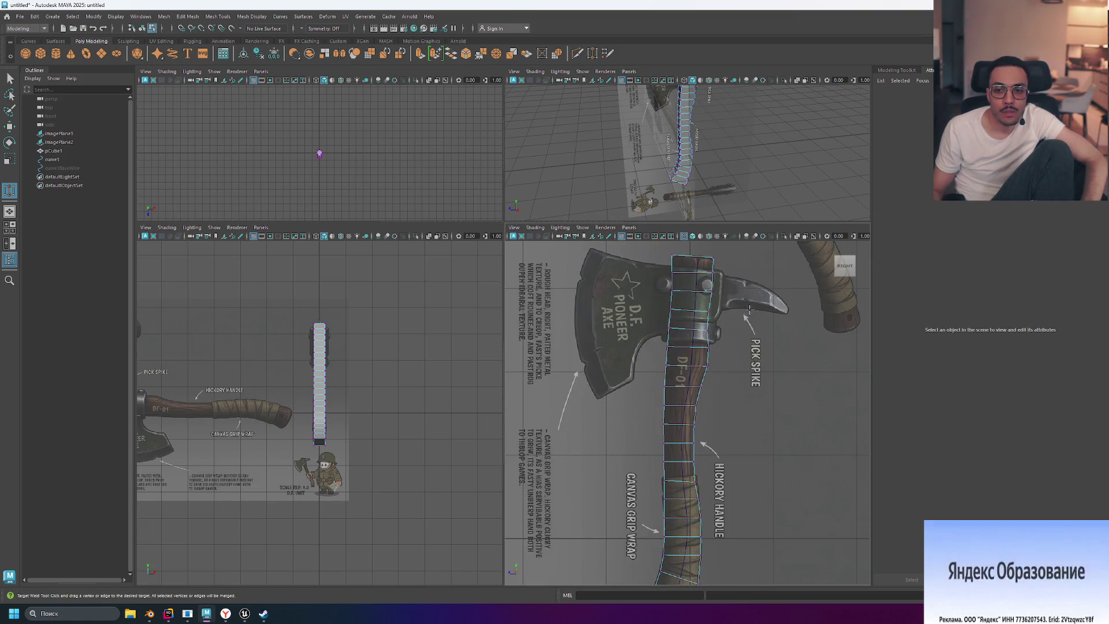
scroll(749, 310, "up", 5)
middle_click_drag(706, 295, 662, 333, "alt")
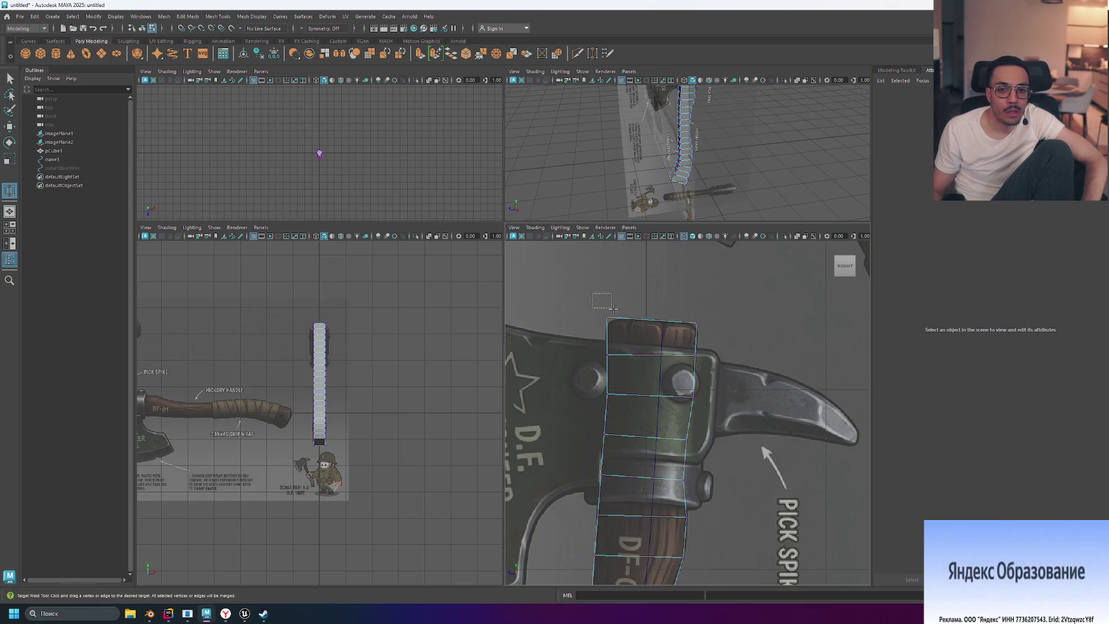
Step: Apply a trial Chamfer Vertex to the handle's four top vertices, reverting a width tweak
left_click_drag(727, 338, 725, 328)
right_click_drag(725, 327, 710, 329, "shift")
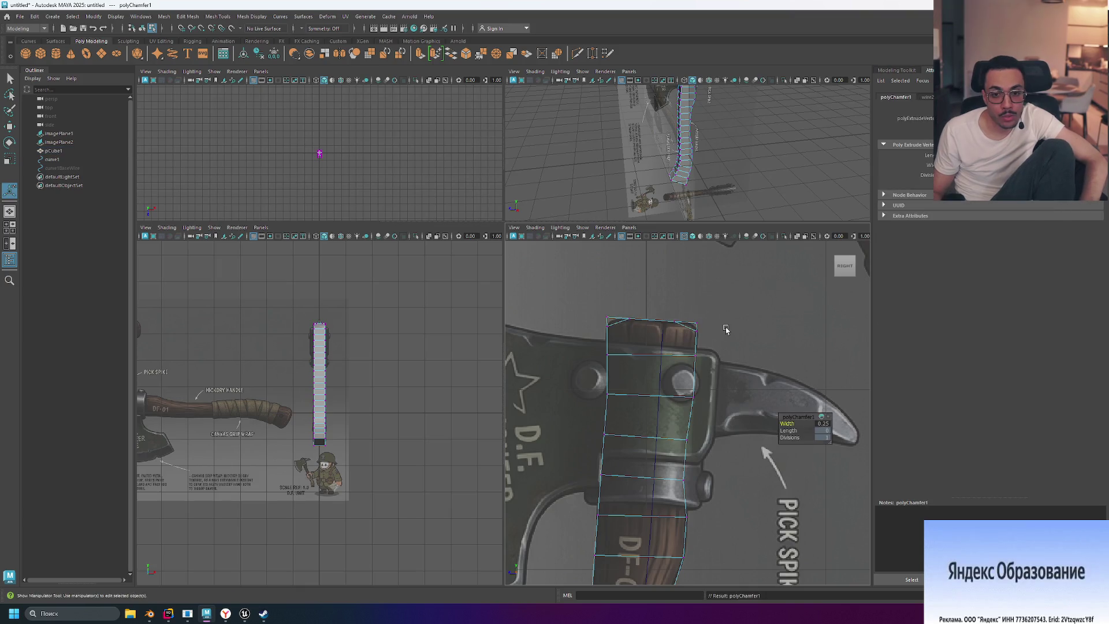
middle_click_drag(641, 296, 681, 294)
key("ctrl+z")
Step: Inspect the chamfered top around the axe head in the perspective view, then undo the vertex chamfer
mouse_move(662, 156)
left_mouse_down("alt")
mouse_move(718, 164)
mouse_move(719, 151)
left_mouse_up("alt")
mouse_move(719, 107)
left_mouse_down("alt")
mouse_move(701, 100)
mouse_move(715, 117)
left_mouse_up("alt")
mouse_move(565, 222)
left_mouse_down()
mouse_move(565, 381)
mouse_move(565, 355)
left_mouse_up()
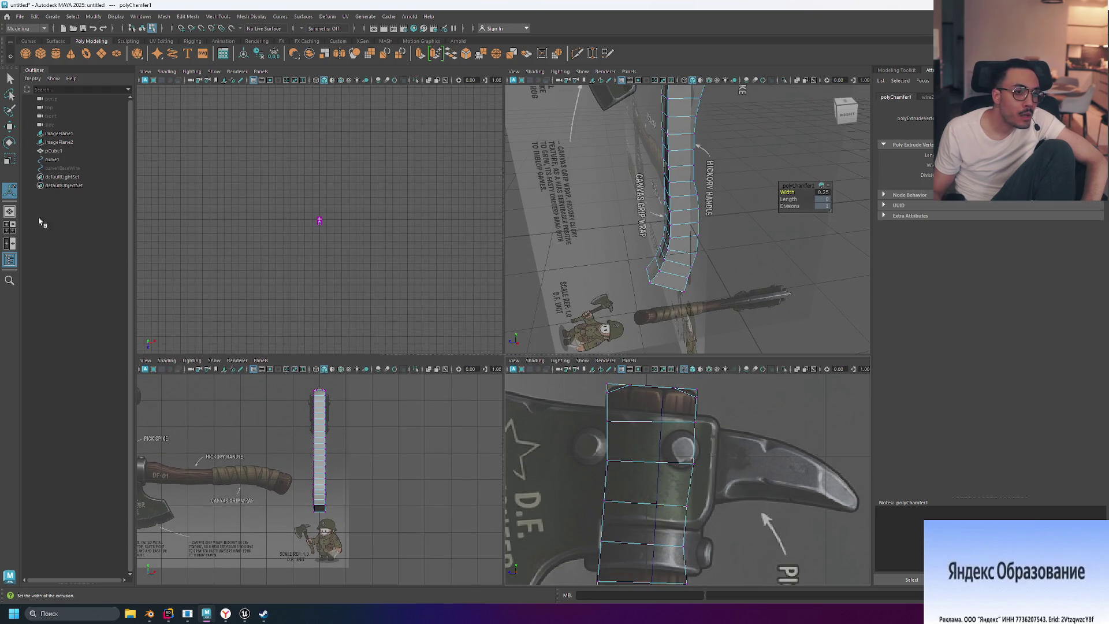
left_click(13, 245)
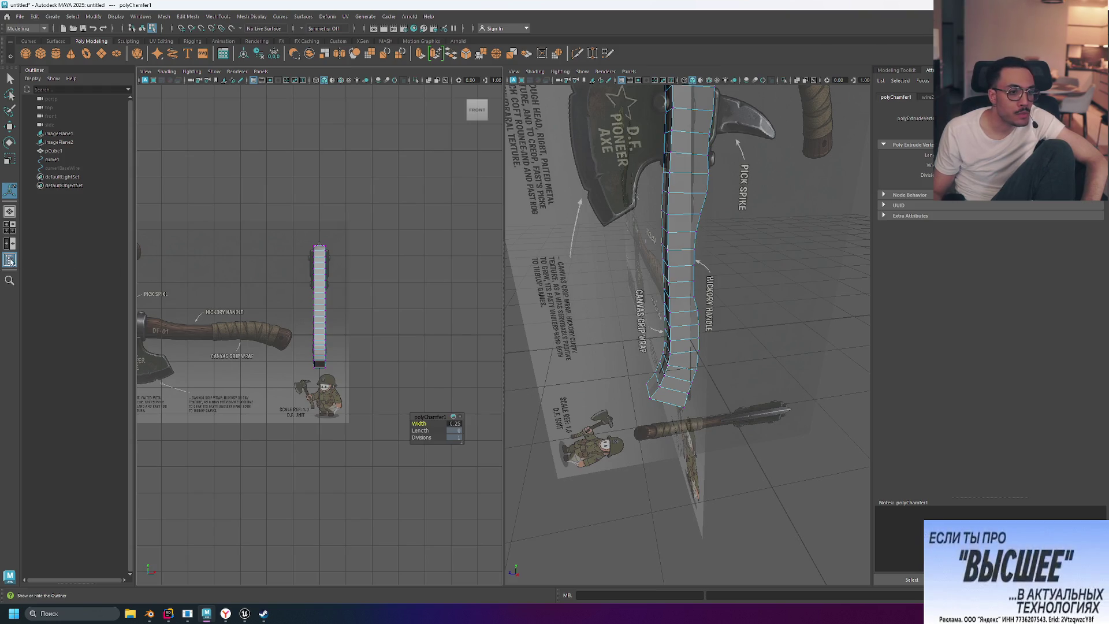
key("space")
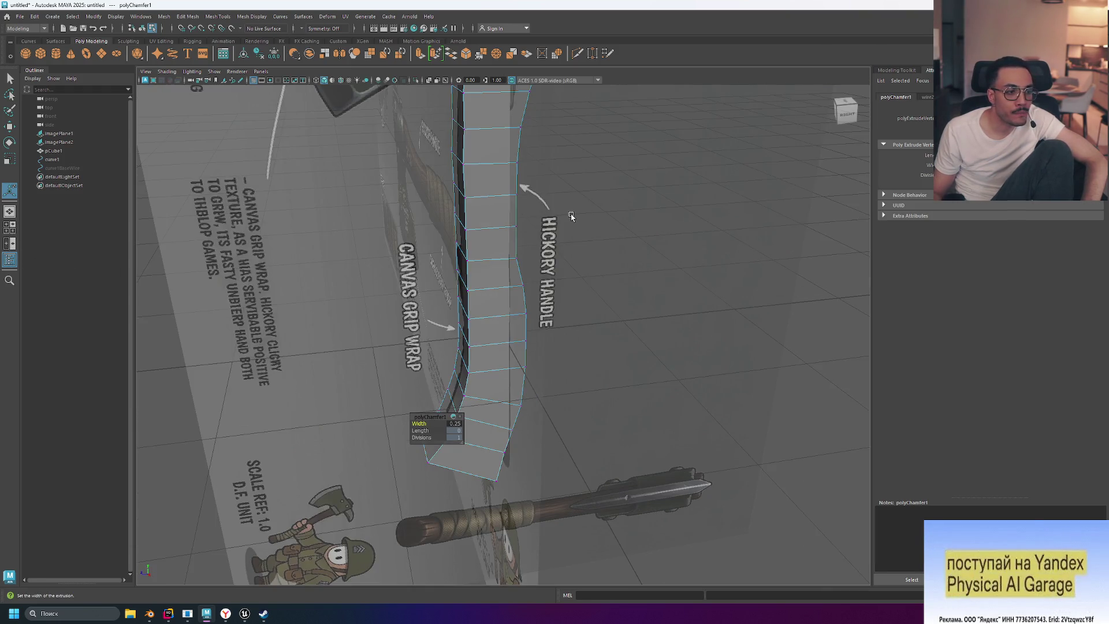
scroll(615, 199, "down", 5)
scroll(606, 194, "up", 5)
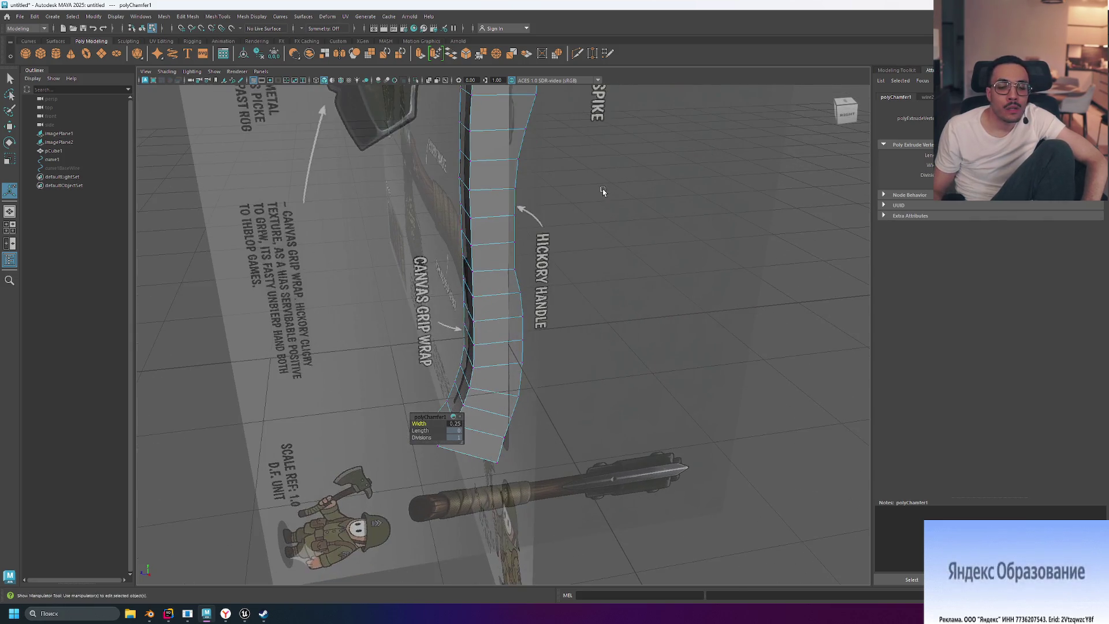
mouse_move(601, 186)
middle_mouse_down("alt")
mouse_move(590, 180)
mouse_move(574, 240)
middle_mouse_up("alt")
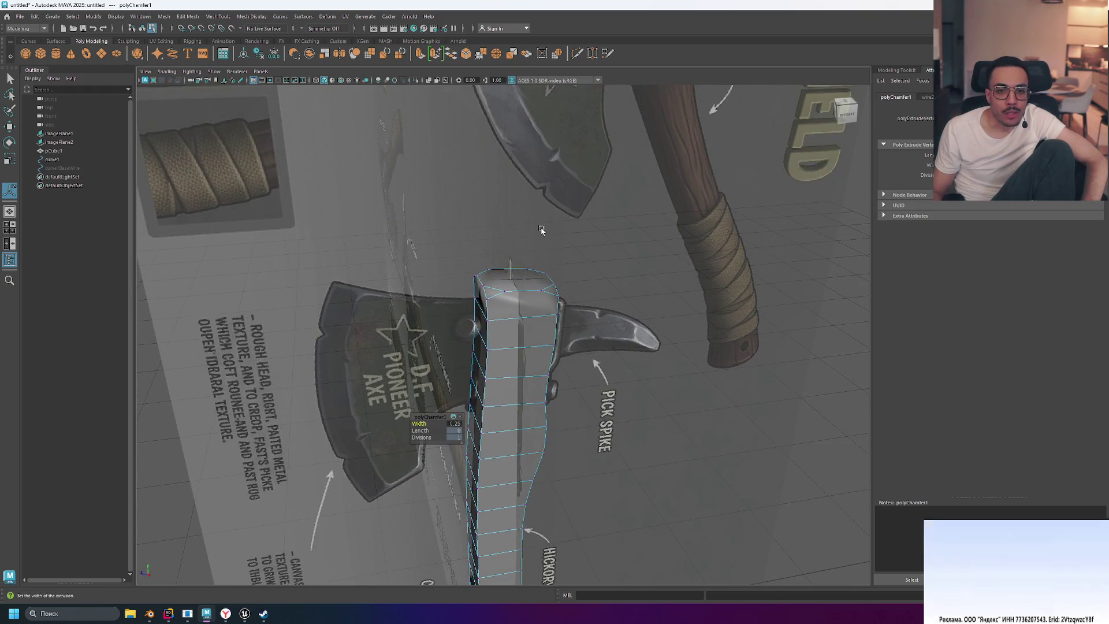
mouse_move(551, 230)
left_mouse_down("alt")
mouse_move(569, 235)
mouse_move(536, 193)
mouse_move(564, 196)
mouse_move(475, 203)
mouse_move(577, 173)
mouse_move(634, 173)
mouse_move(508, 168)
mouse_move(579, 168)
mouse_move(570, 141)
mouse_move(647, 175)
left_mouse_up("alt")
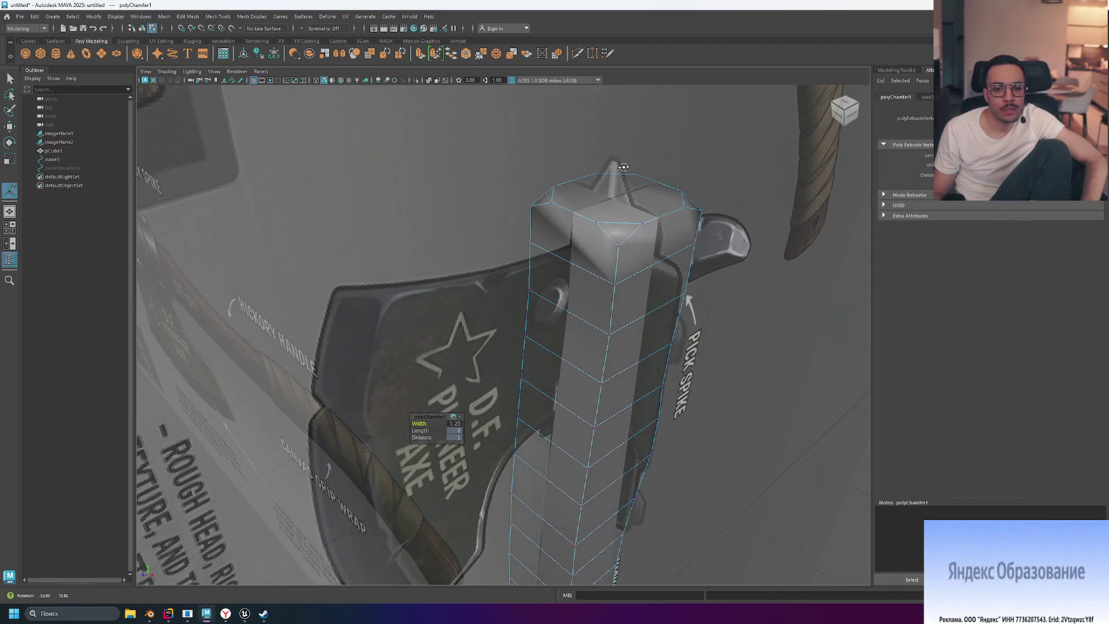
left_click_drag(730, 214, 649, 227, "alt")
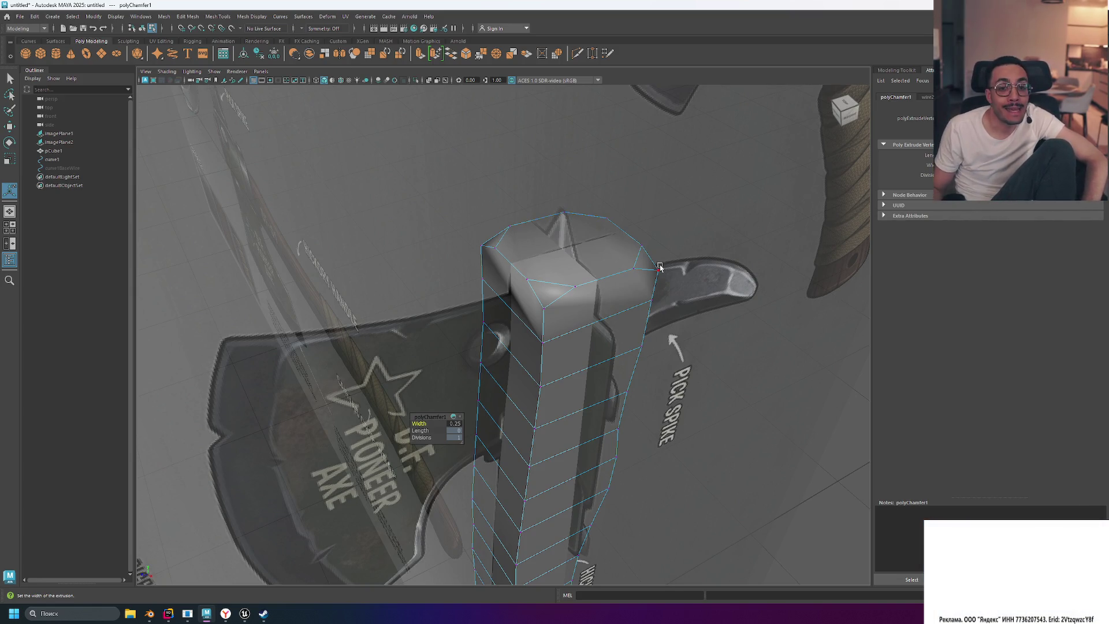
left_click(575, 286)
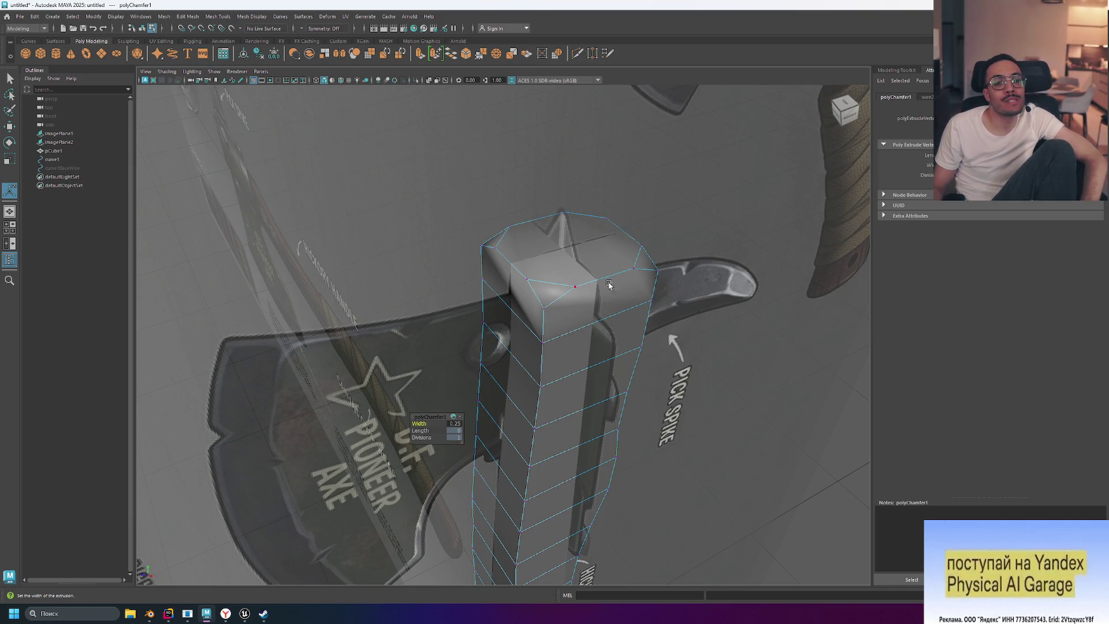
mouse_move(712, 247)
left_mouse_down("alt")
mouse_move(602, 197)
mouse_move(590, 215)
left_mouse_up("alt")
key("ctrl+z")
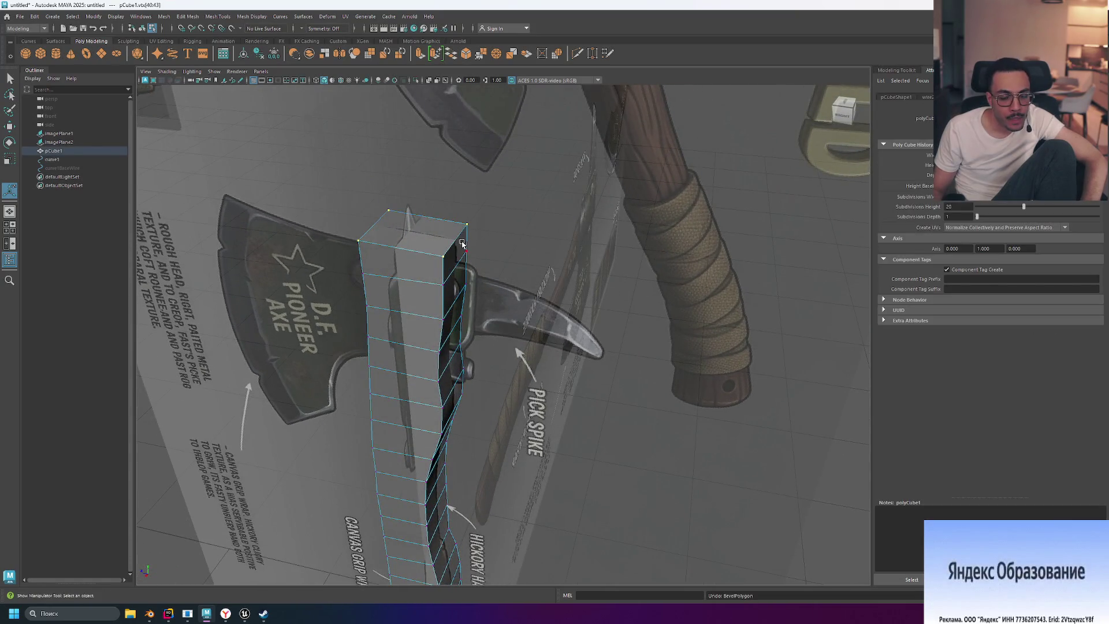
left_click_drag(502, 252, 507, 237, "alt")
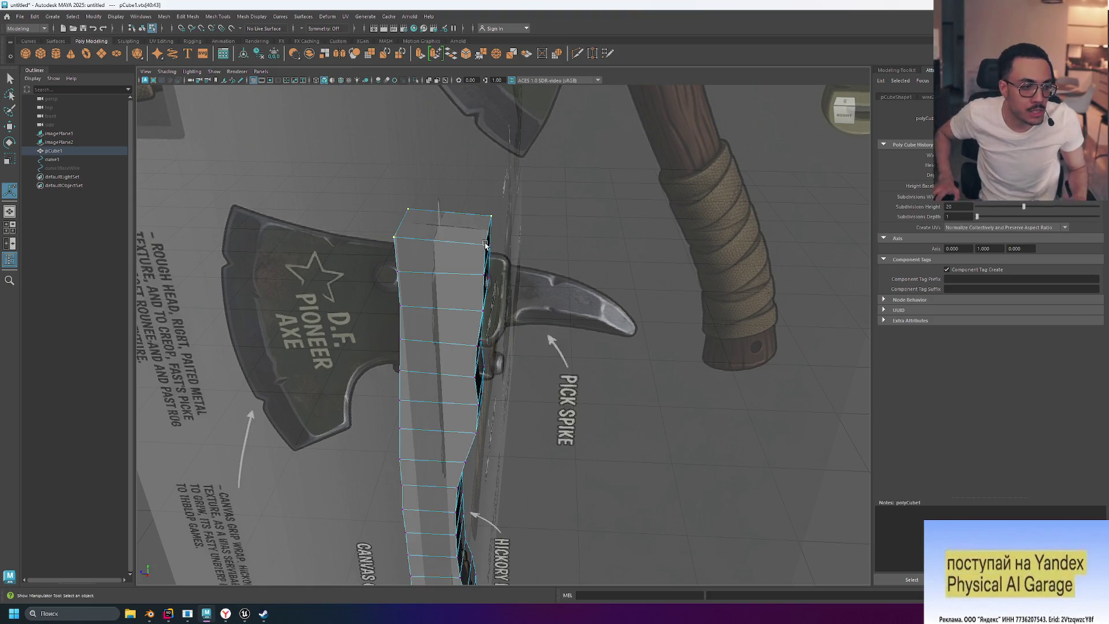
scroll(407, 240, "up", 3)
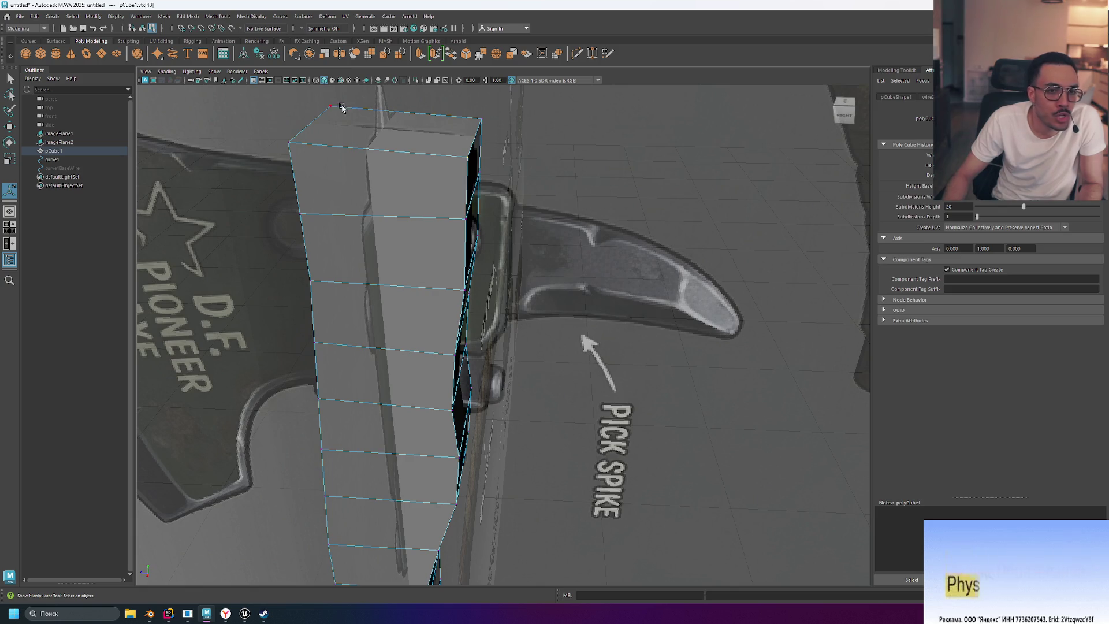
left_click_drag(295, 95, 497, 169)
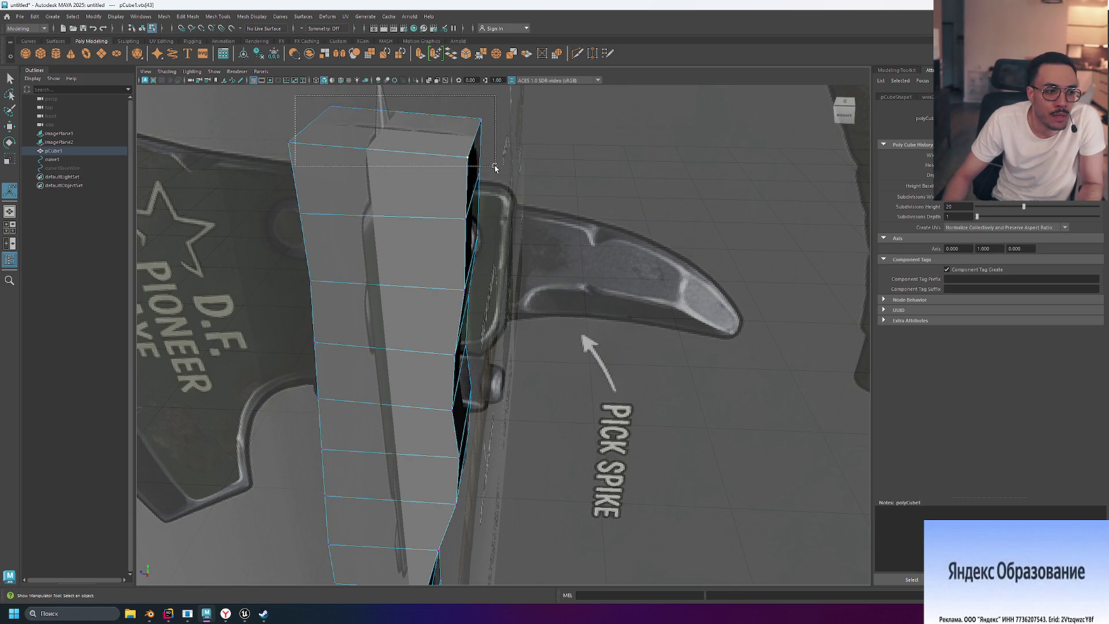
scroll(495, 167, "down", 2)
left_click_drag(543, 117, 294, 208)
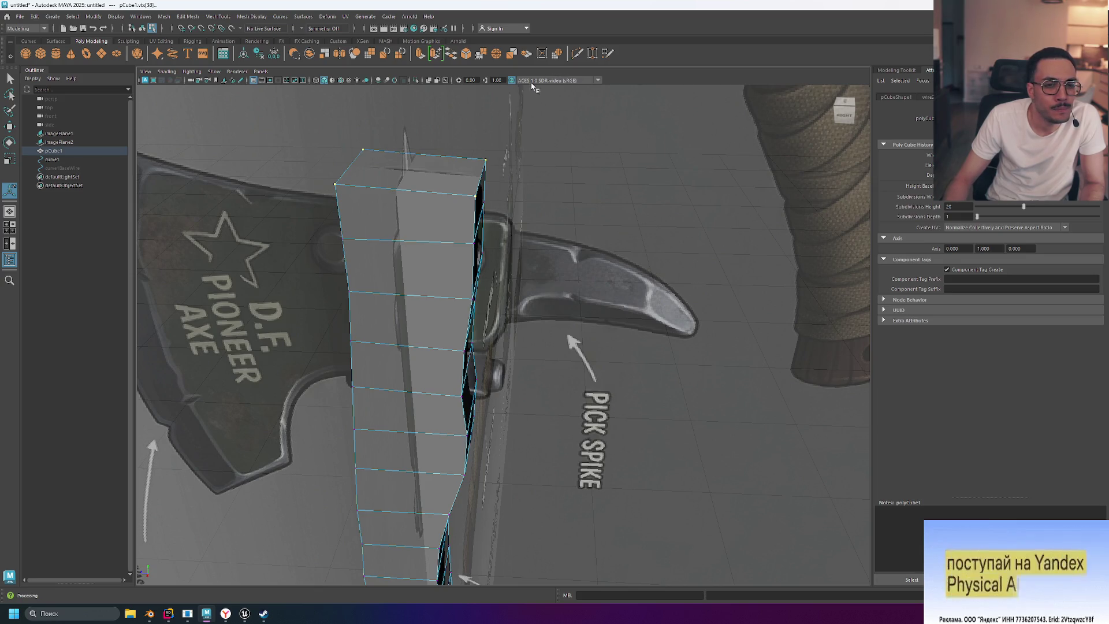
key("ctrl+b")
key("ctrl+z")
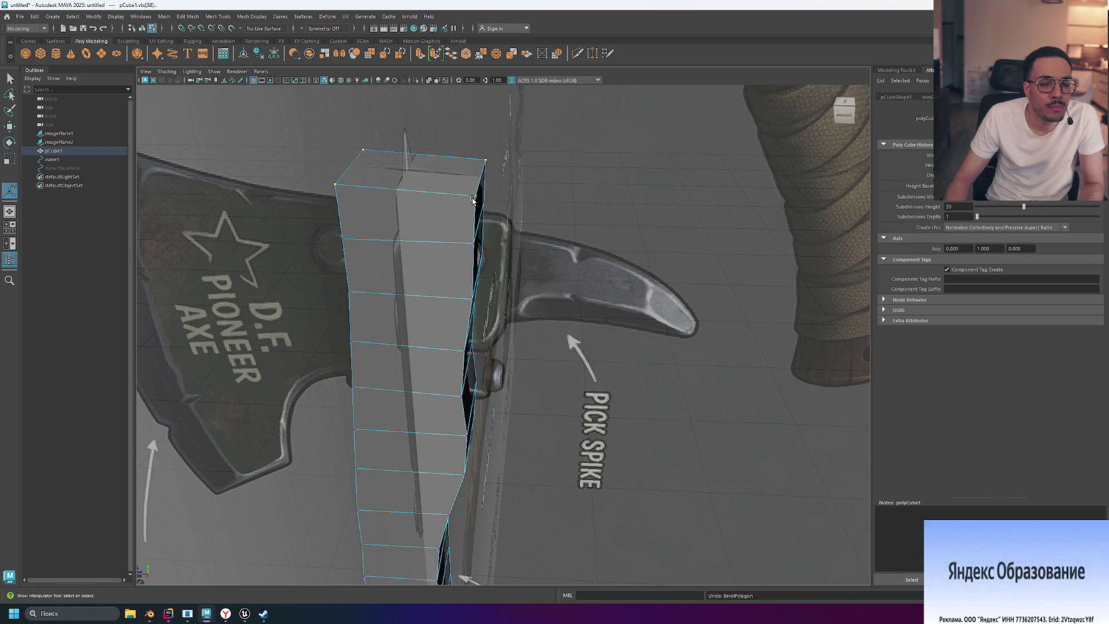
mouse_move(425, 204)
right_mouse_down()
mouse_move(437, 190)
mouse_move(430, 208)
mouse_move(443, 234)
mouse_move(467, 223)
right_mouse_up()
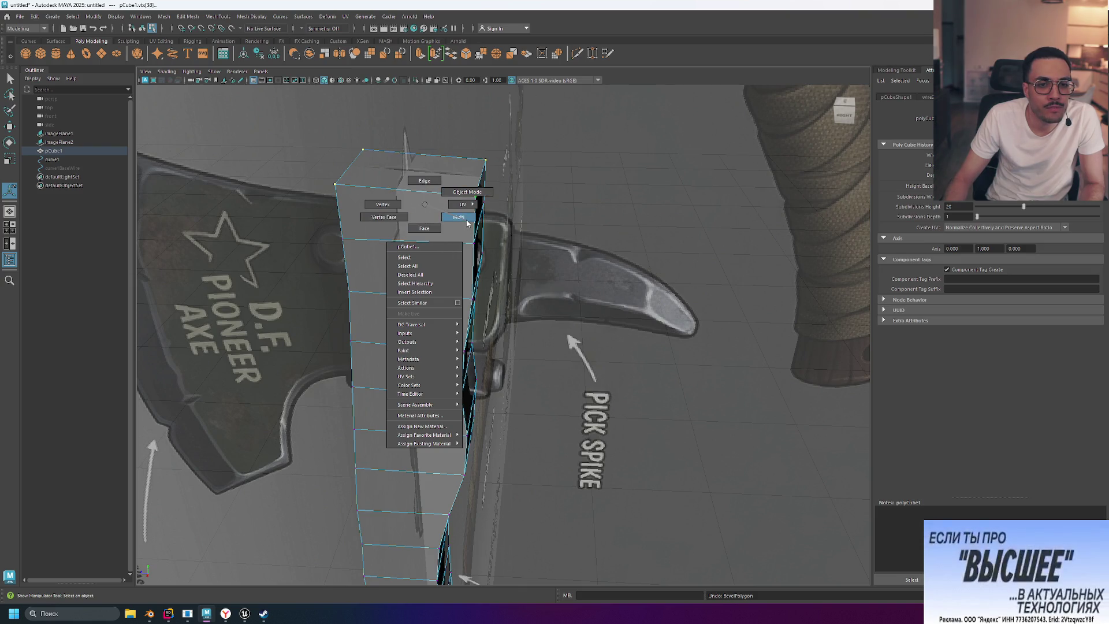
Step: Try bevelling the whole top edge loop in Edge mode, then undo it
right_click_drag(383, 221, 425, 182)
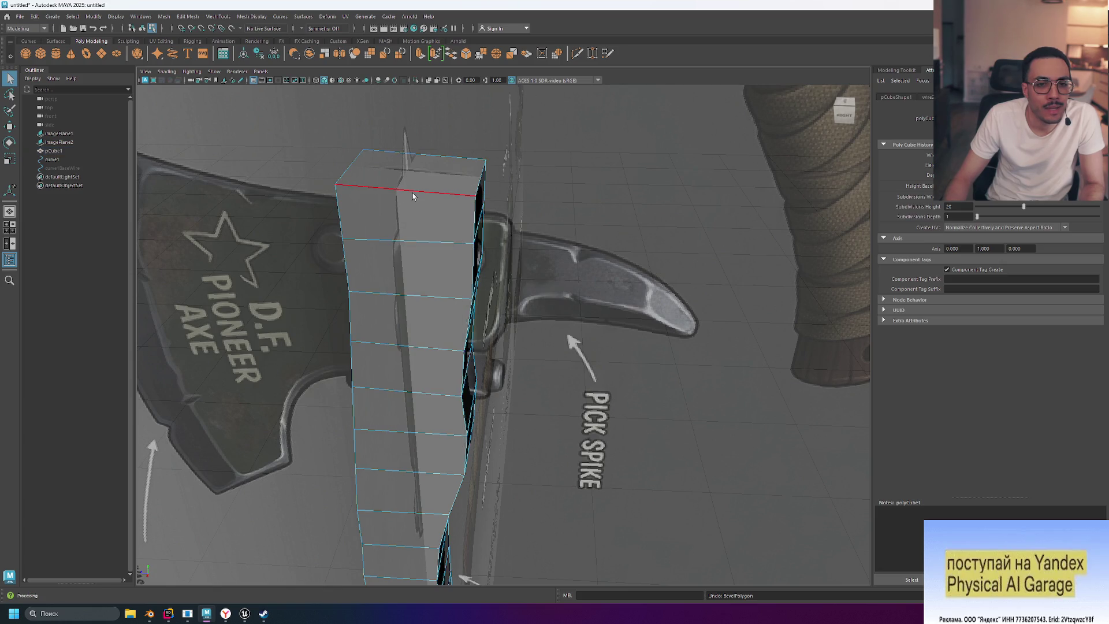
double_click(354, 168)
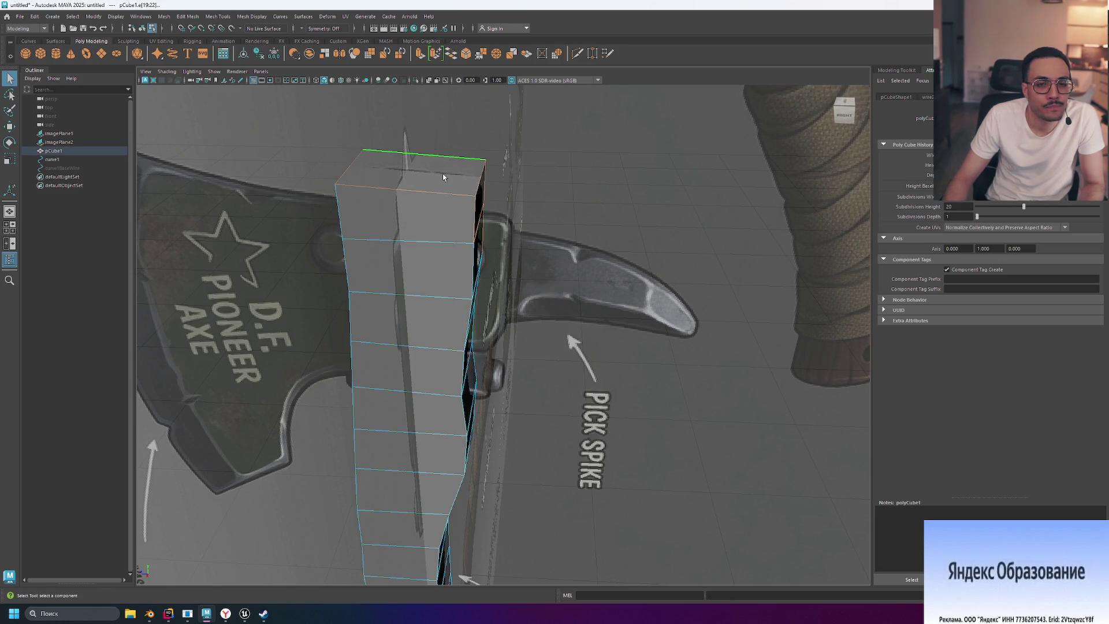
key("ctrl+b")
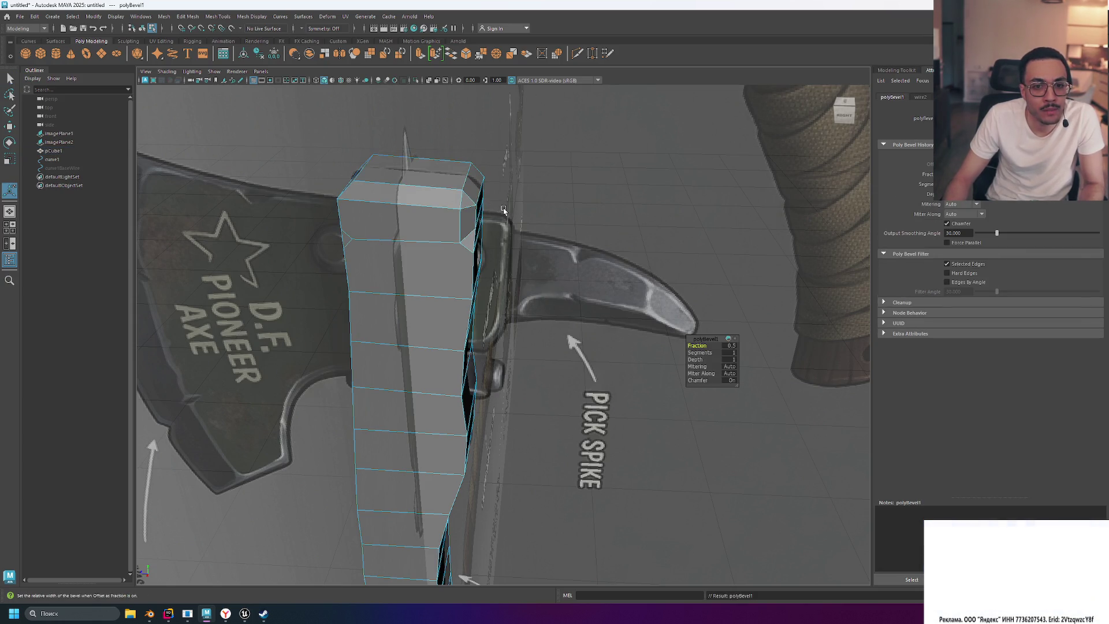
key("ctrl+z")
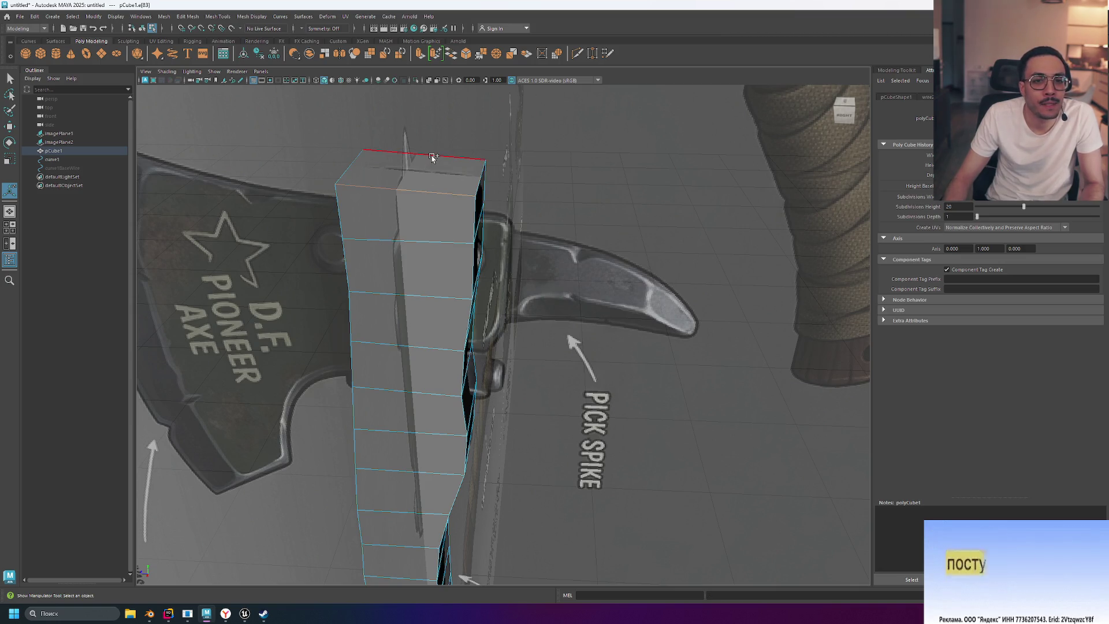
Step: Select two top edges of the handle and bevel them with 3 segments
left_click(385, 185)
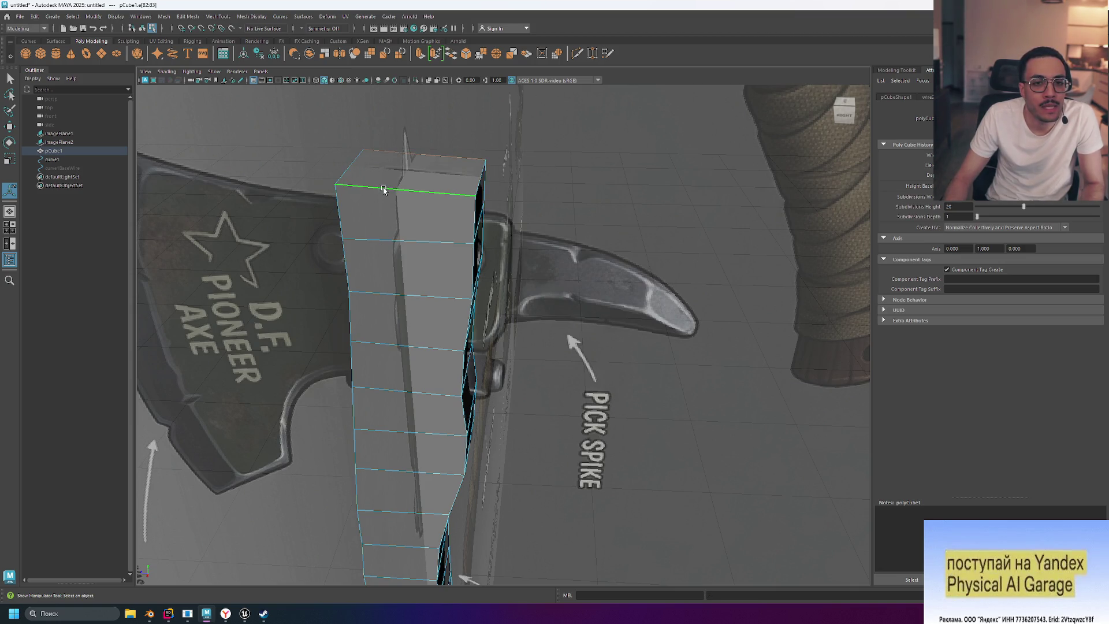
left_click(383, 190, "ctrl")
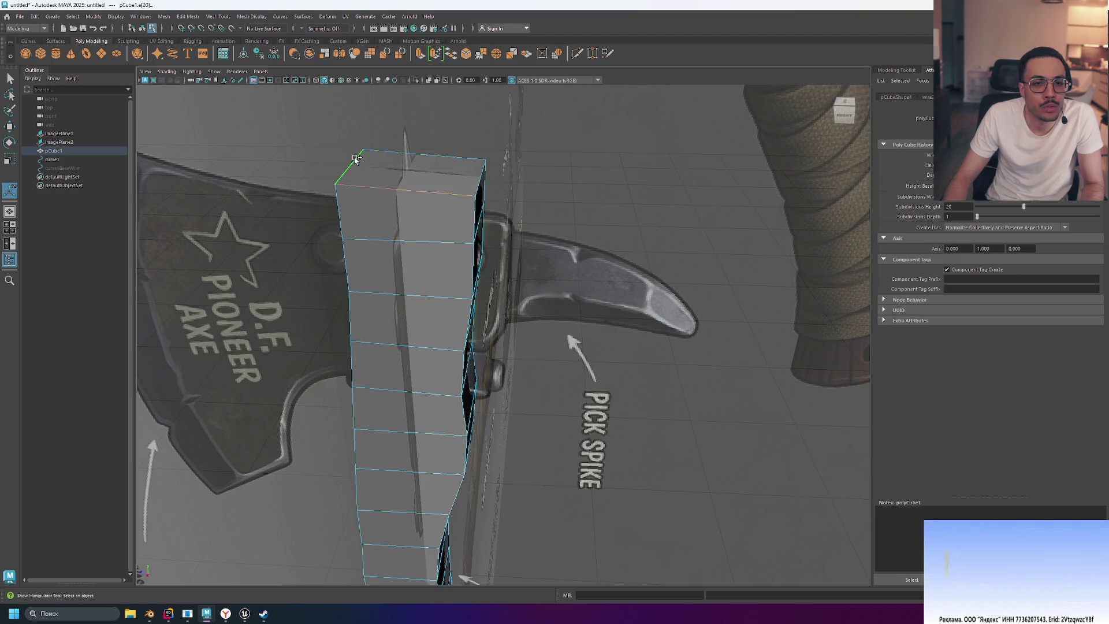
left_click(385, 154, "shift")
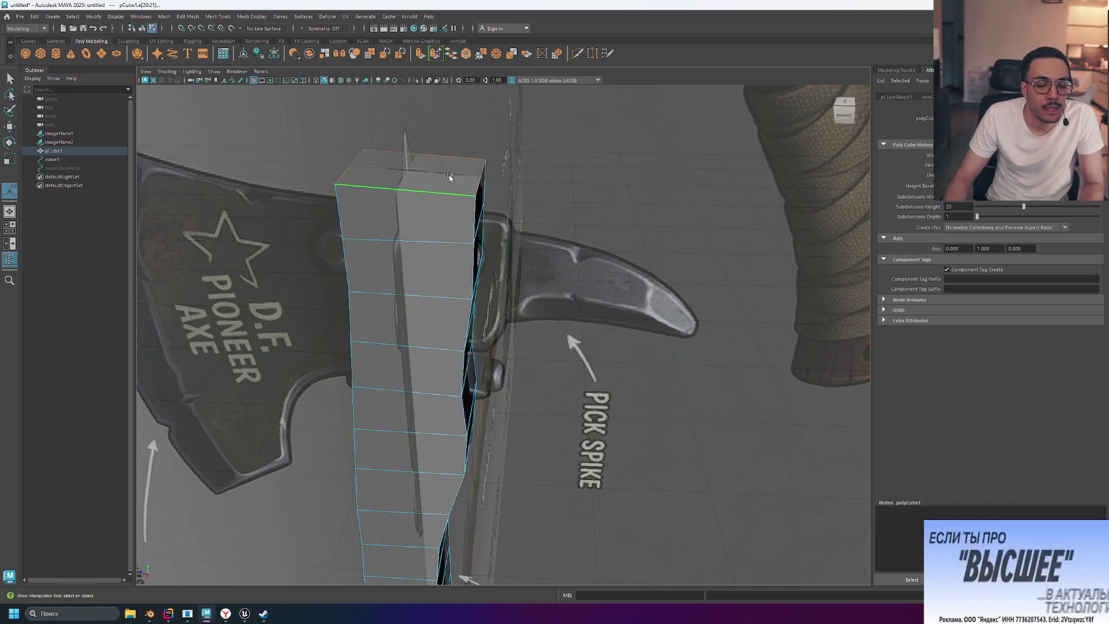
key("ctrl+b")
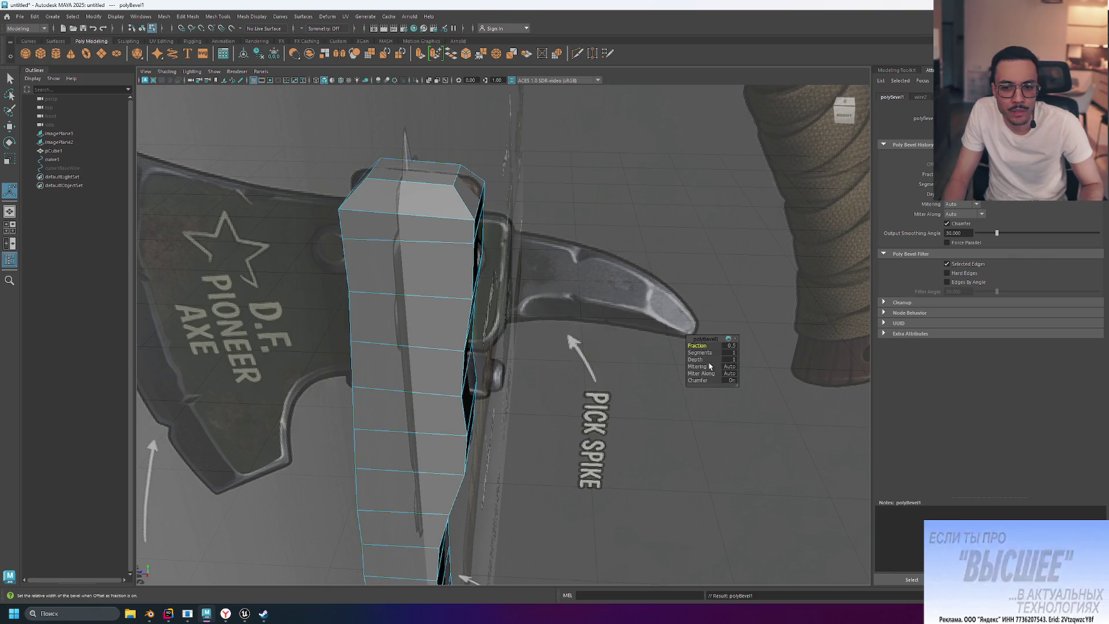
left_click_drag(700, 352, 713, 354)
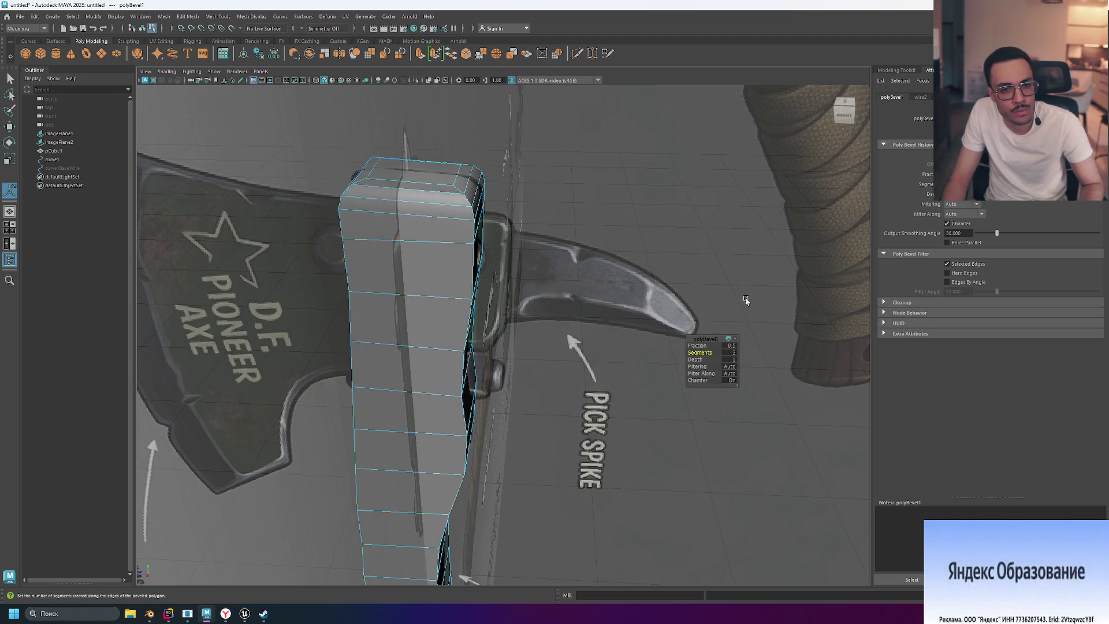
scroll(610, 256, "down", 5)
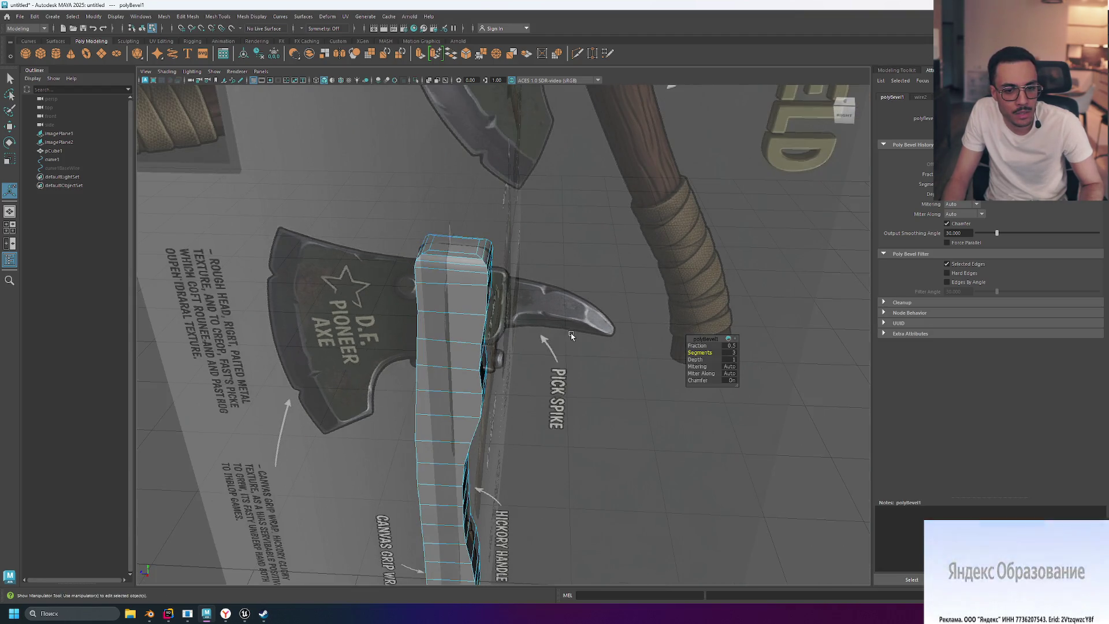
mouse_move(575, 330)
left_mouse_down("alt")
mouse_move(578, 305)
mouse_move(619, 321)
mouse_move(626, 343)
mouse_move(633, 287)
left_mouse_up("alt")
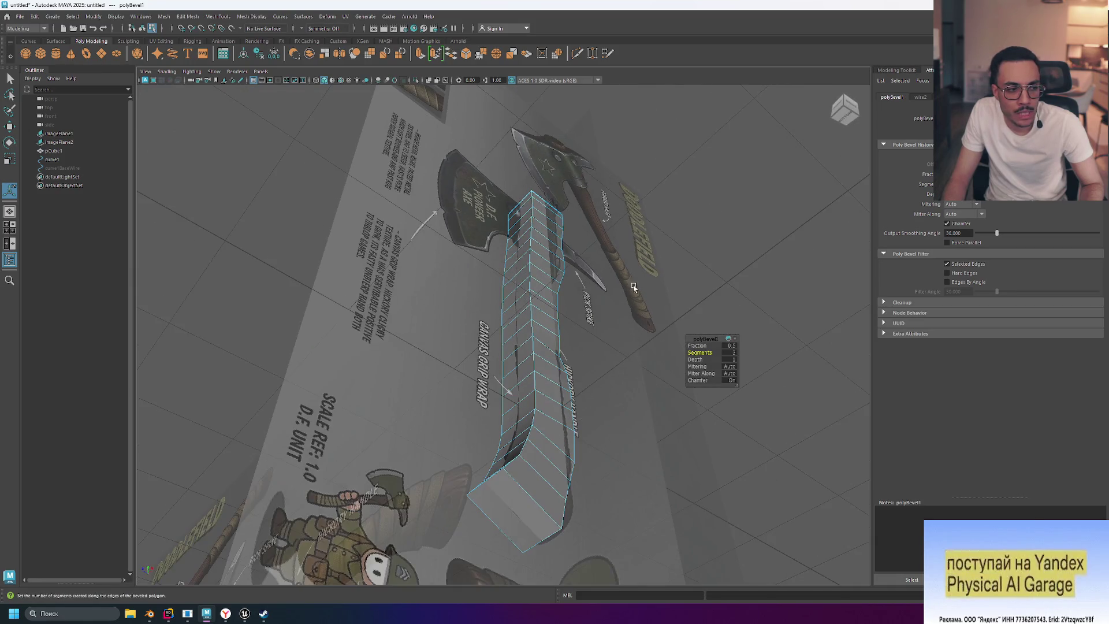
left_click(627, 281)
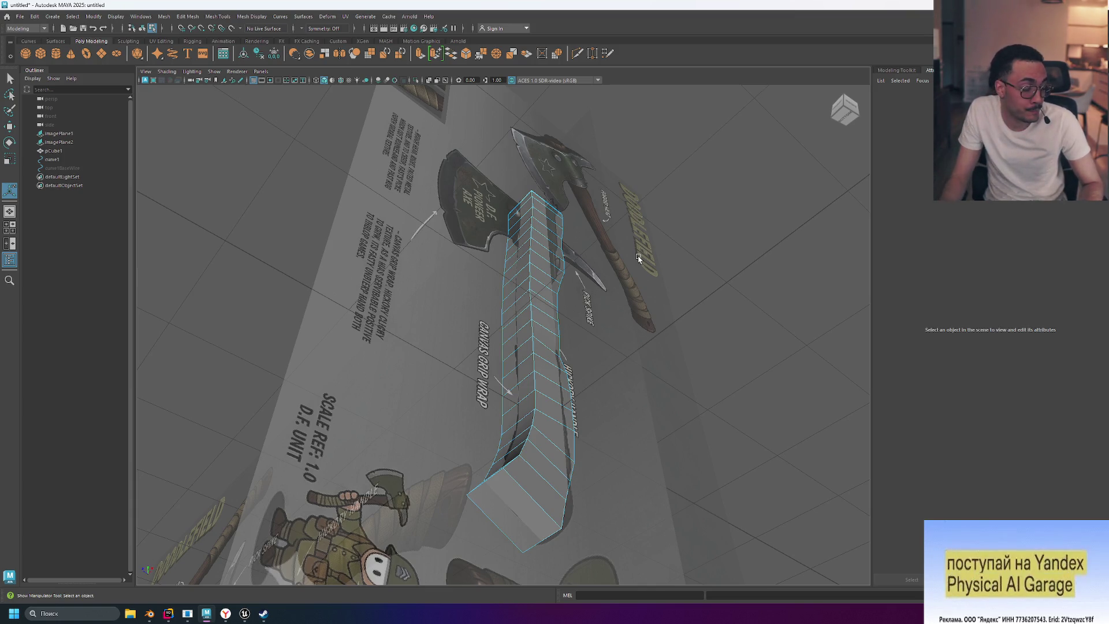
mouse_move(609, 237)
left_mouse_down("alt")
mouse_move(569, 277)
mouse_move(587, 309)
mouse_move(601, 300)
left_mouse_up("alt")
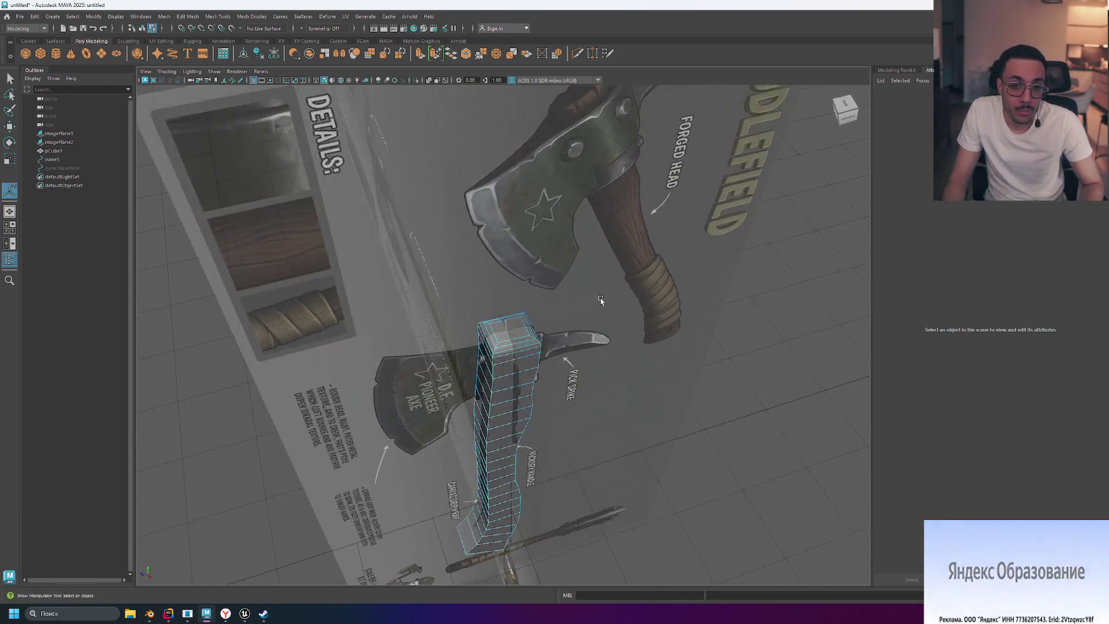
left_click_drag(589, 384, 589, 376, "alt")
scroll(543, 341, "up", 5)
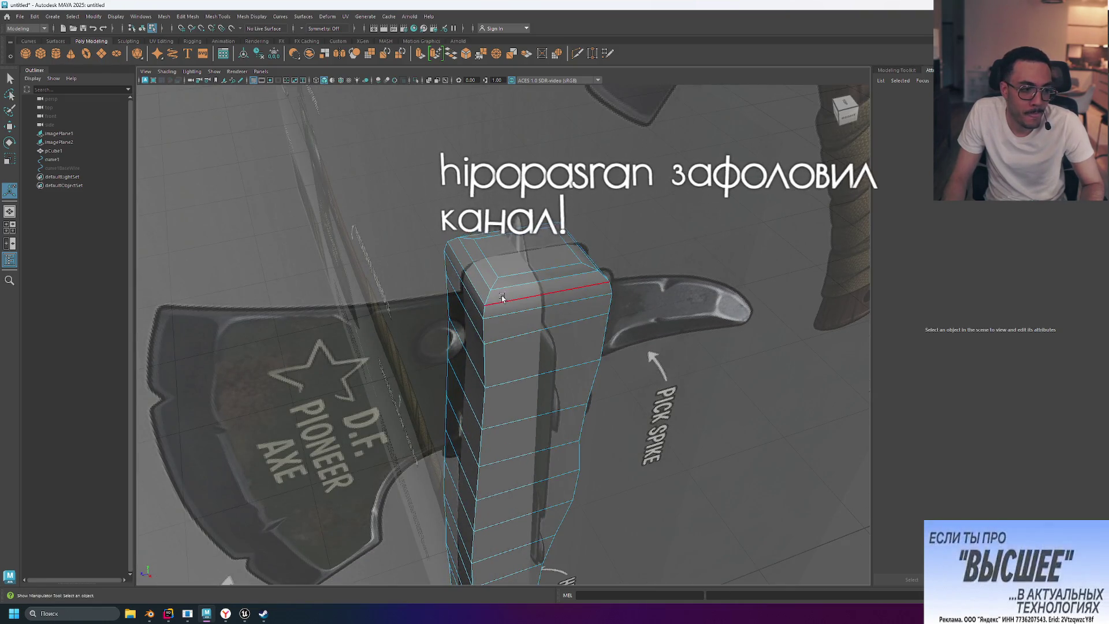
left_click(499, 299)
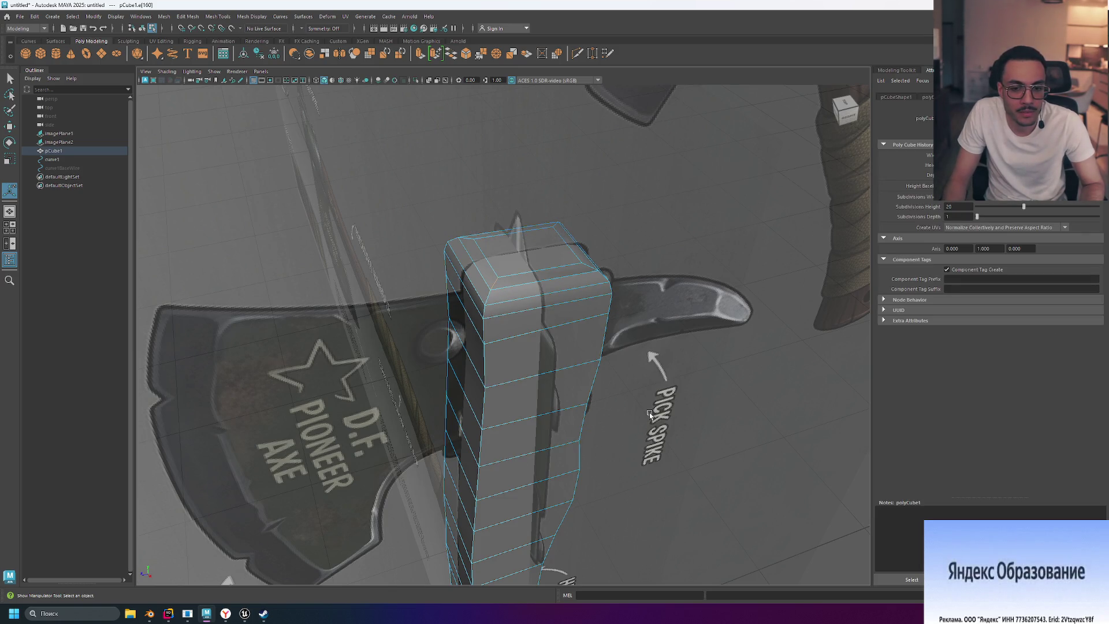
scroll(650, 413, "down", 5)
mouse_move(650, 413)
left_mouse_down("alt")
mouse_move(648, 374)
mouse_move(563, 454)
left_mouse_up("alt")
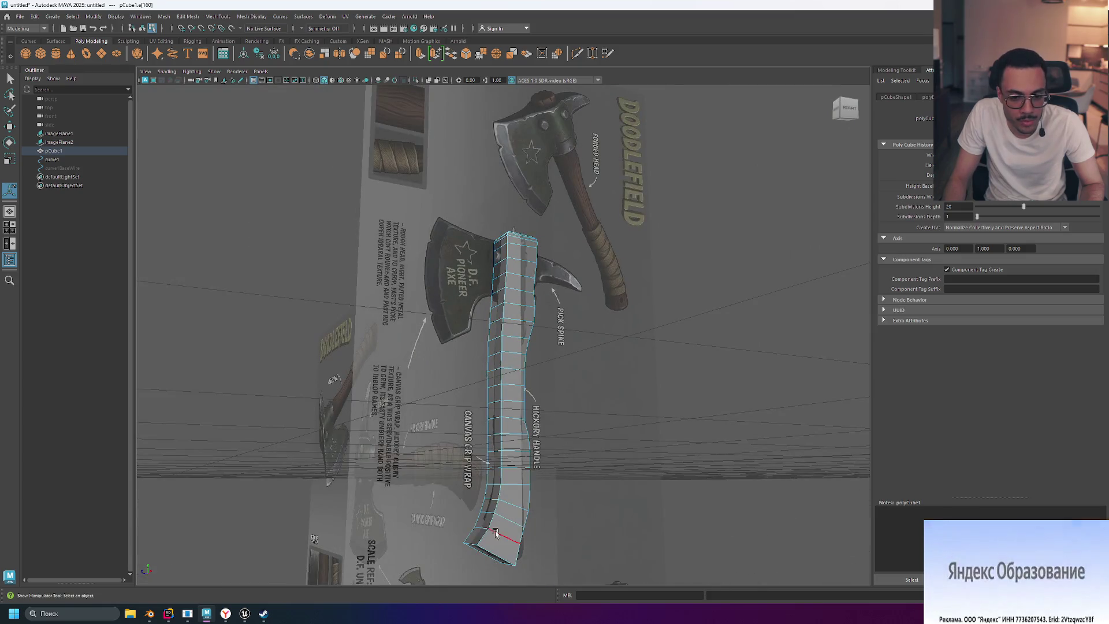
left_click(484, 536)
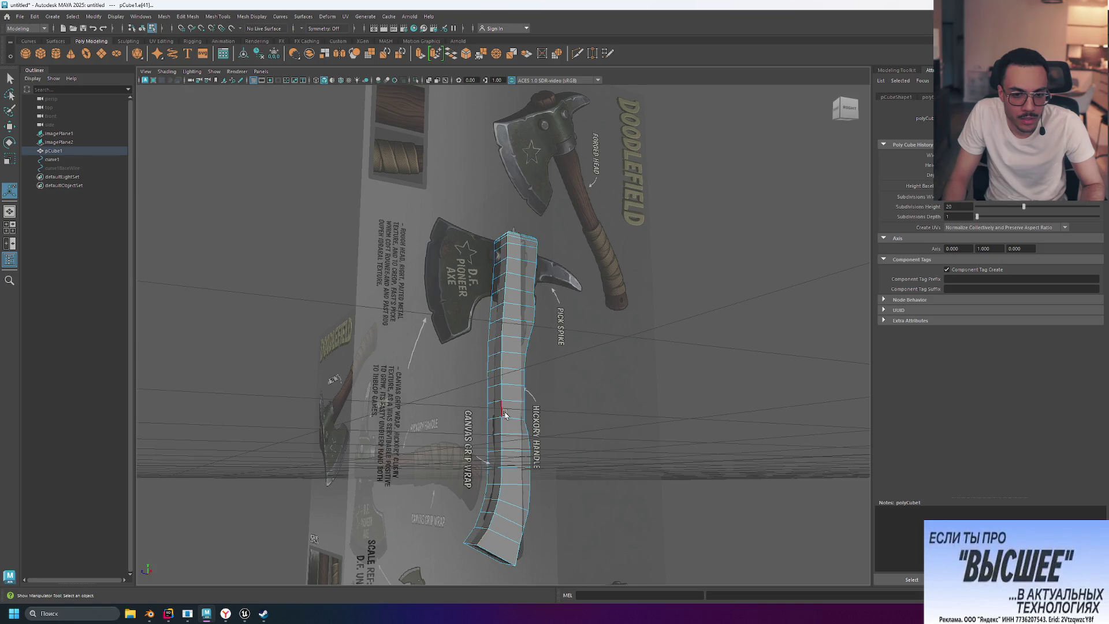
scroll(497, 565, "up", 2)
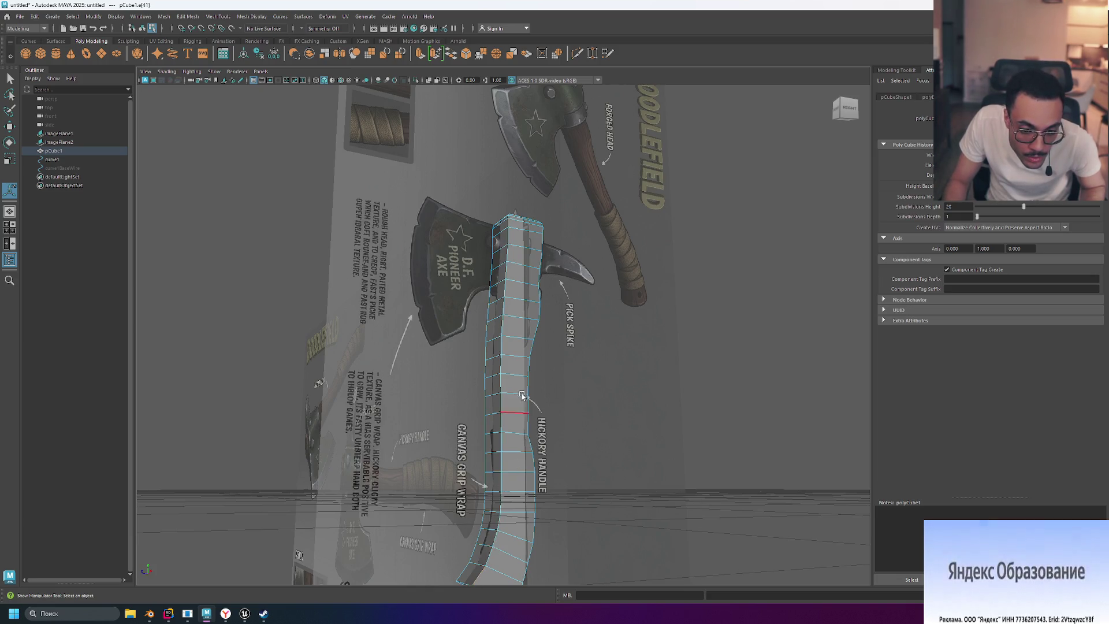
left_click(509, 225)
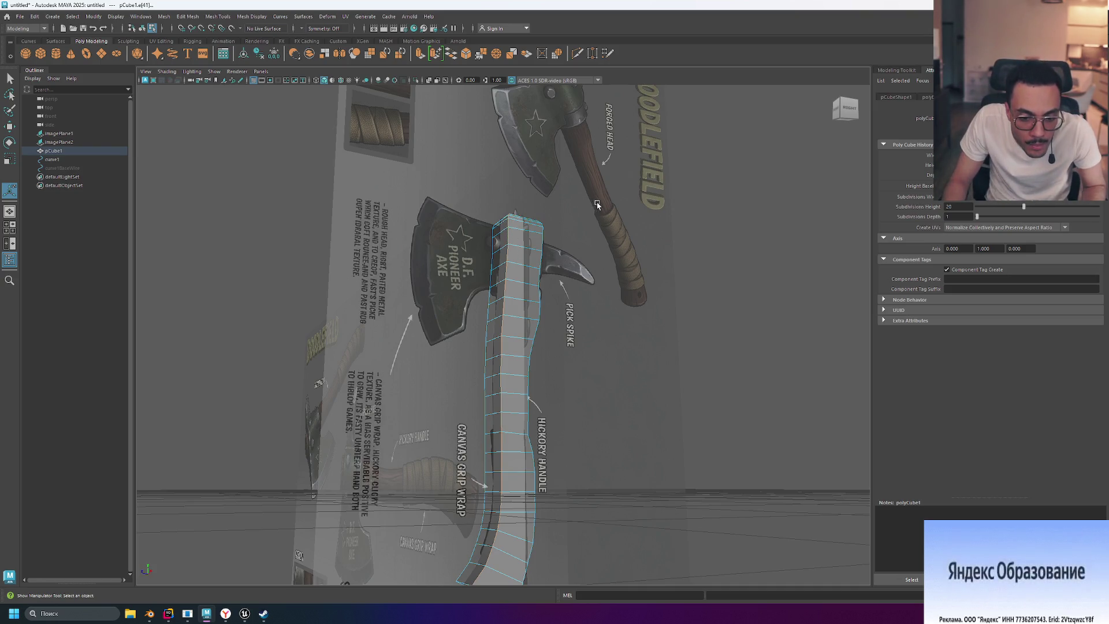
scroll(572, 197, "up", 10)
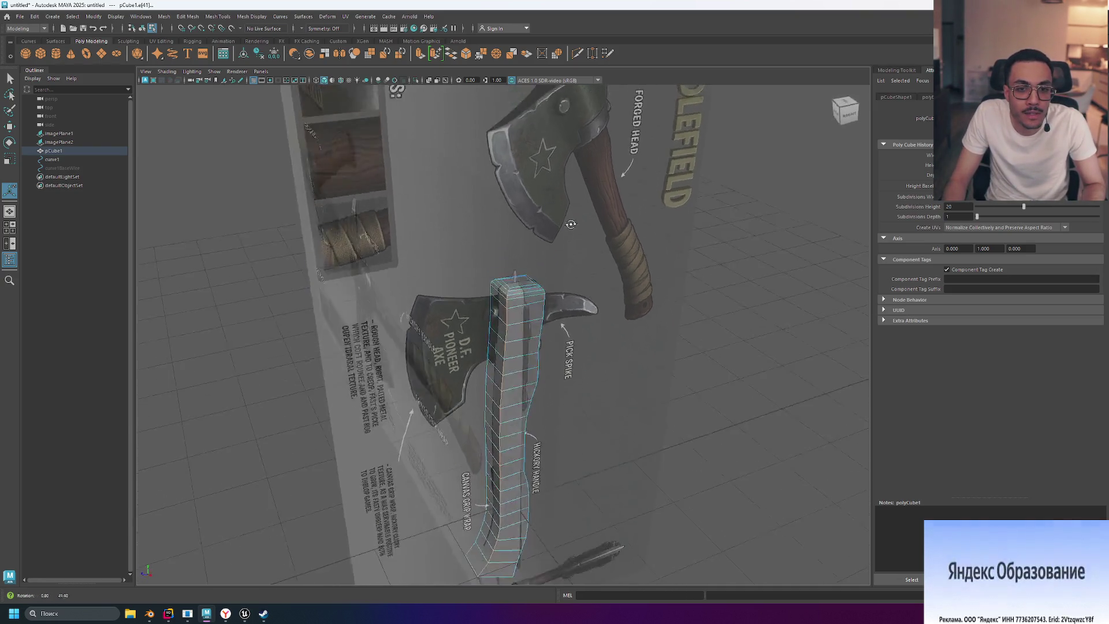
left_click_drag(687, 173, 691, 216, "alt")
mouse_move(656, 250)
left_mouse_down("alt")
mouse_move(717, 375)
mouse_move(720, 307)
mouse_move(780, 348)
mouse_move(612, 344)
left_mouse_up("alt")
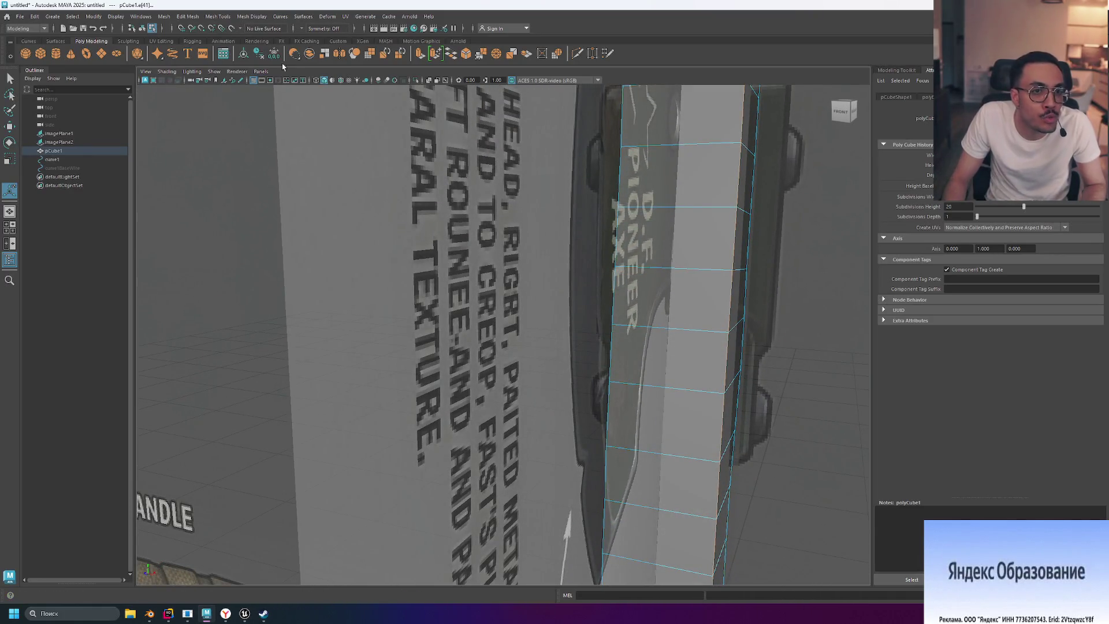
left_click(310, 29)
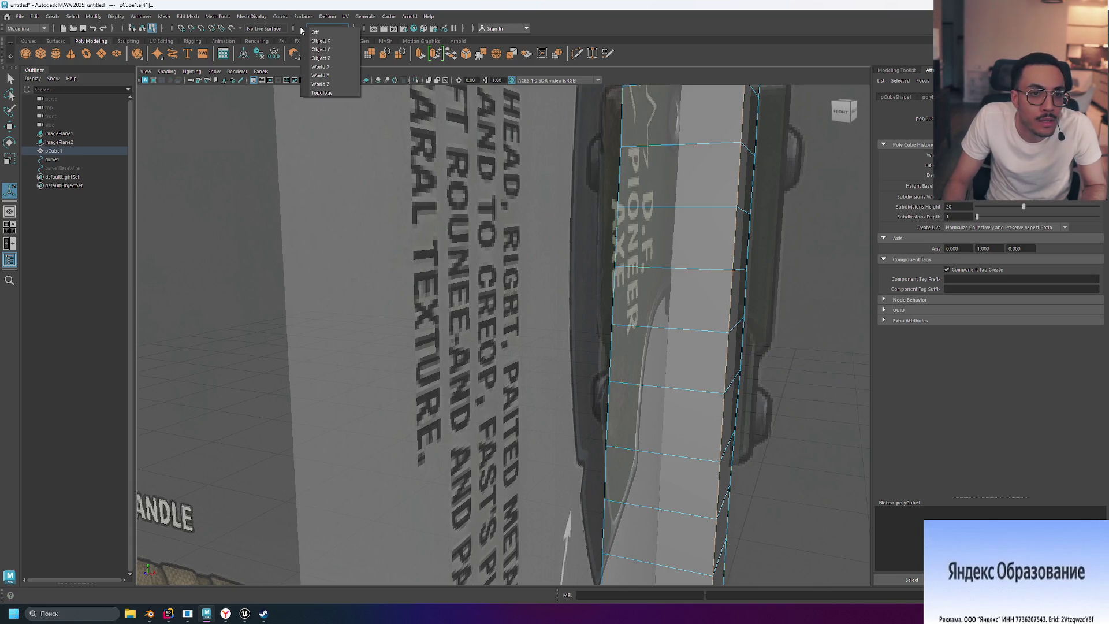
Step: Set Symmetry to Object Y and select the handle mesh pCube1
left_click(350, 53)
left_click_drag(539, 222, 539, 218, "alt")
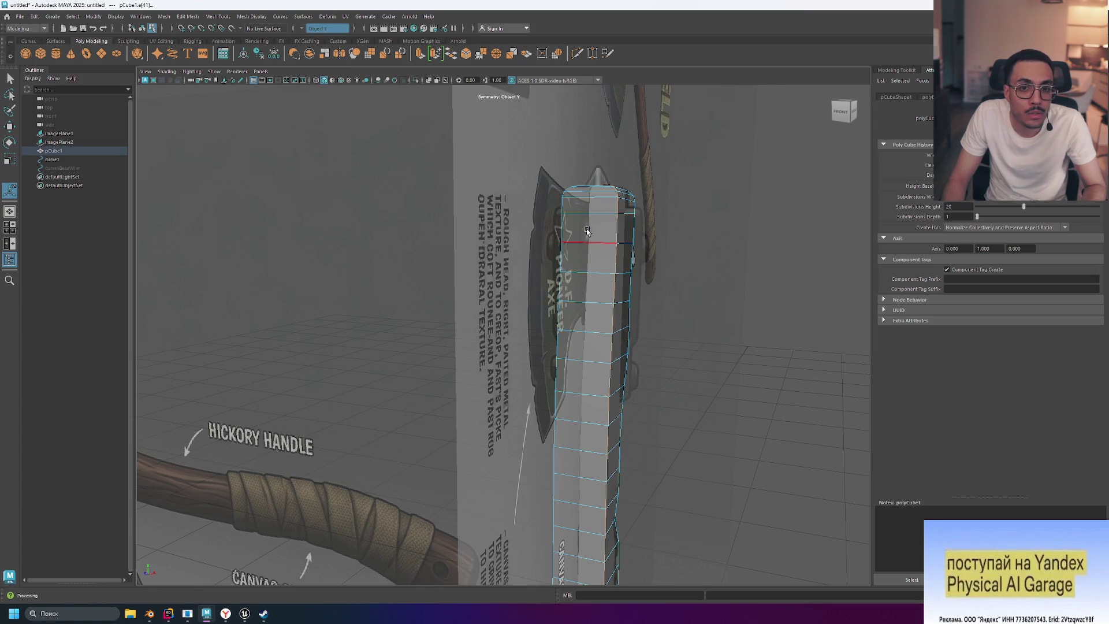
left_click(67, 152)
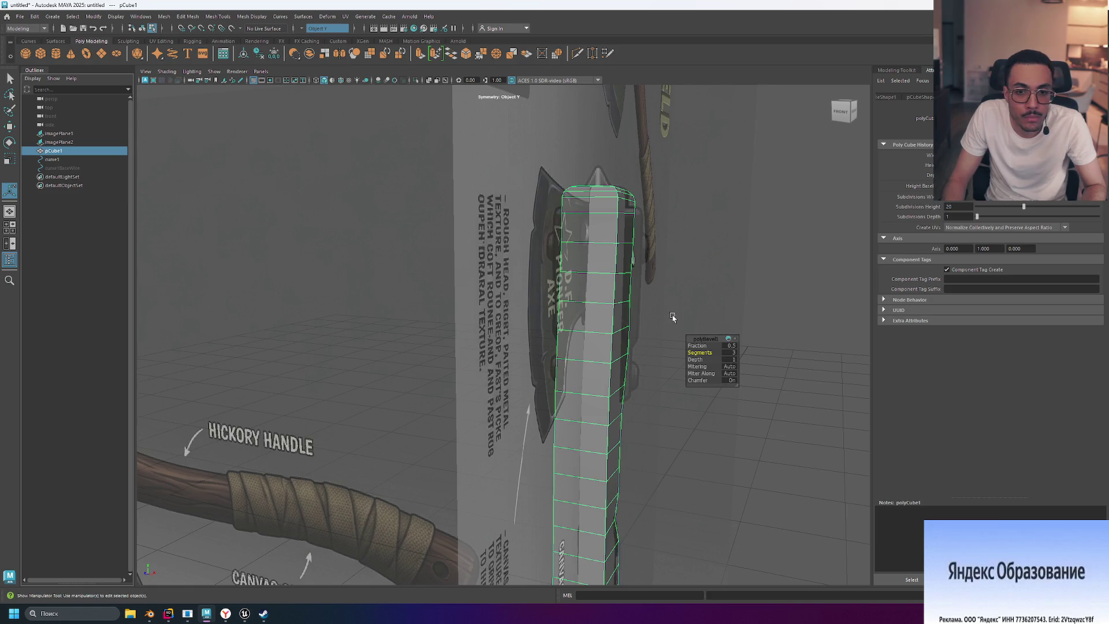
Step: Bevel the selected handle edges in edge mode, then undo the bevel
key("F10")
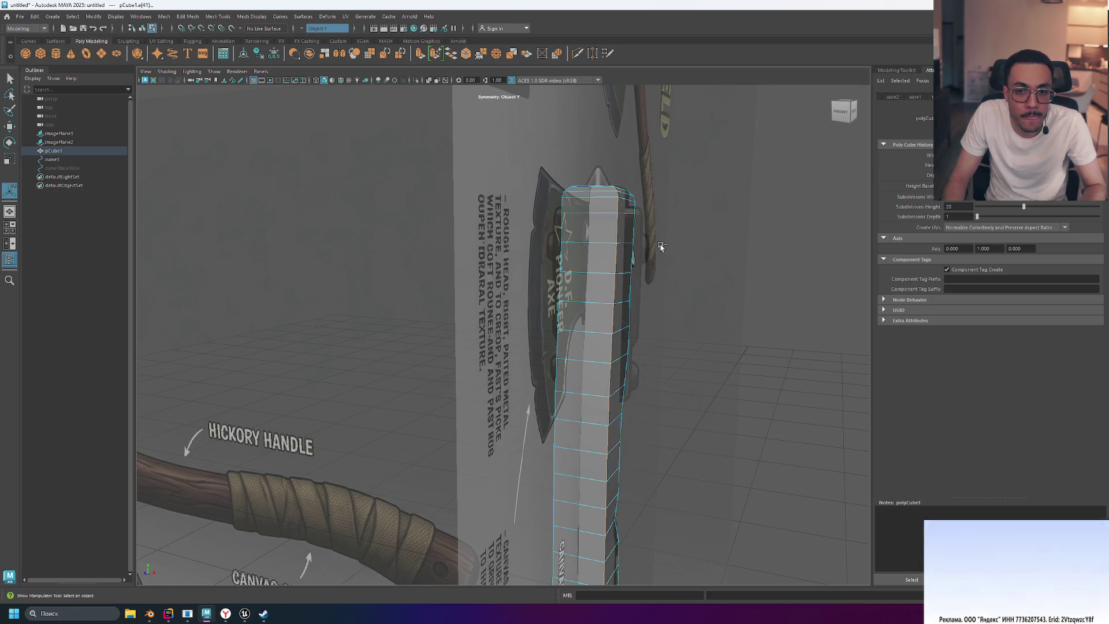
key("ctrl+b")
mouse_move(705, 265)
left_mouse_down("alt")
mouse_move(743, 276)
mouse_move(718, 289)
mouse_move(707, 268)
mouse_move(615, 260)
mouse_move(770, 270)
left_mouse_up("alt")
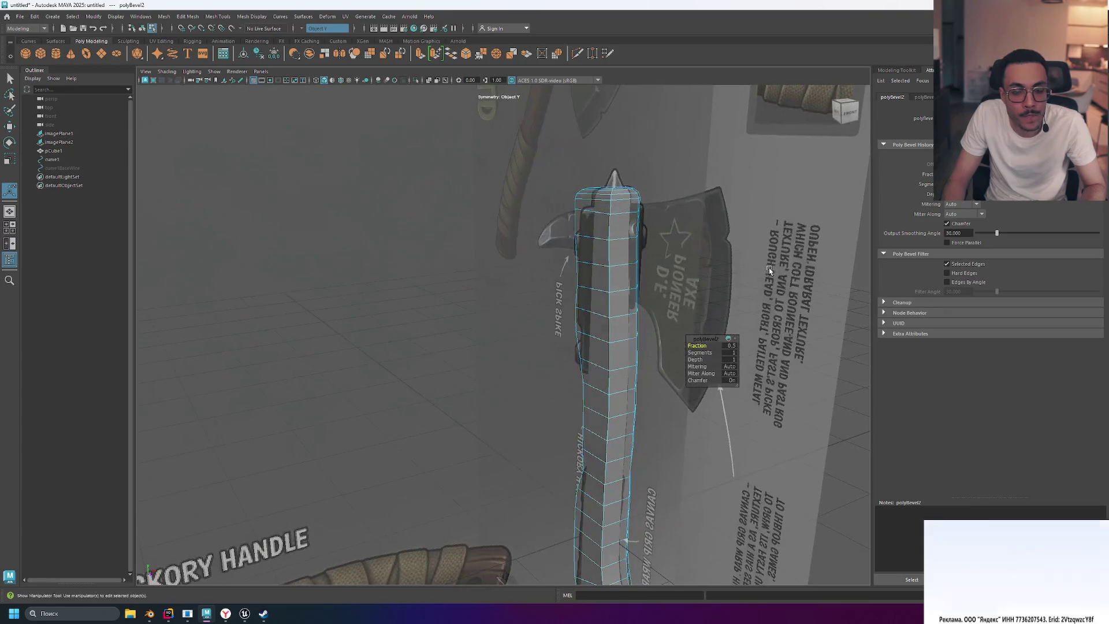
key("ctrl+z")
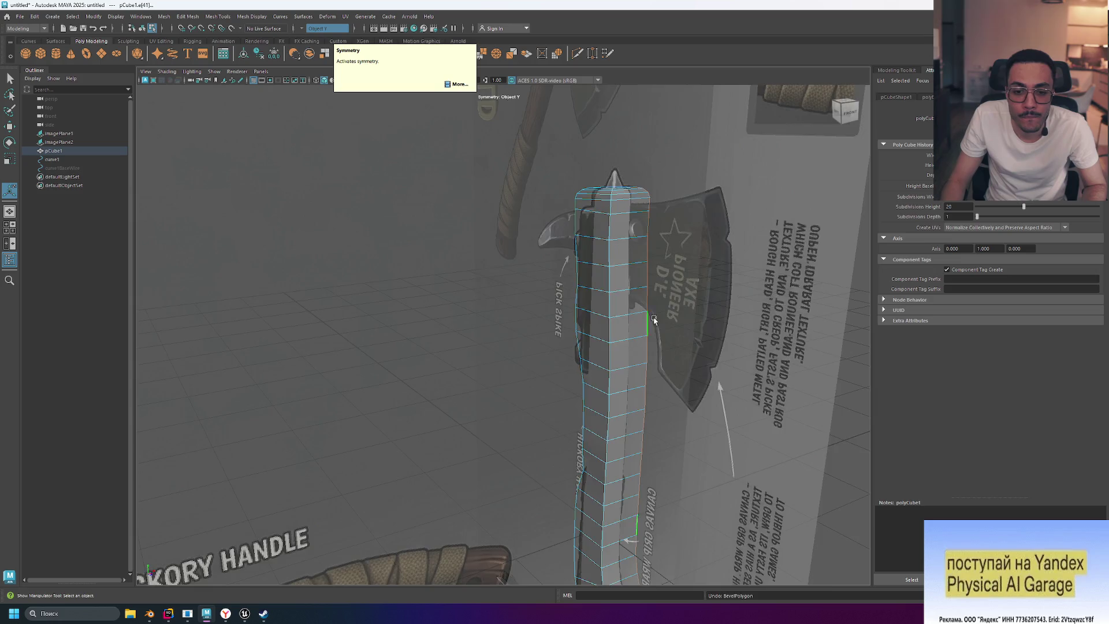
Step: Re-apply the bevel to the selected edges and check it from upright and front views
scroll(654, 320, "down", 3)
left_click_drag(716, 339, 683, 332, "alt")
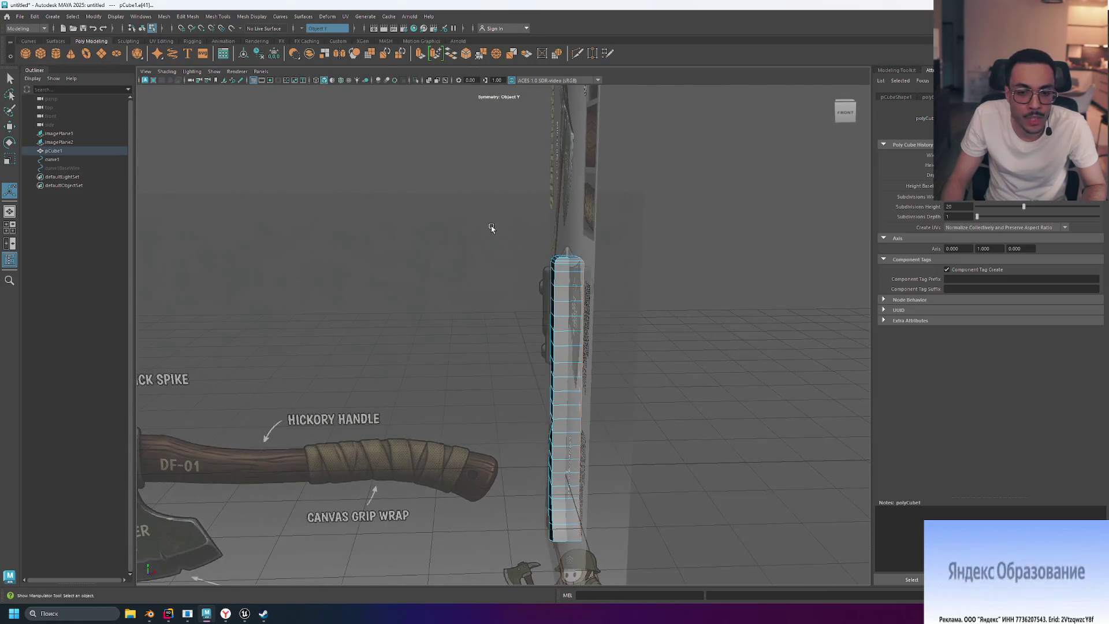
left_click_drag(488, 231, 664, 289, "alt")
key("ctrl+b")
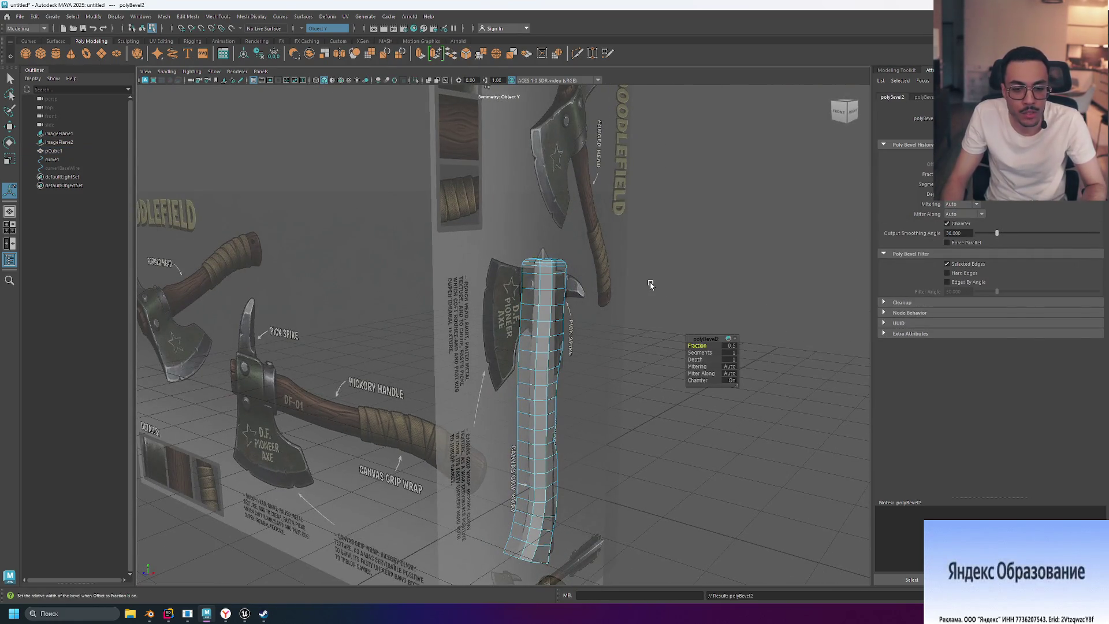
left_click(716, 304)
mouse_move(714, 321)
left_mouse_down("alt")
mouse_move(713, 297)
mouse_move(723, 297)
left_mouse_up("alt")
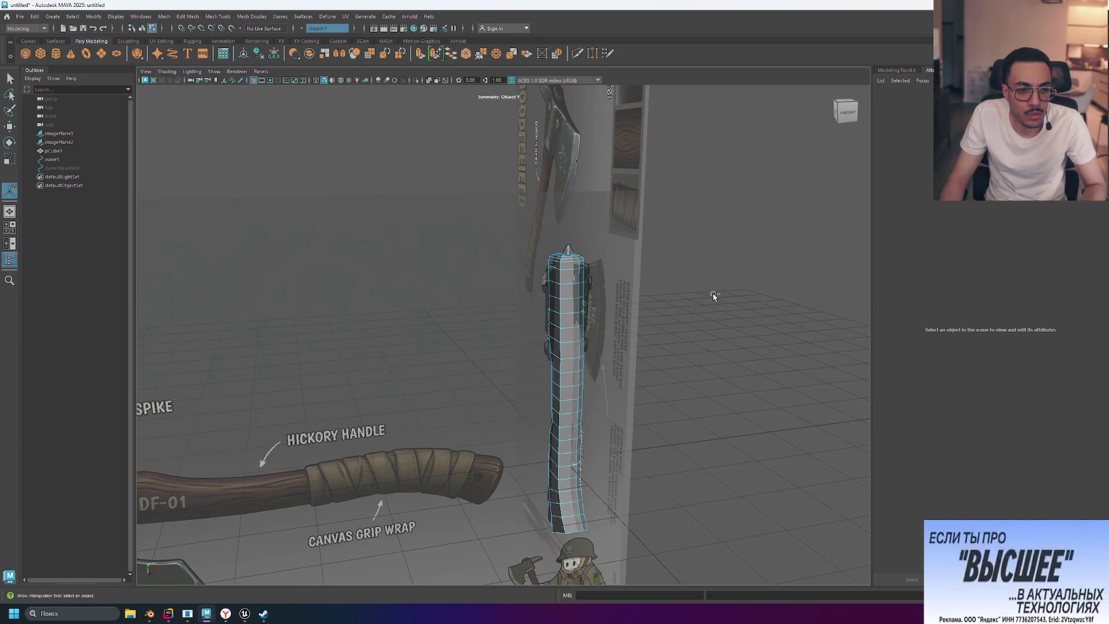
key("ctrl+z")
left_click_drag(713, 296, 648, 291, "alt")
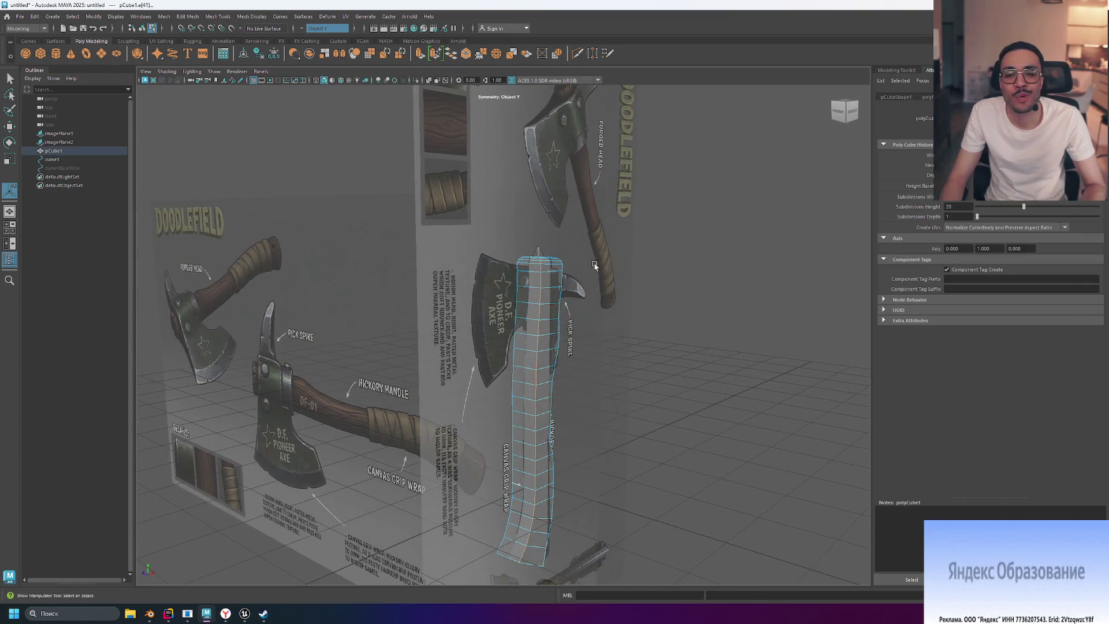
left_click_drag(589, 242, 705, 258, "alt")
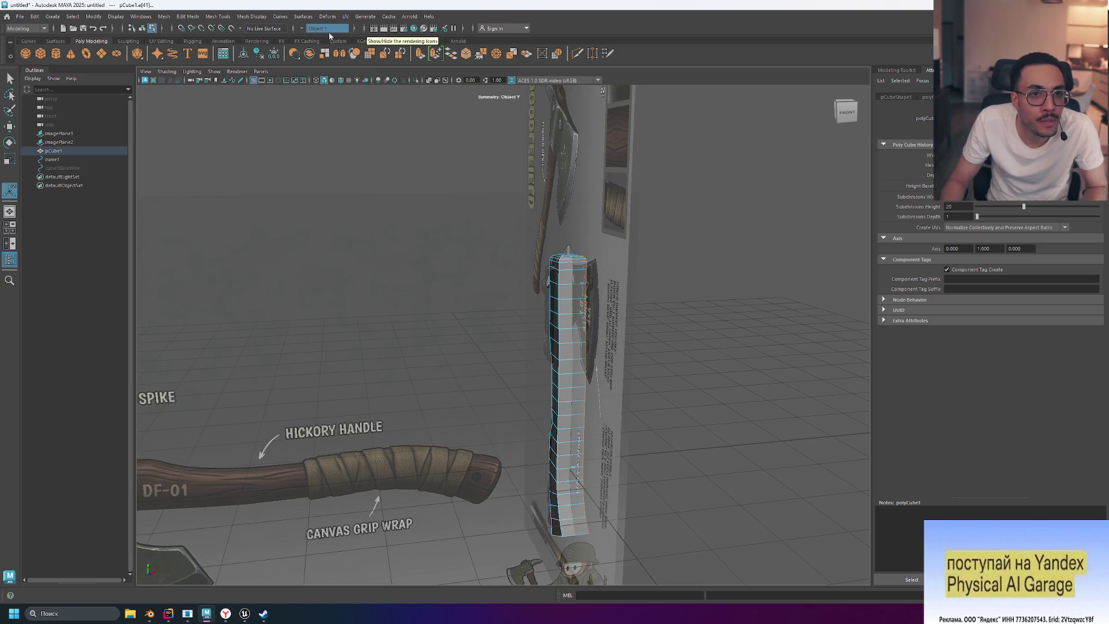
left_click(300, 29)
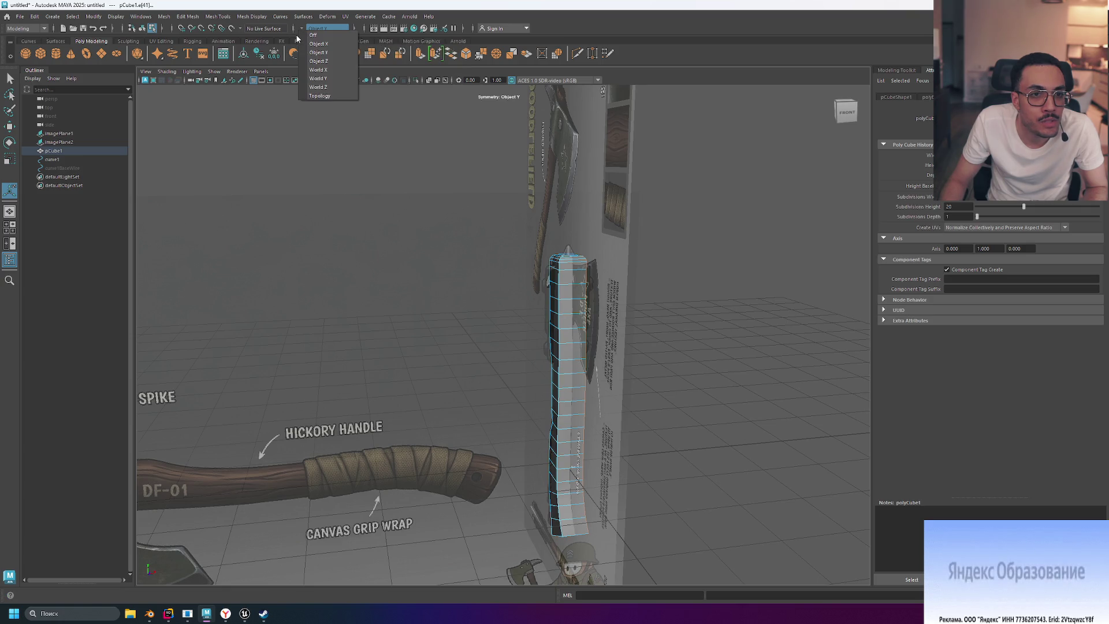
left_click(297, 32)
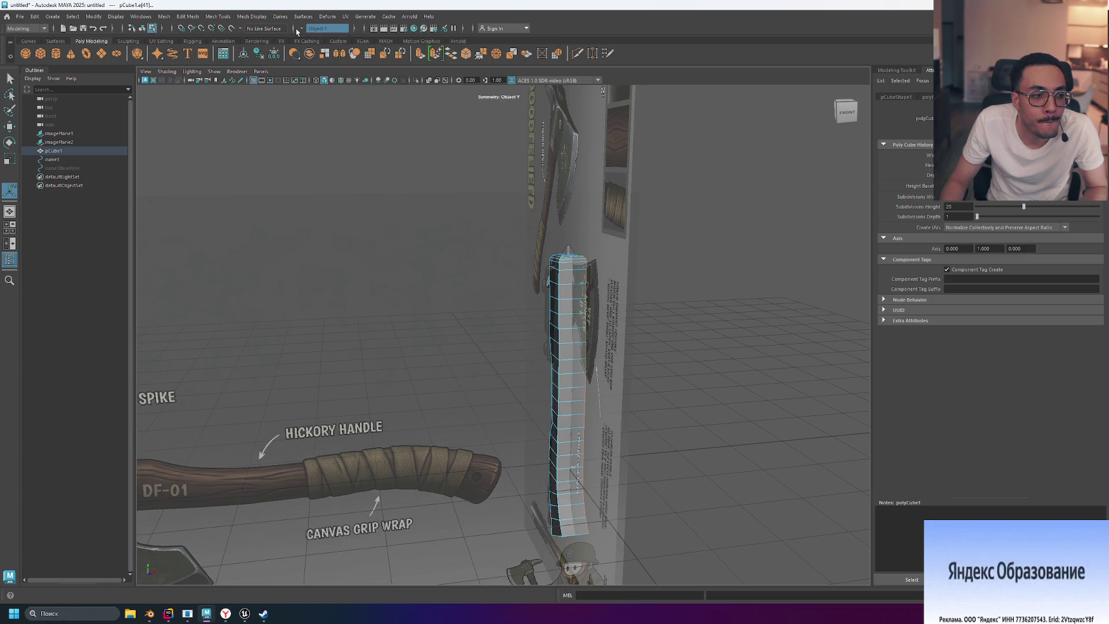
scroll(668, 391, "up", 5)
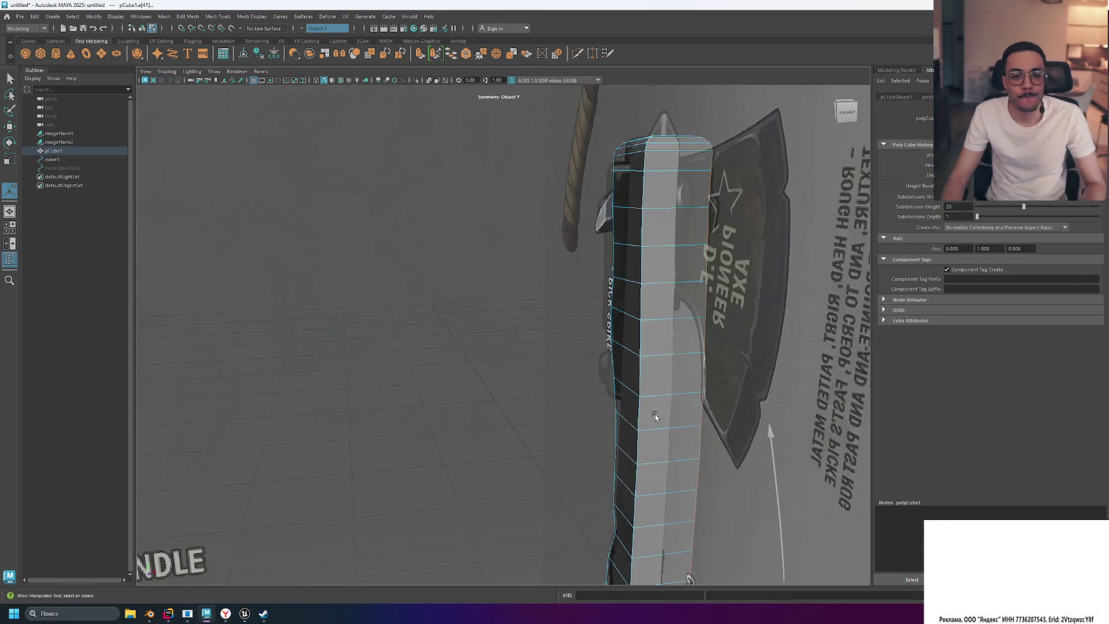
scroll(656, 416, "down", 2)
left_click_drag(698, 401, 699, 361, "alt")
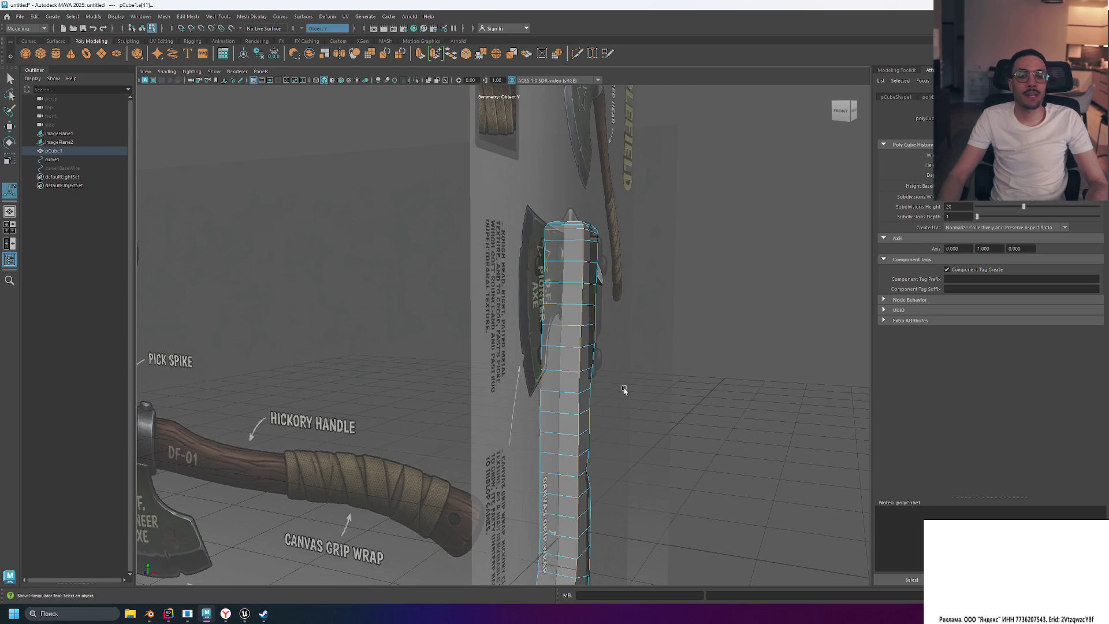
Step: Select an edge near the top of the handle, checking it from several sides
mouse_move(614, 342)
left_mouse_down("alt")
mouse_move(716, 342)
mouse_move(646, 289)
mouse_move(548, 250)
left_mouse_up("alt")
left_click(713, 328)
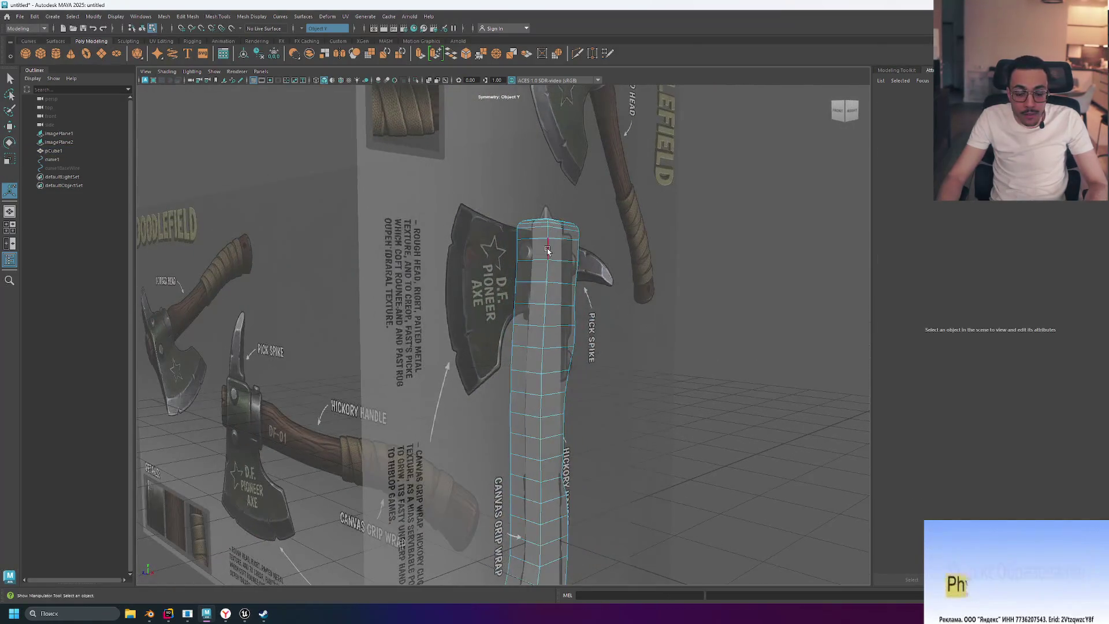
left_click(547, 249)
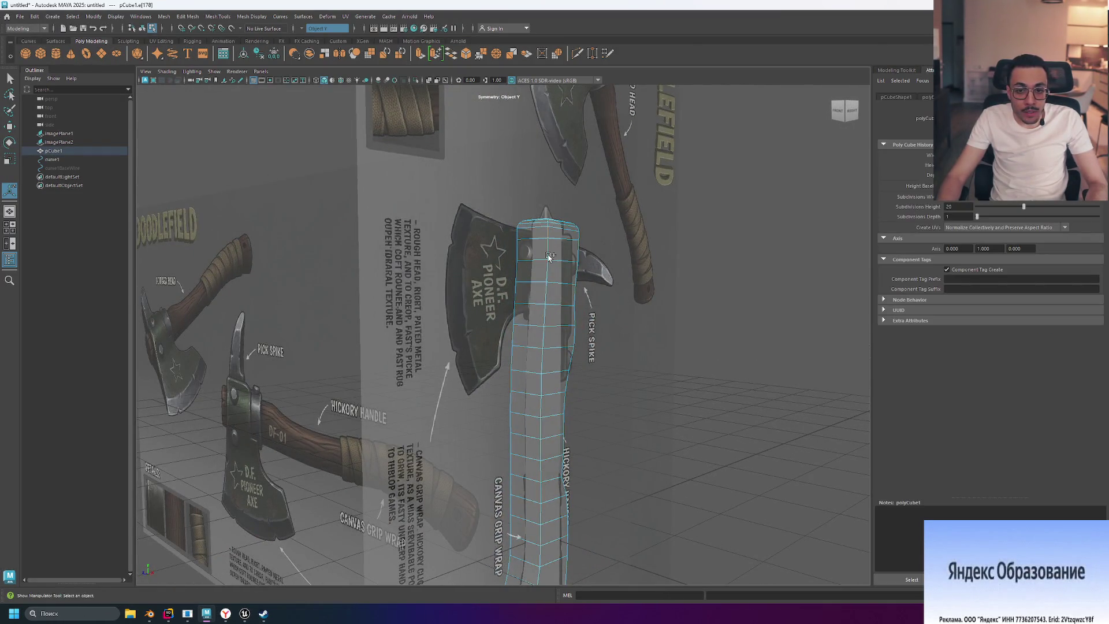
left_click_drag(555, 264, 572, 284, "alt")
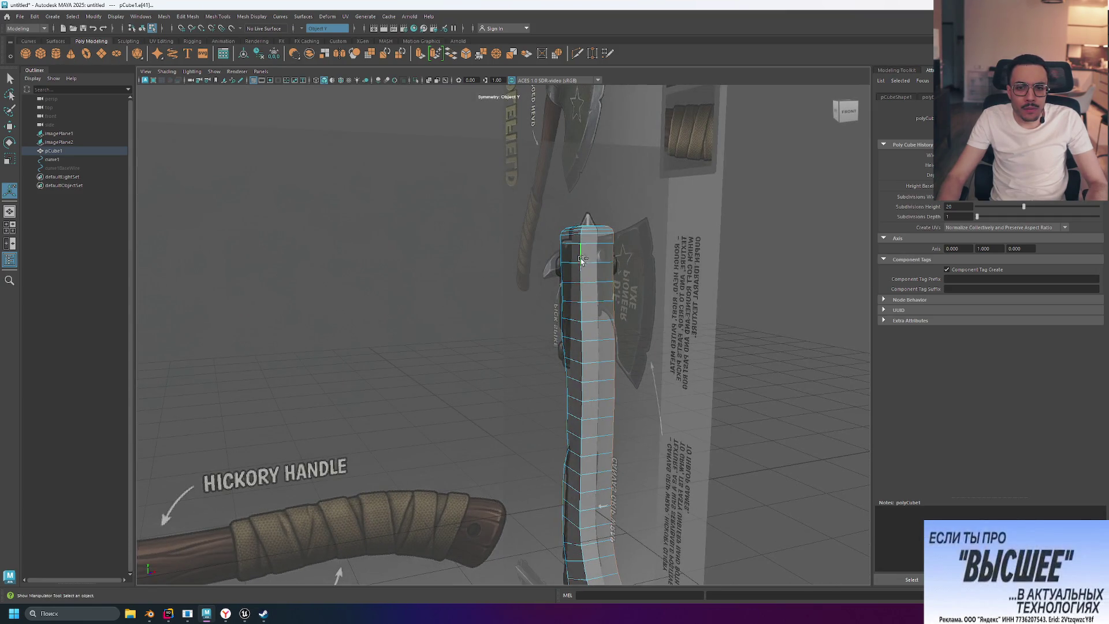
left_click_drag(750, 317, 557, 329, "alt")
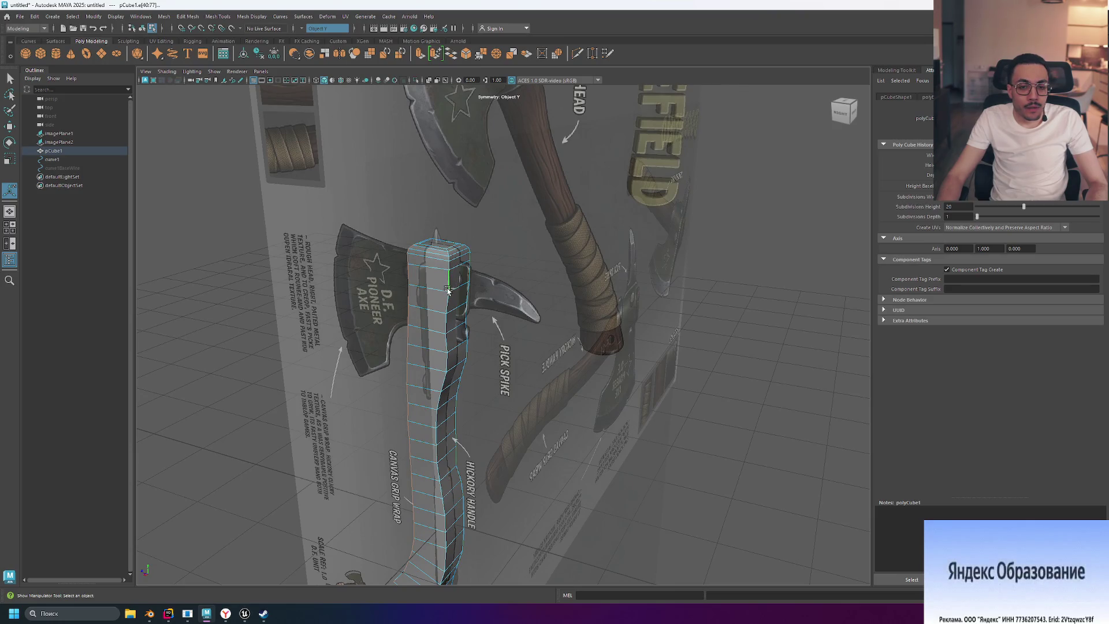
mouse_move(447, 300)
left_mouse_down("alt")
mouse_move(504, 285)
mouse_move(471, 287)
left_mouse_up("alt")
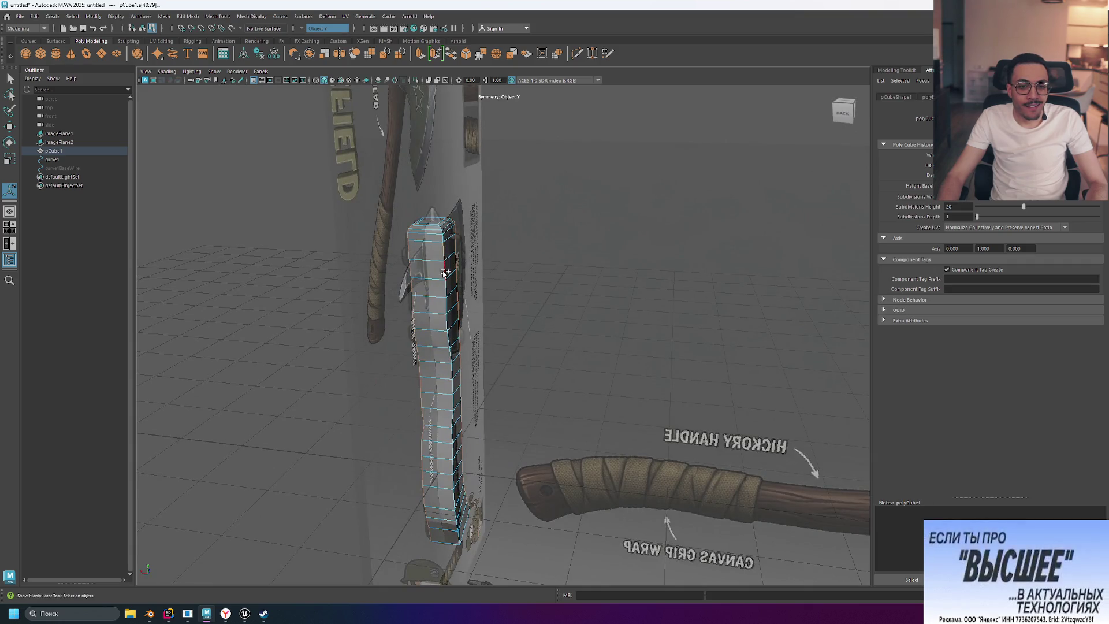
left_click_drag(528, 308, 688, 301, "alt")
Step: Bevel the selected edge at fraction 0.5 with 1 segment, then clear the selection
key("ctrl+b")
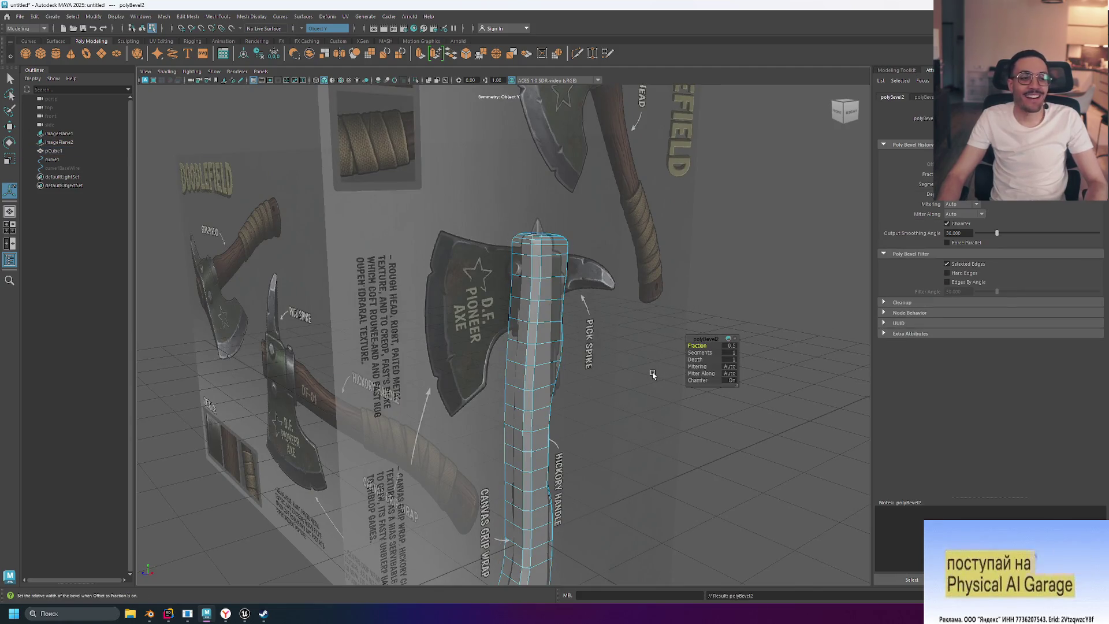
mouse_move(648, 375)
left_mouse_down("alt")
mouse_move(670, 370)
mouse_move(681, 324)
mouse_move(634, 351)
left_mouse_up("alt")
scroll(635, 341, "up", 5)
scroll(586, 347, "down", 10)
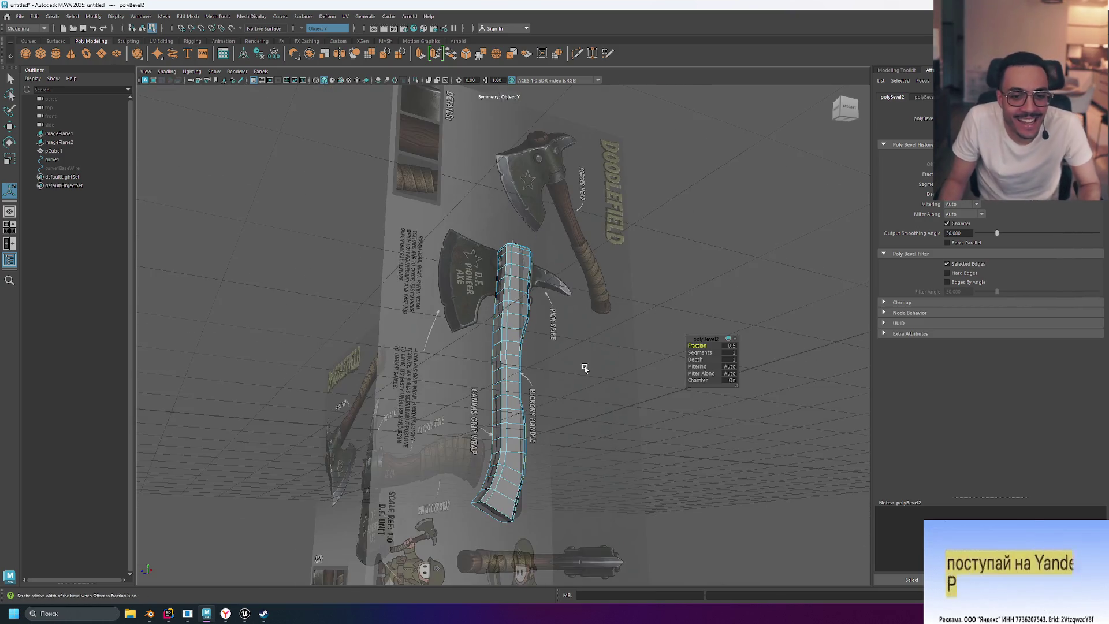
scroll(584, 368, "up", 6)
mouse_move(595, 375)
left_mouse_down("alt")
mouse_move(617, 387)
mouse_move(612, 332)
mouse_move(634, 355)
mouse_move(602, 388)
mouse_move(740, 380)
mouse_move(678, 330)
mouse_move(609, 328)
mouse_move(631, 350)
mouse_move(545, 339)
mouse_move(596, 348)
mouse_move(543, 386)
mouse_move(514, 384)
mouse_move(512, 400)
mouse_move(458, 388)
mouse_move(641, 376)
mouse_move(641, 364)
mouse_move(683, 389)
left_mouse_up("alt")
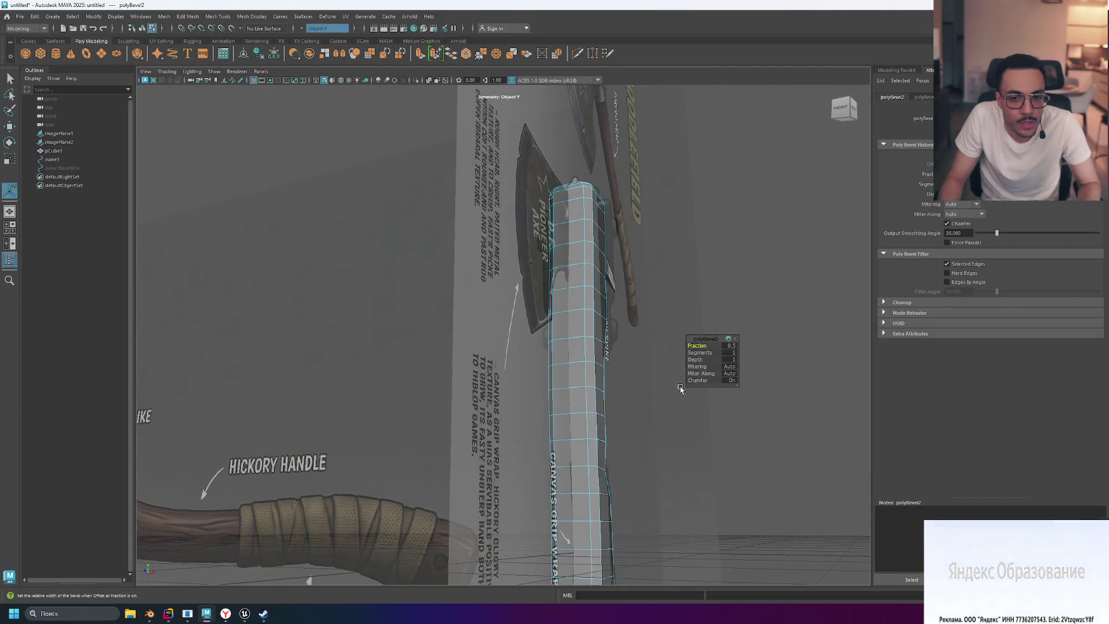
left_click(678, 402)
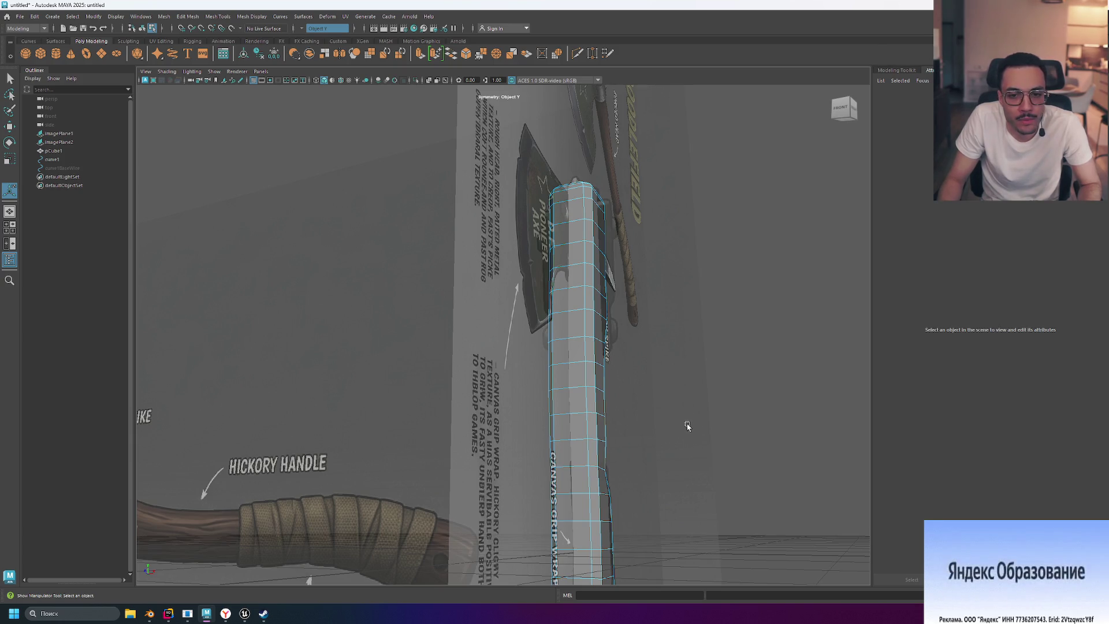
scroll(687, 426, "down", 5)
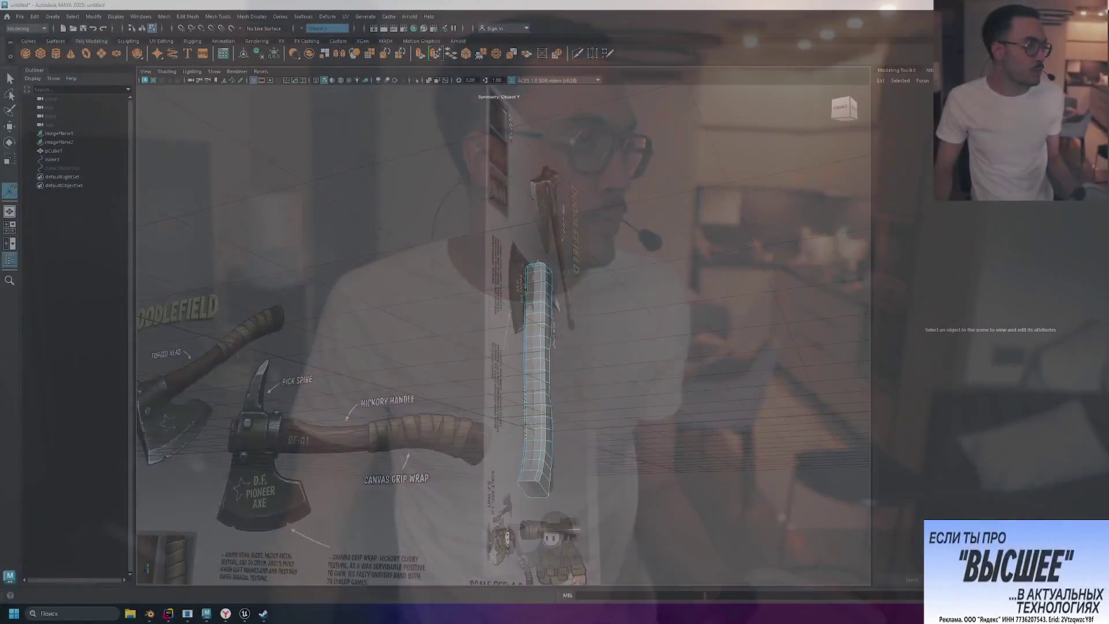
left_click(20, 18)
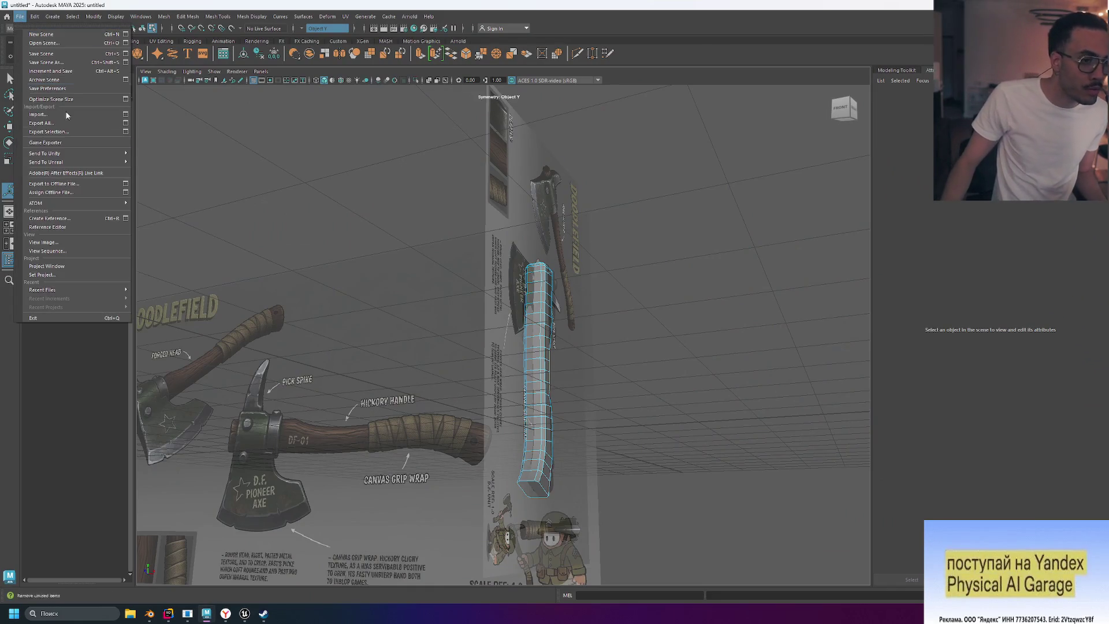
mouse_move(115, 164)
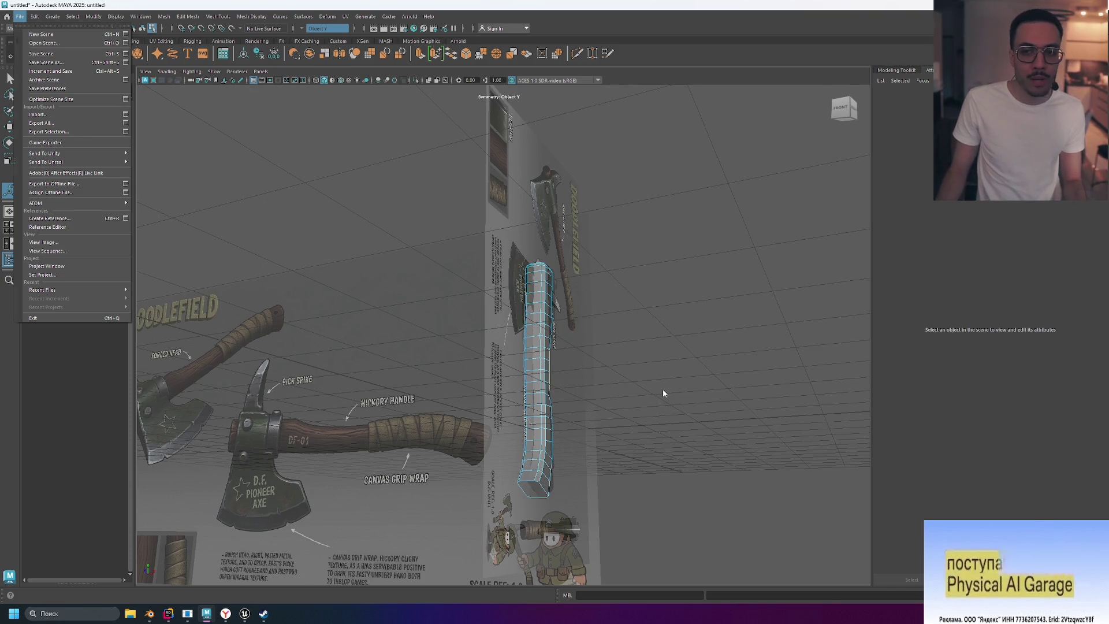
left_click(635, 391)
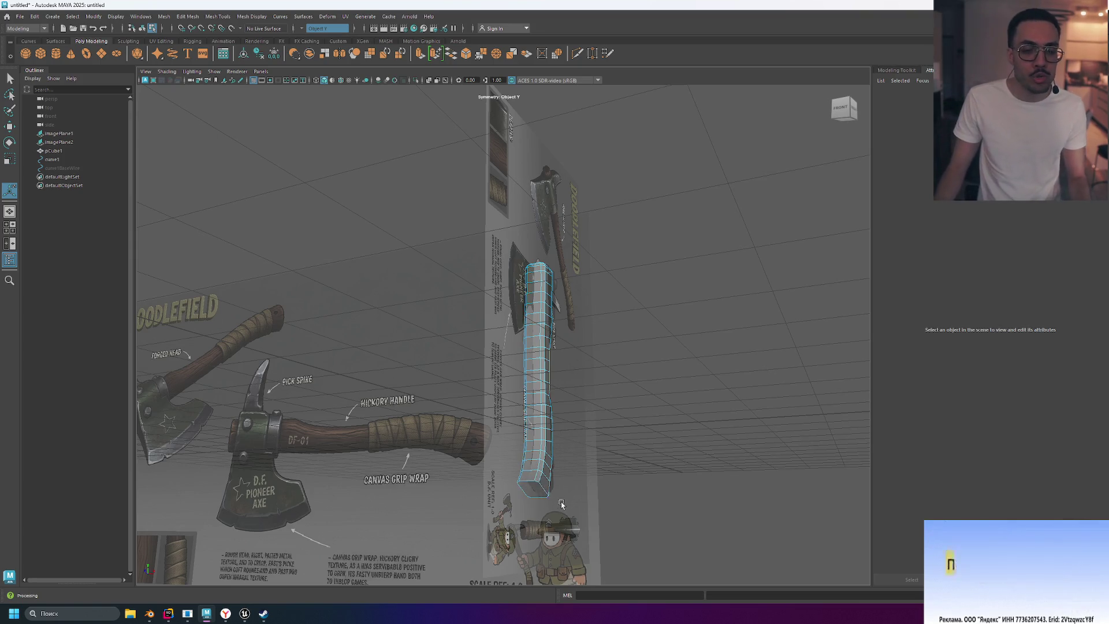
Step: From an angled view, pick an edge at the handle's base and extend it to the full loop
scroll(611, 503, "up", 5)
left_click_drag(686, 481, 618, 236, "alt")
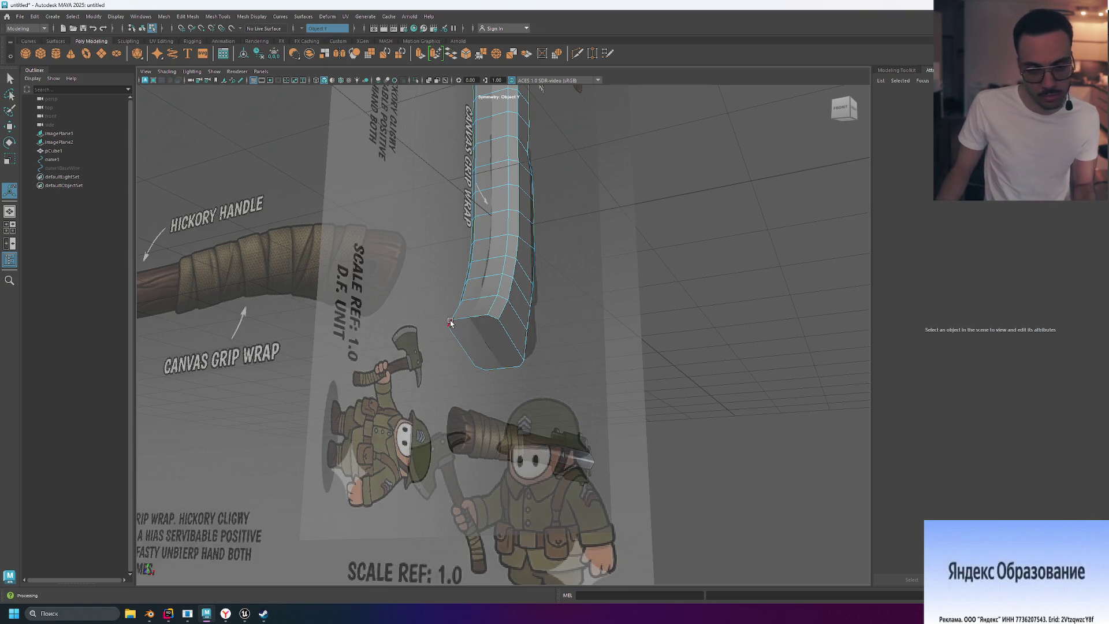
left_click(463, 317)
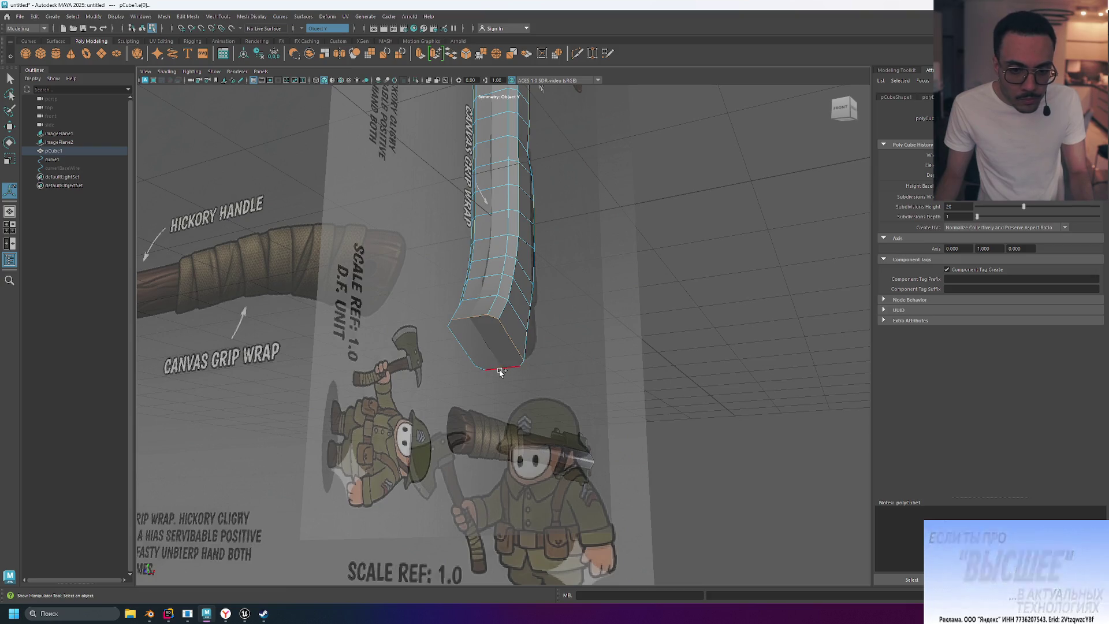
double_click(464, 347)
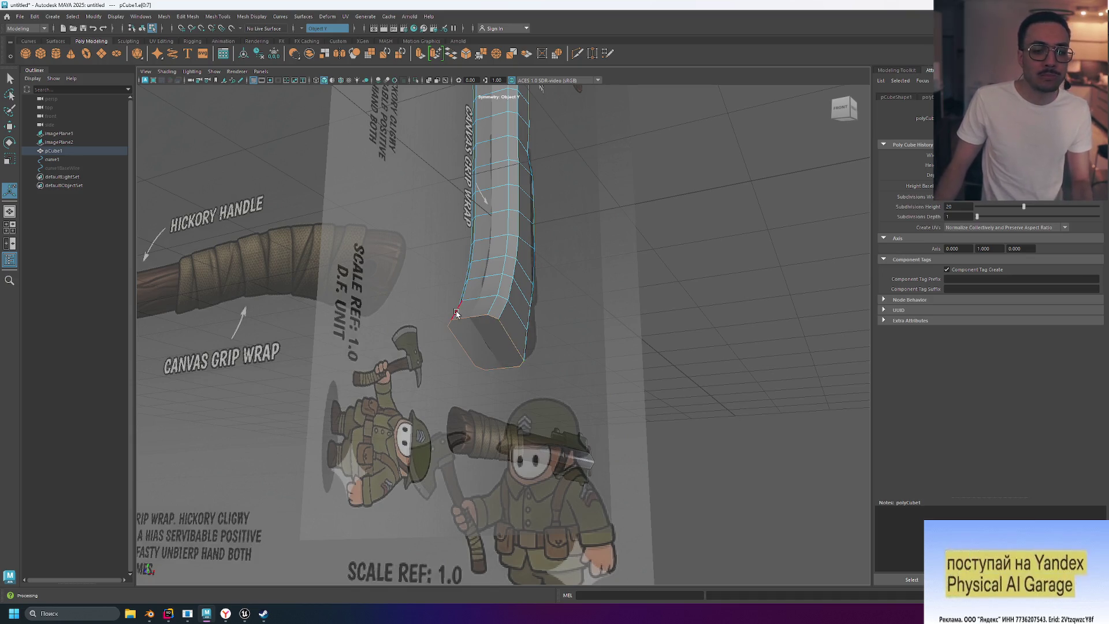
scroll(457, 313, "up", 5)
scroll(578, 351, "down", 3)
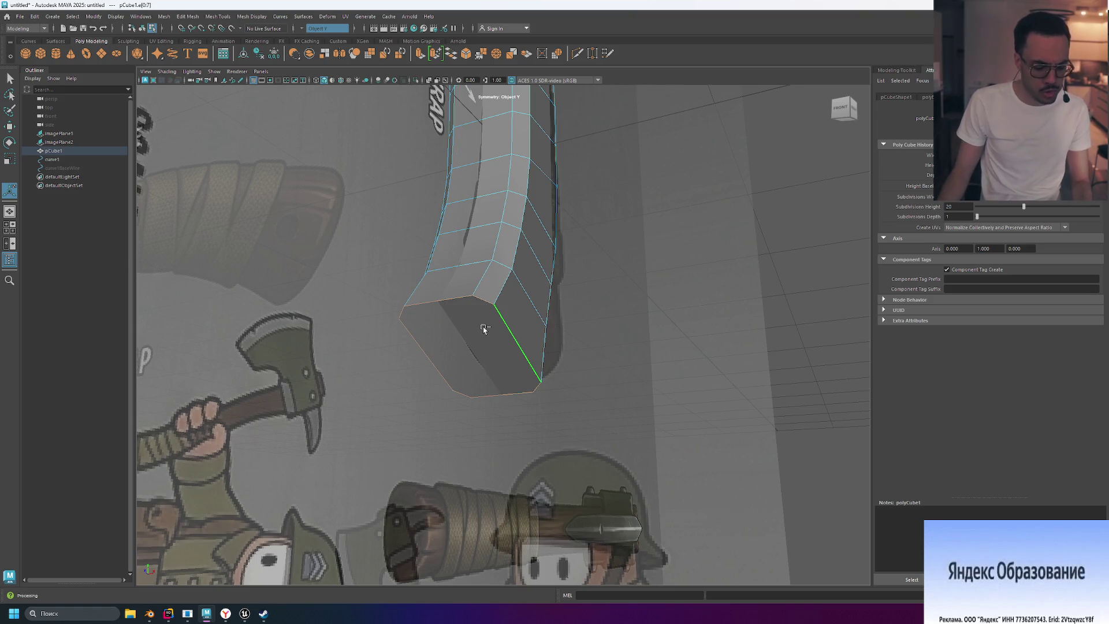
Step: Bevel the handle's bottom end edges with Ctrl+B at 3 segments, deselect, then switch to the Blender axe scene
key("ctrl+b")
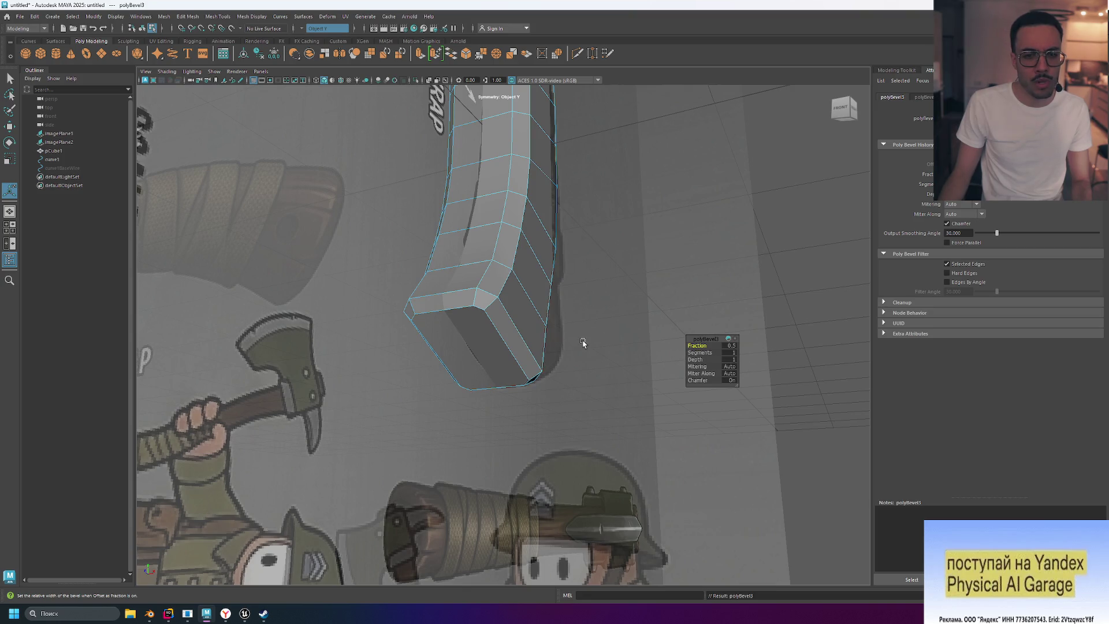
scroll(582, 343, "down", 5)
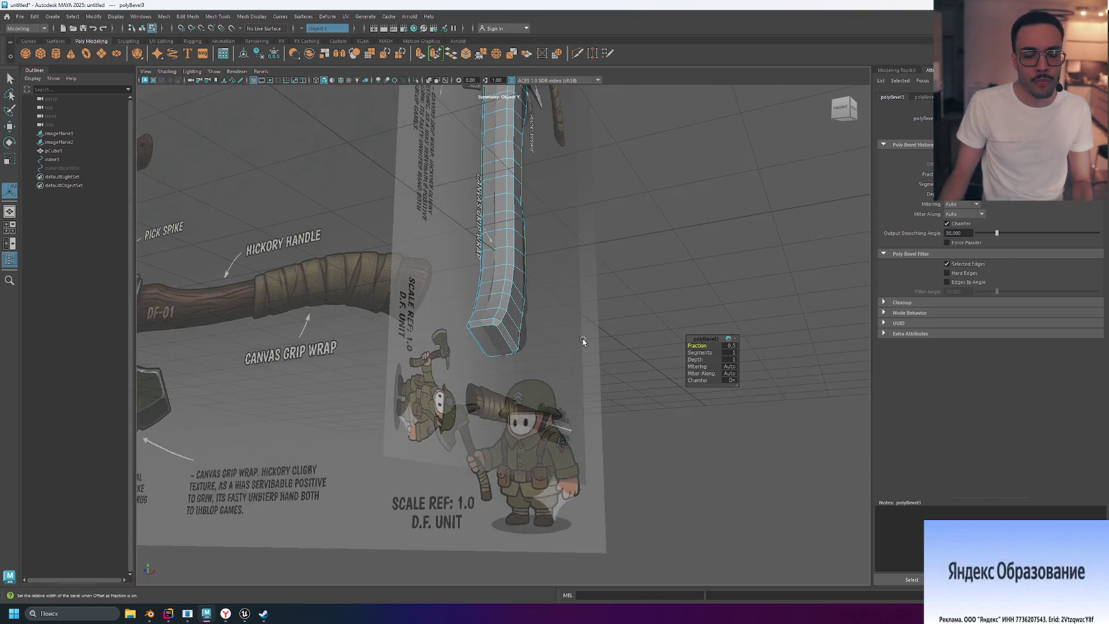
left_click_drag(634, 188, 603, 342, "alt")
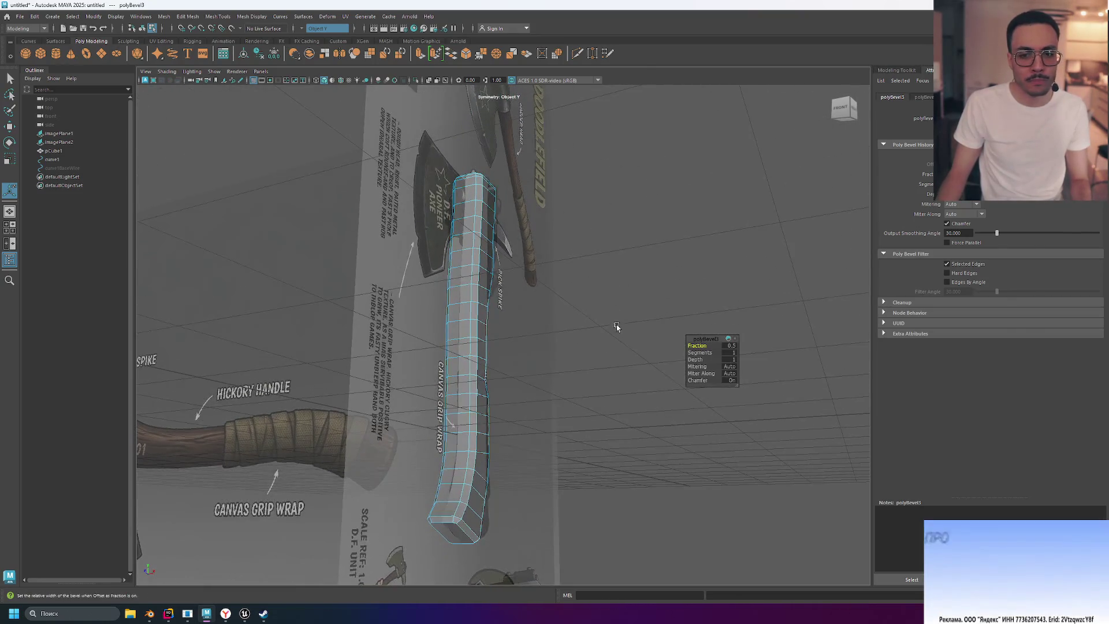
left_click_drag(581, 213, 563, 249, "alt")
scroll(426, 236, "up", 5)
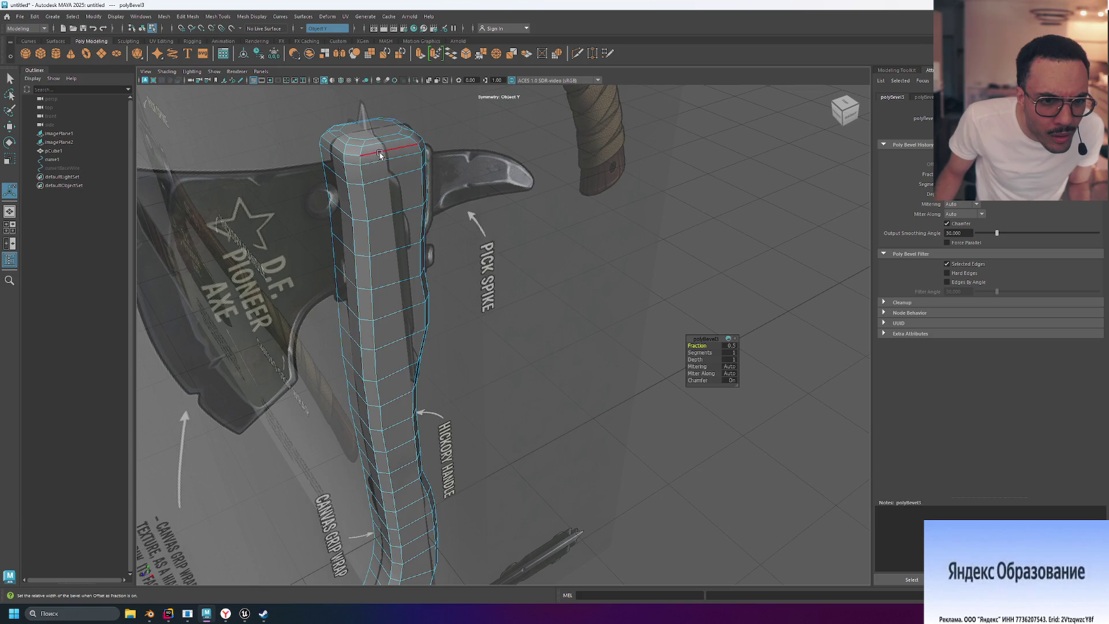
left_click_drag(556, 410, 567, 373, "alt")
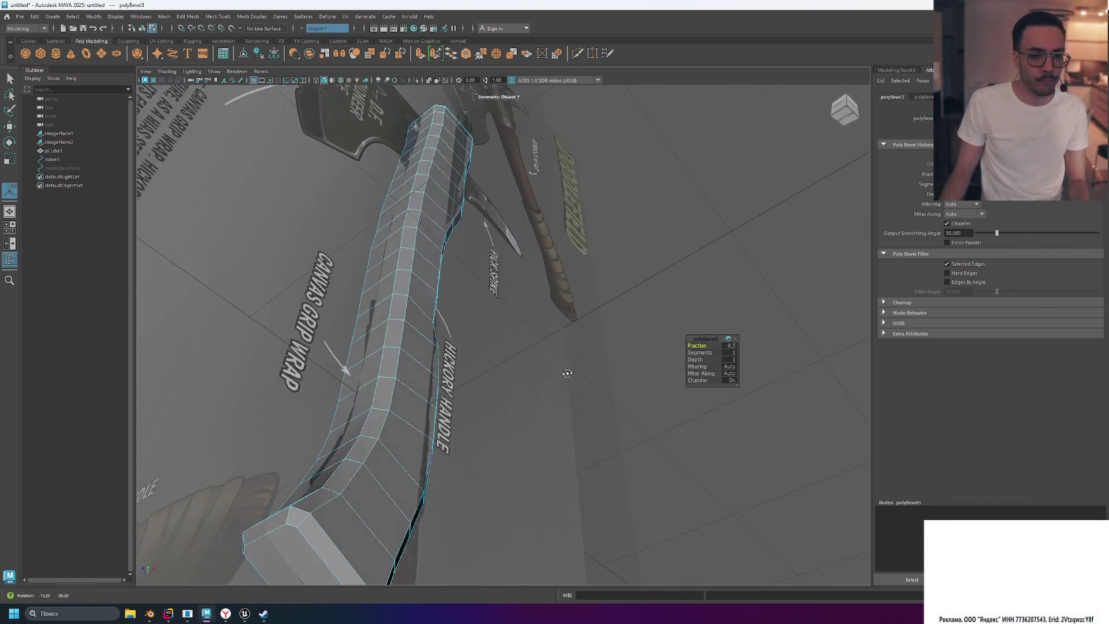
left_click(741, 354)
key("Return")
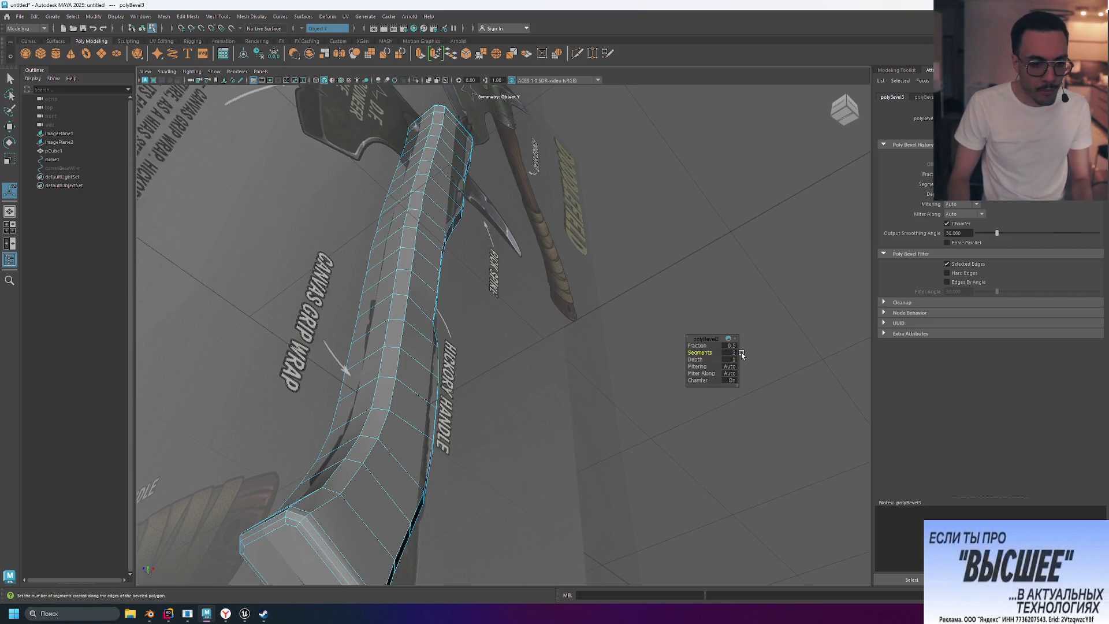
mouse_move(548, 462)
left_mouse_down("alt")
mouse_move(534, 466)
mouse_move(552, 453)
mouse_move(545, 504)
mouse_move(522, 471)
mouse_move(539, 448)
mouse_move(601, 465)
mouse_move(550, 456)
mouse_move(542, 475)
mouse_move(656, 443)
mouse_move(584, 458)
mouse_move(578, 471)
left_mouse_up("alt")
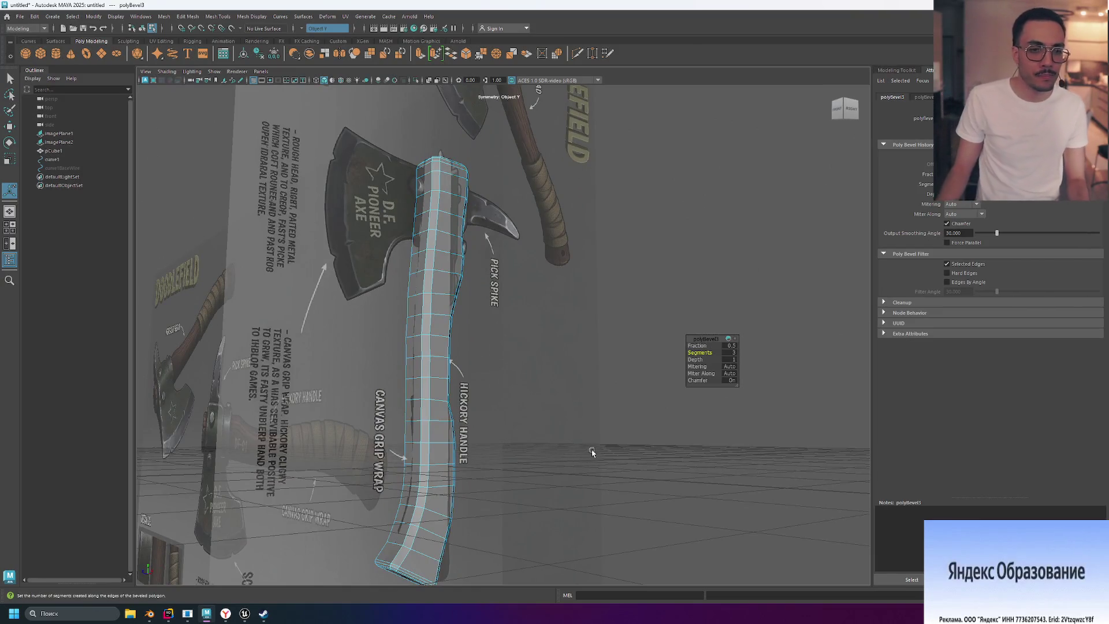
left_click(701, 415)
mouse_move(638, 438)
left_mouse_down("alt")
mouse_move(575, 393)
mouse_move(664, 398)
mouse_move(519, 381)
mouse_move(591, 385)
left_mouse_up("alt")
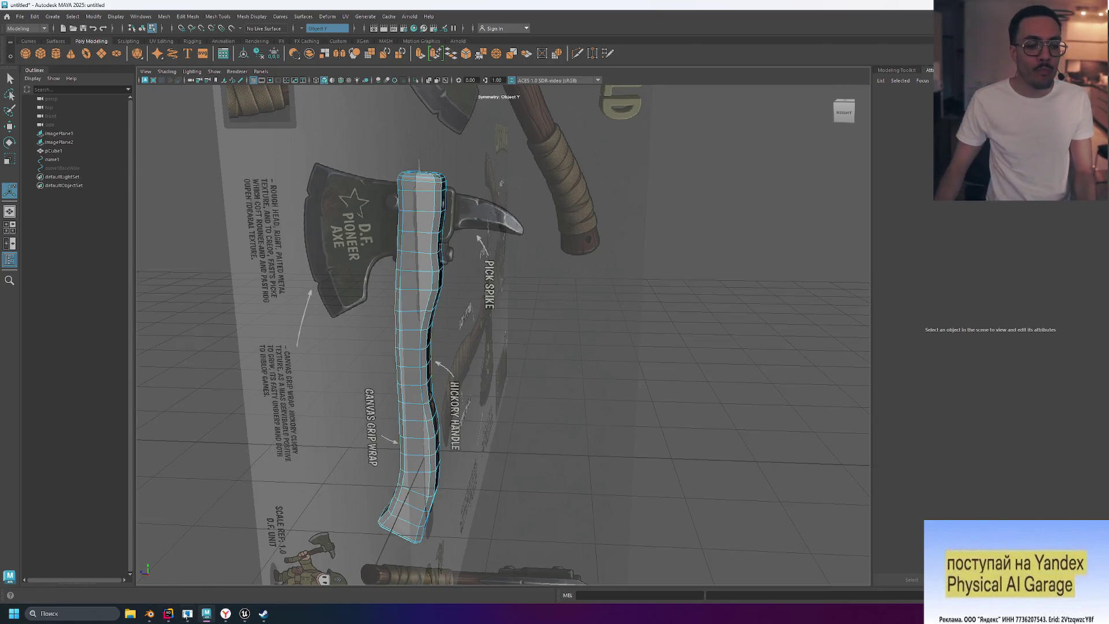
left_click(148, 616)
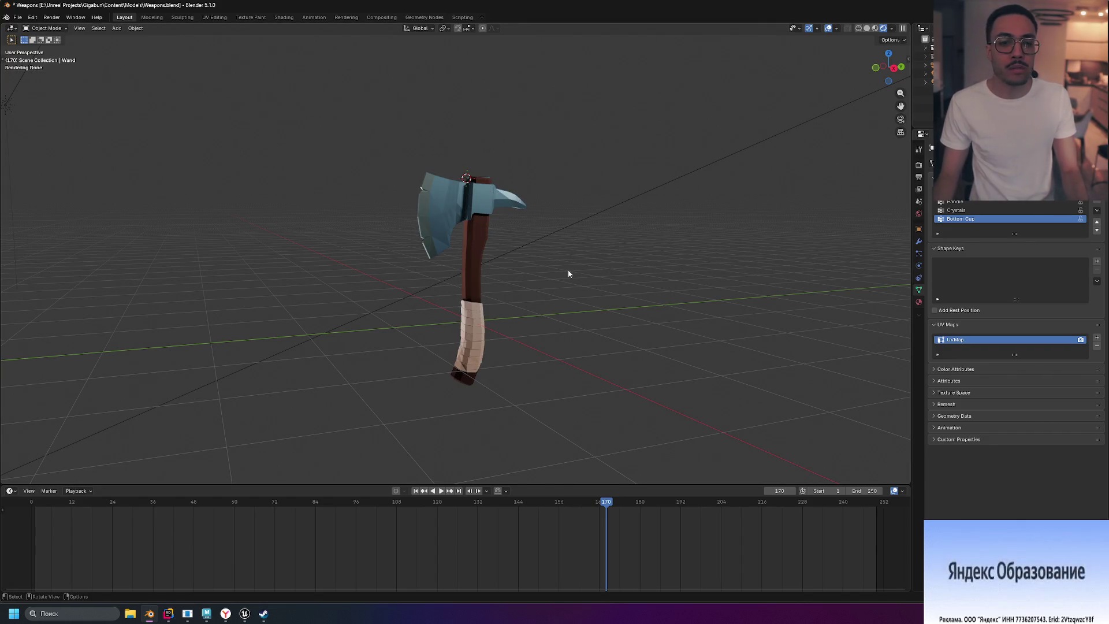
scroll(476, 215, "up", 6)
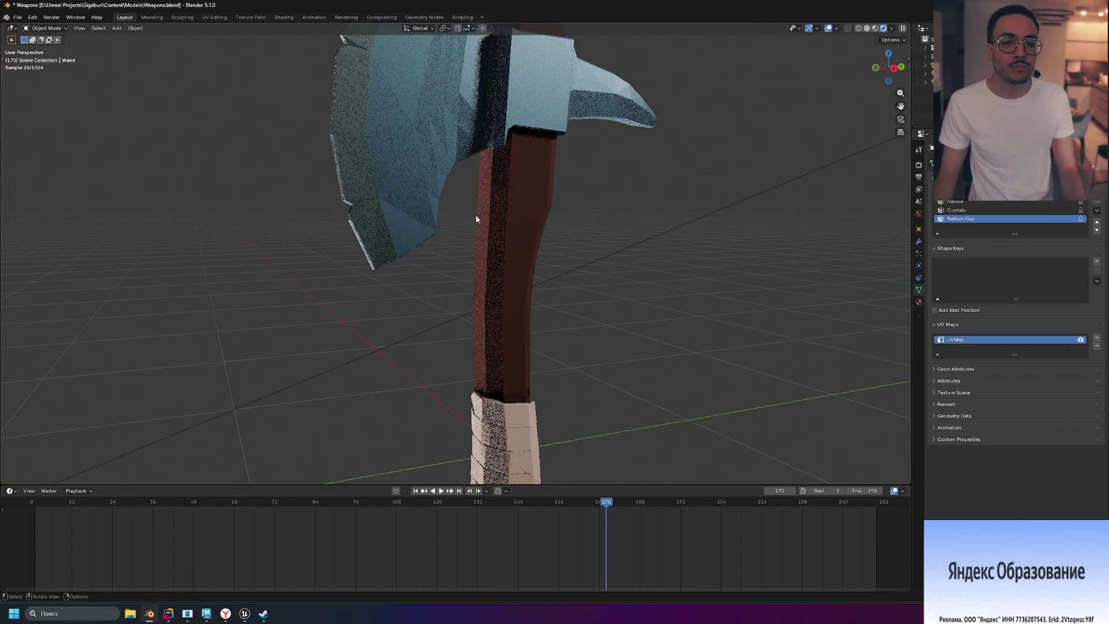
scroll(500, 220, "down", 2)
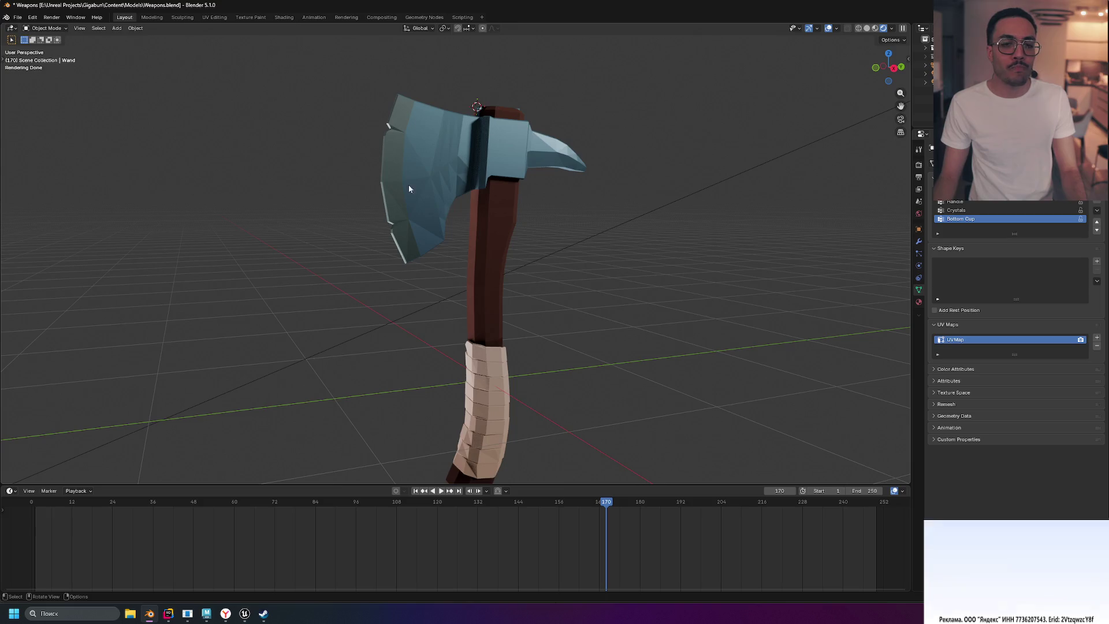
scroll(392, 182, "down", 1)
left_click_drag(314, 106, 652, 489)
left_click(671, 354)
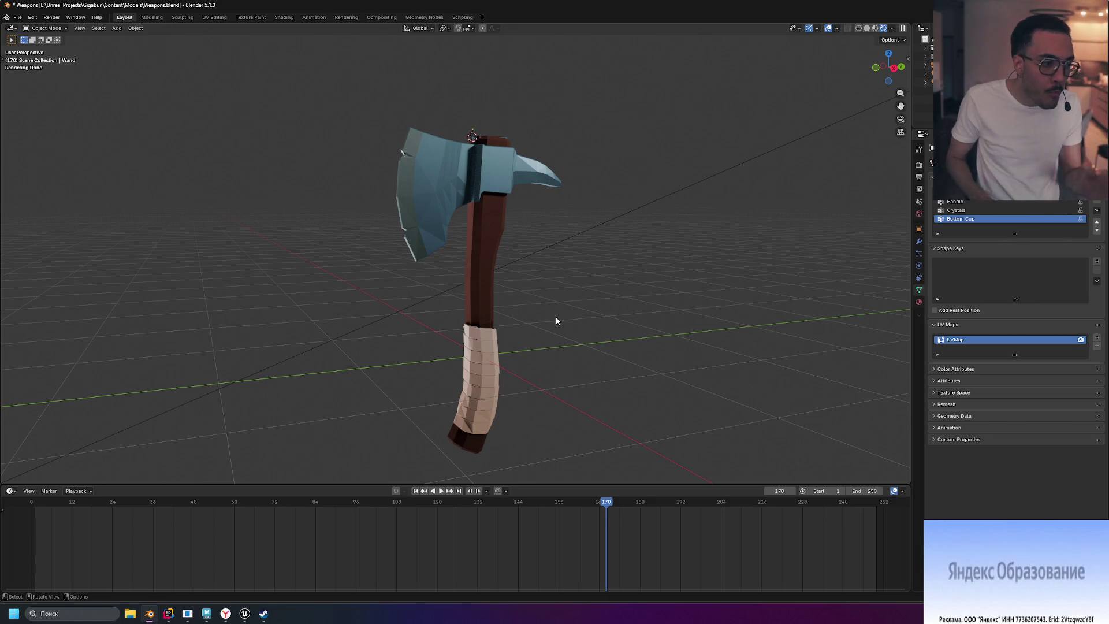
key("alt+Tab")
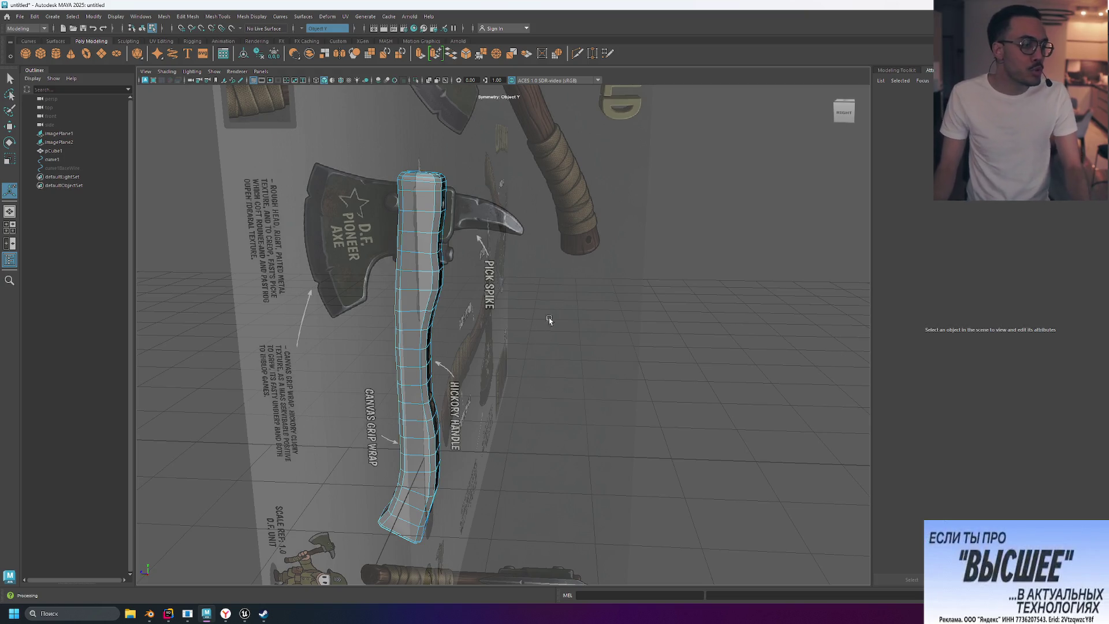
Step: Select the handle's flat top cap face in face mode, then undo a trial Merge To Center
left_click_drag(553, 225, 427, 243, "alt")
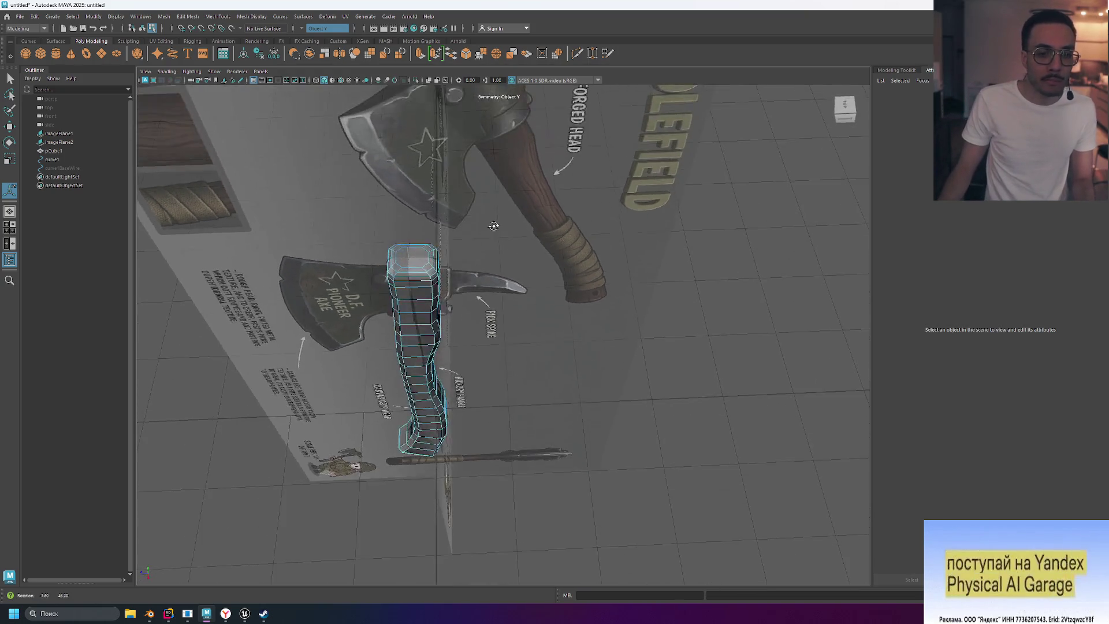
scroll(385, 248, "up", 3)
scroll(385, 249, "up", 1)
left_click(290, 152)
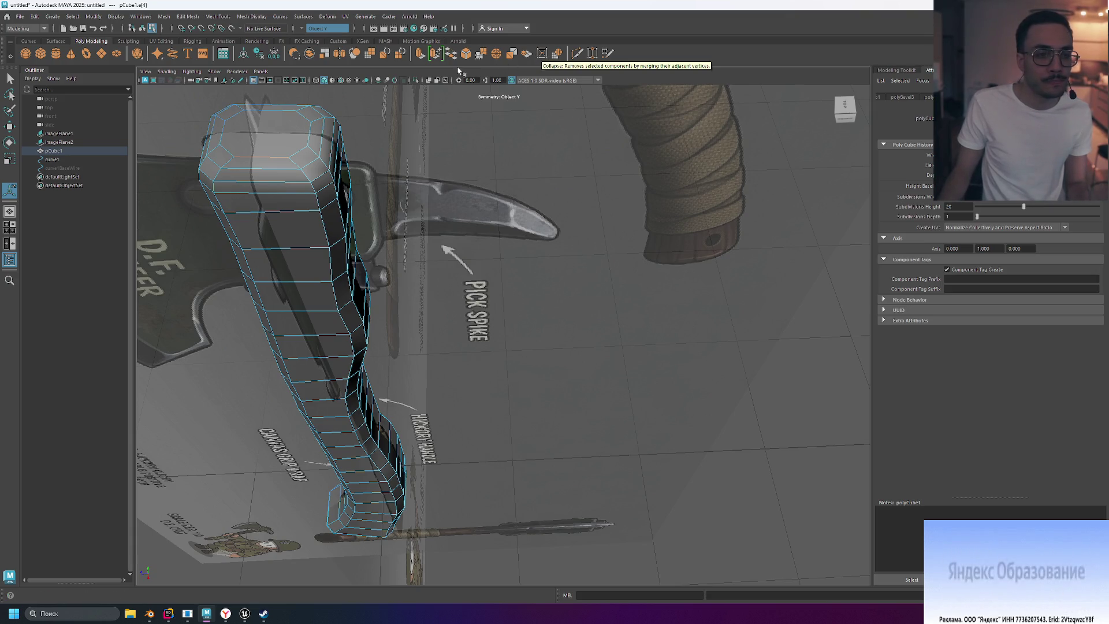
right_click(261, 132)
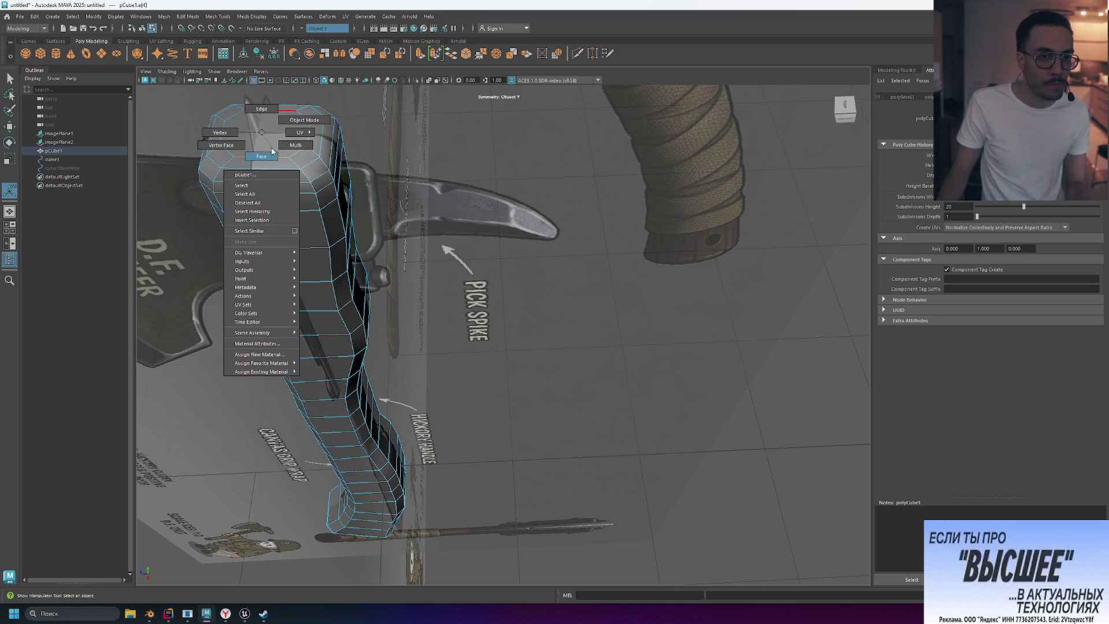
left_click(272, 151)
left_click(253, 146)
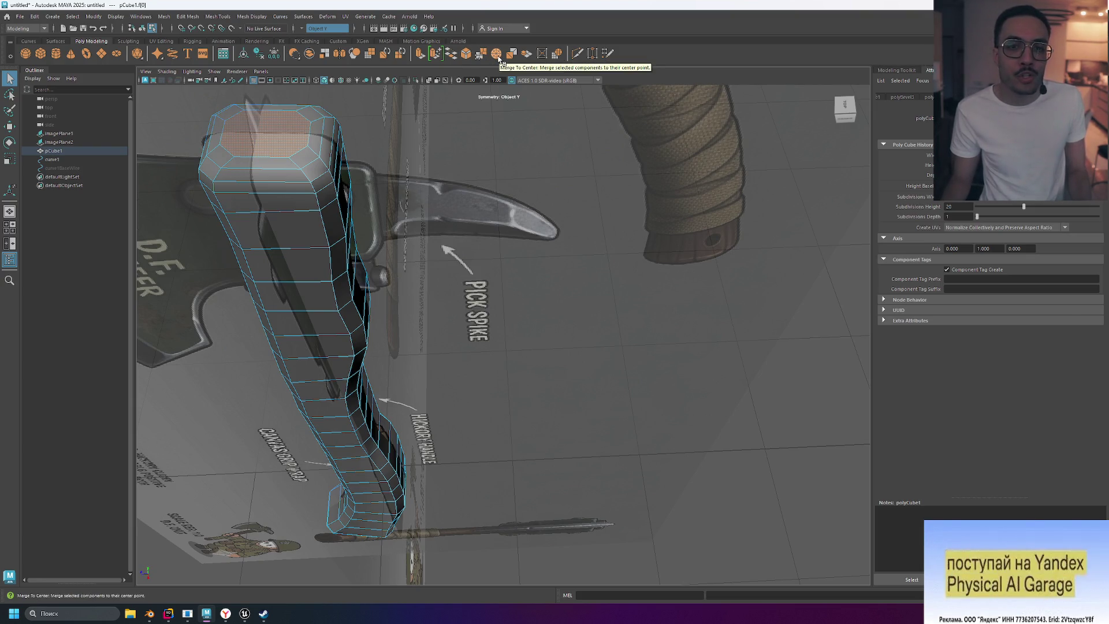
left_click(498, 59)
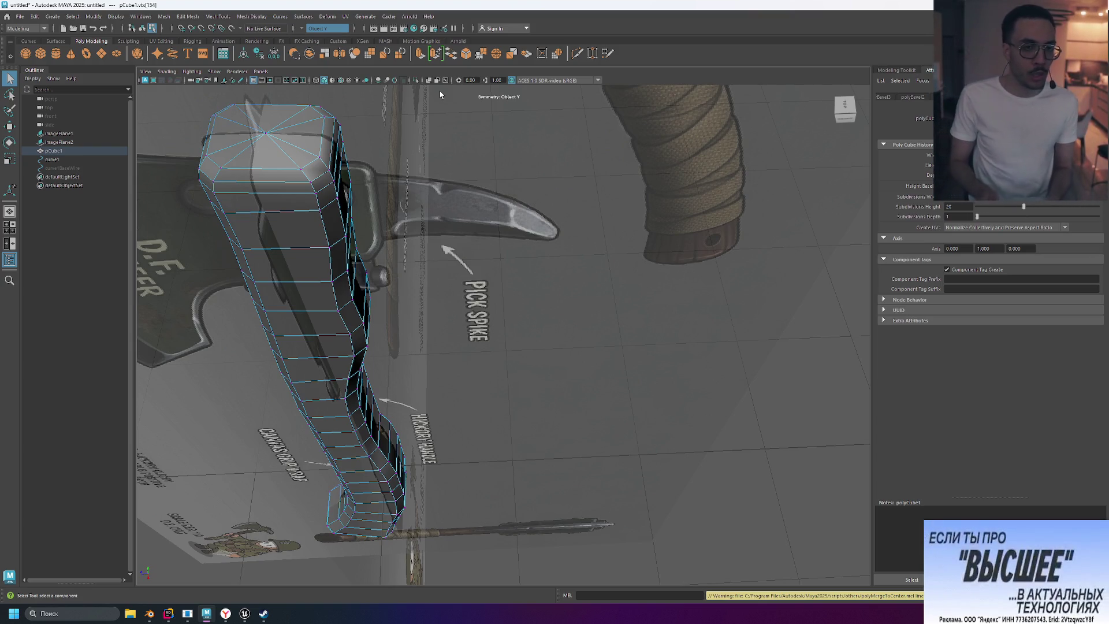
key("ctrl+z")
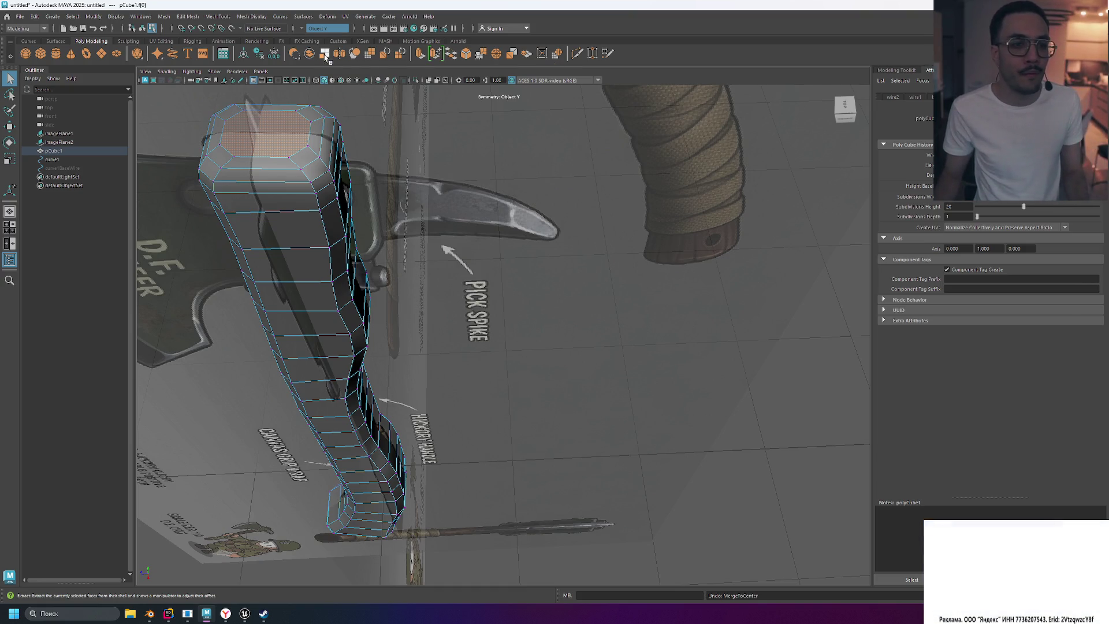
Step: Try extract, extrude, collapse and merge on the top cap face, undoing each attempt
left_click(325, 56)
key("ctrl+z")
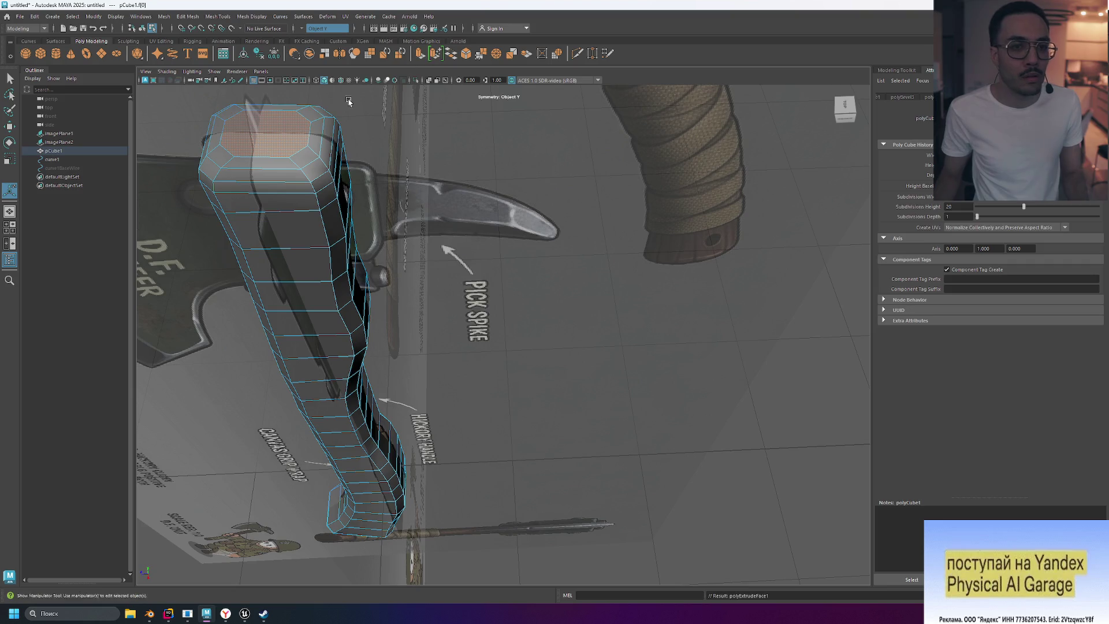
key("ctrl+z")
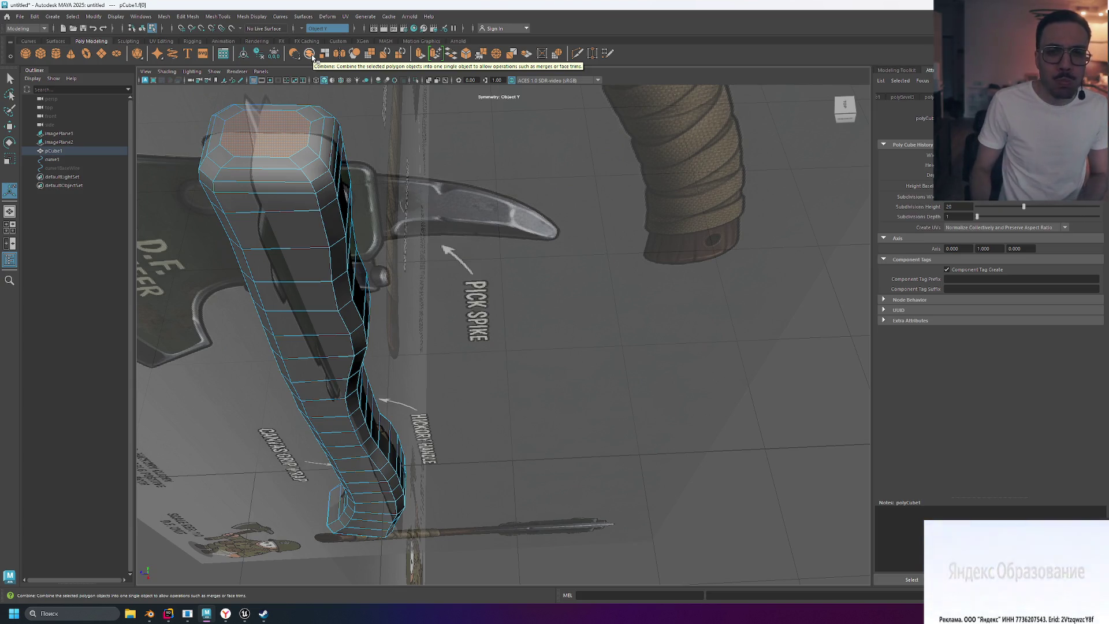
left_click(546, 56)
key("ctrl+z")
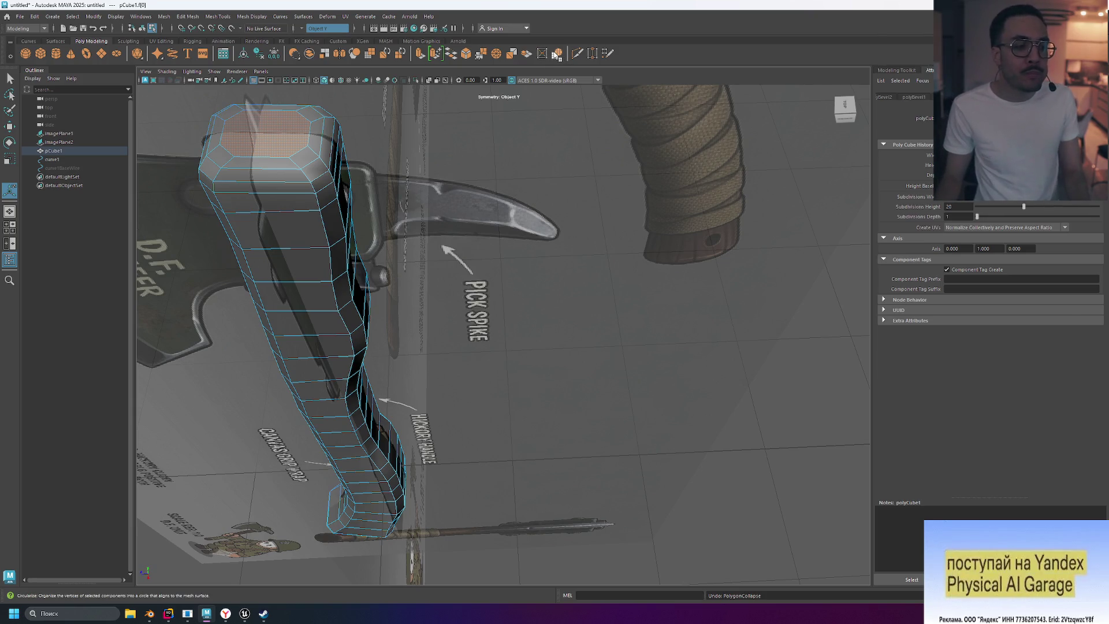
left_click(421, 54)
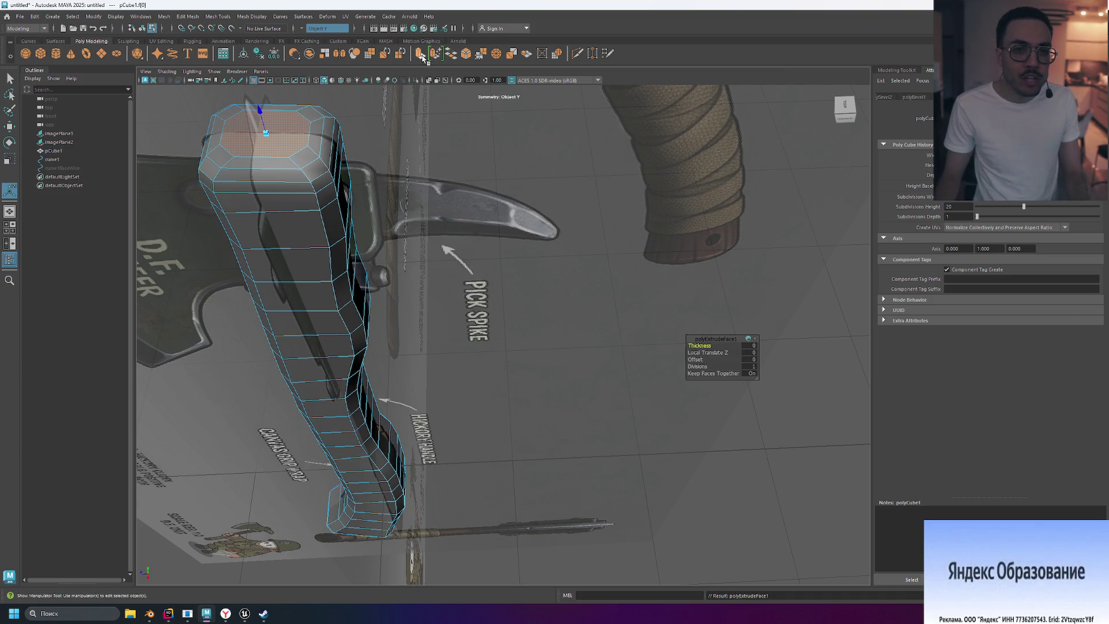
left_click(495, 59)
key("ctrl+z")
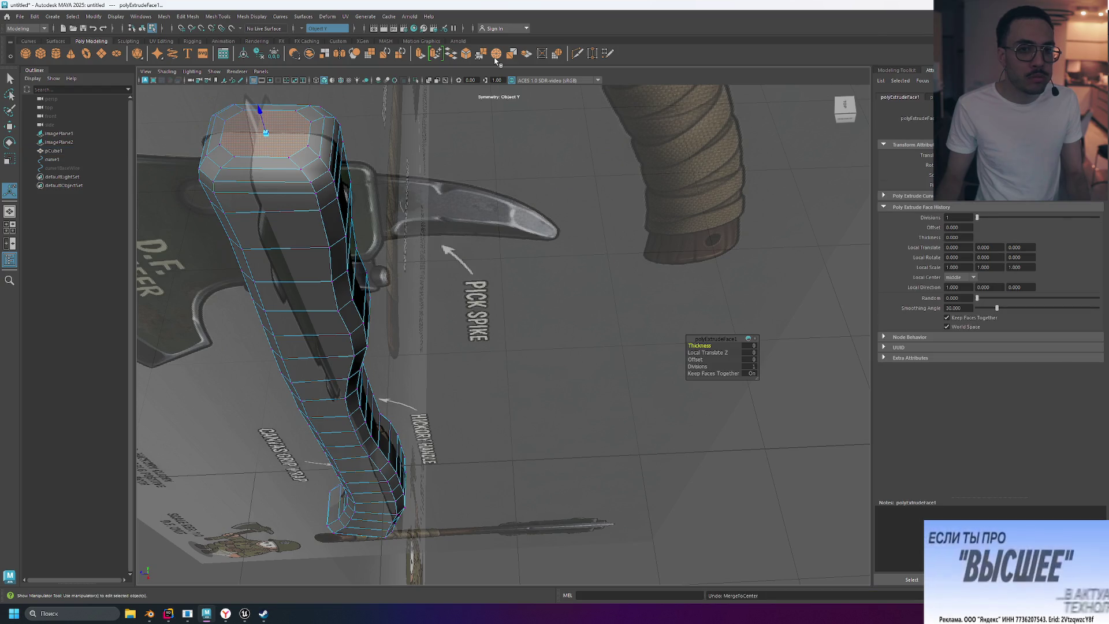
key("shift+z")
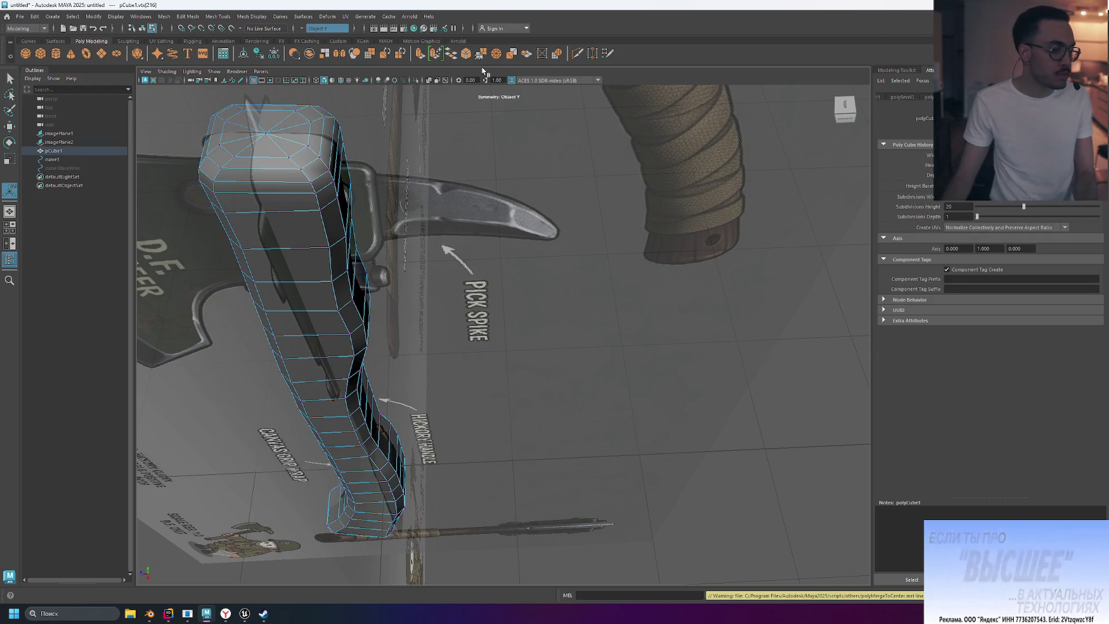
key("ctrl+z")
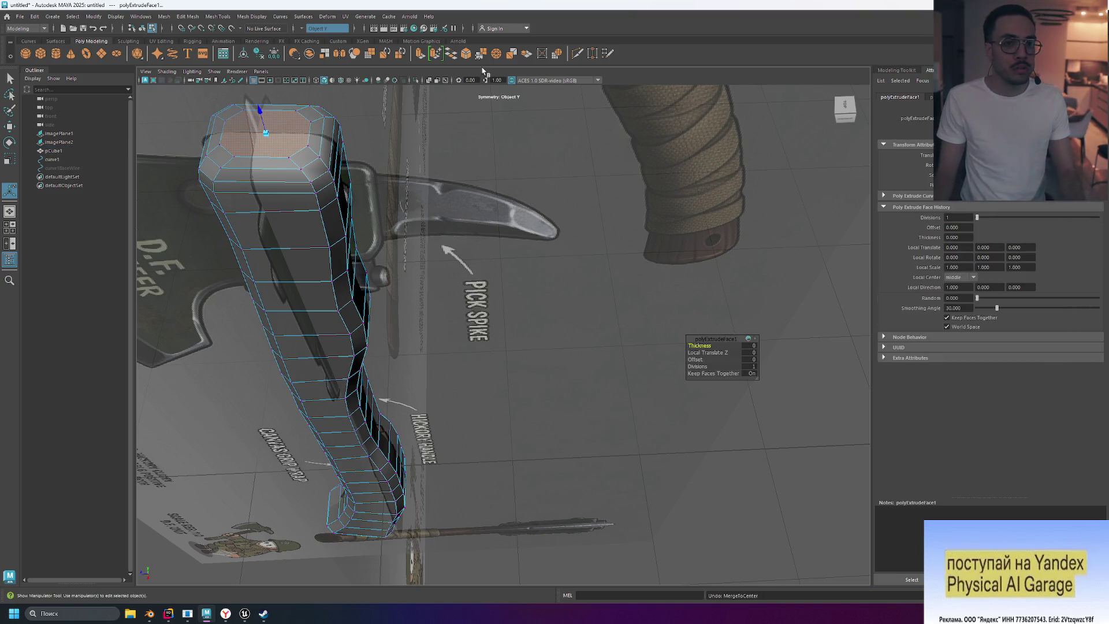
key("ctrl+z")
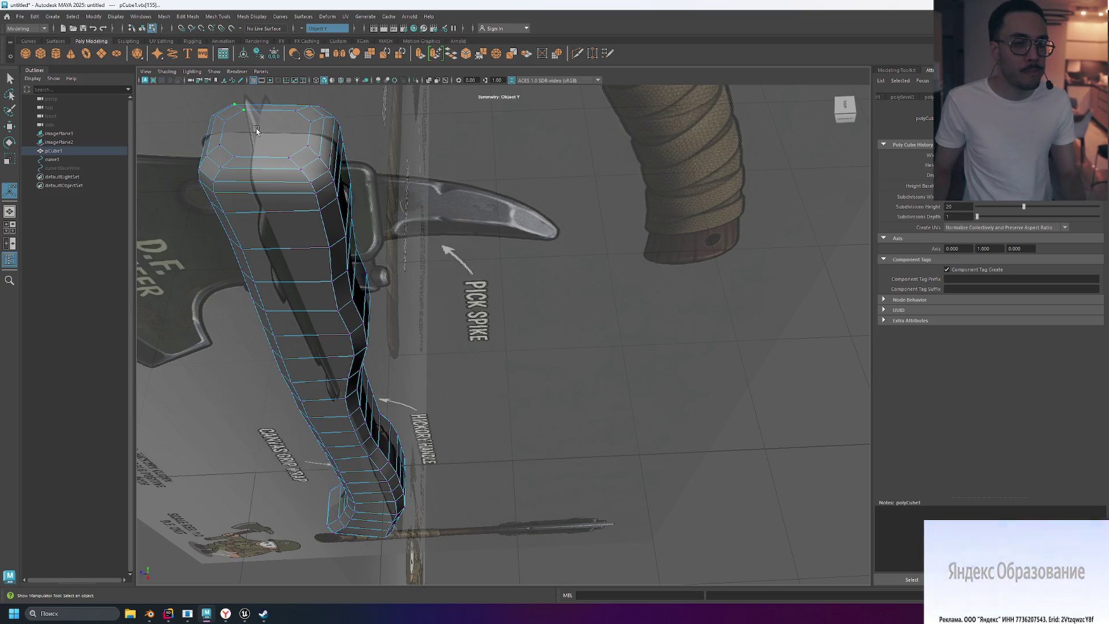
Step: Select the handle's top end face and merge it into one centre vertex
right_click_drag(257, 130, 206, 123)
right_click_drag(256, 156, 257, 155)
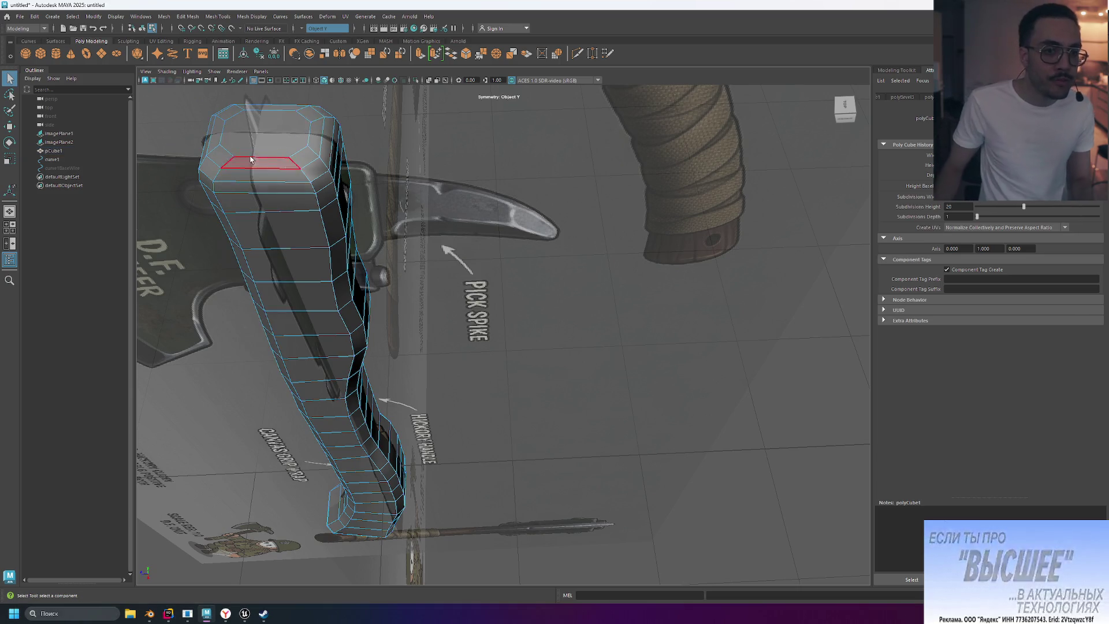
left_click(265, 130)
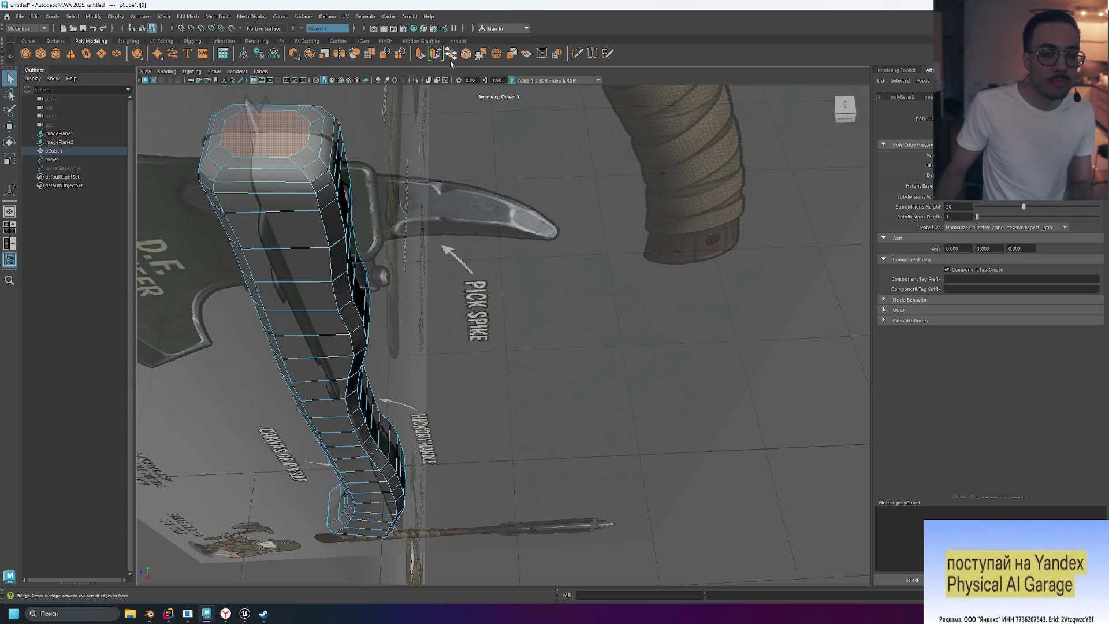
left_click(498, 54)
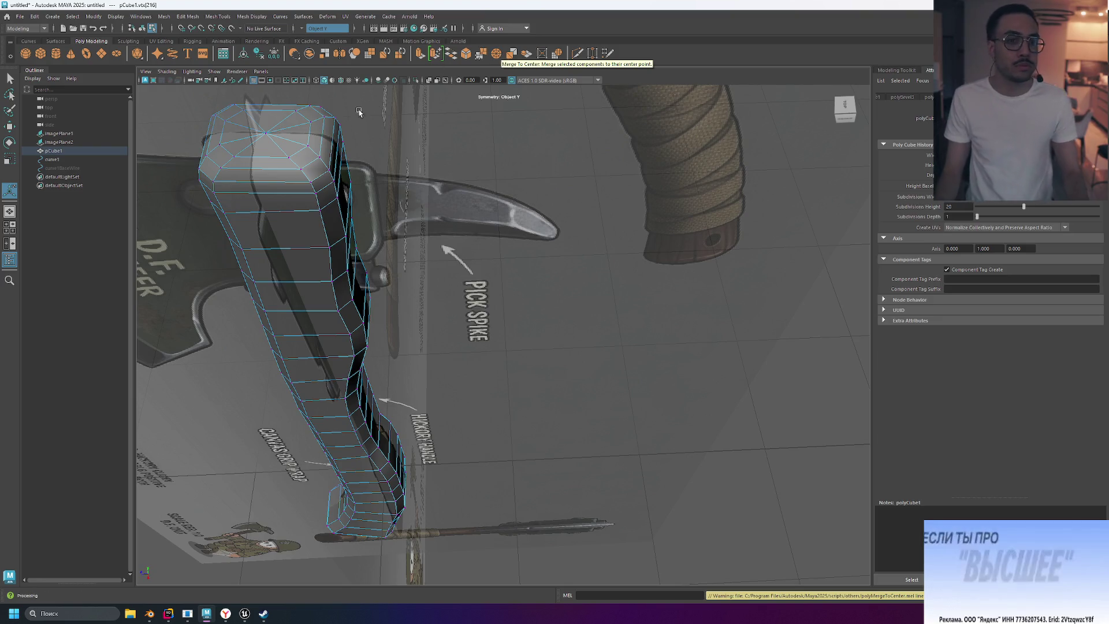
mouse_move(435, 136)
left_mouse_down("alt")
mouse_move(443, 207)
mouse_move(448, 174)
mouse_move(433, 193)
mouse_move(495, 184)
mouse_move(514, 195)
mouse_move(429, 185)
mouse_move(450, 219)
mouse_move(462, 200)
mouse_move(438, 260)
mouse_move(462, 243)
mouse_move(529, 271)
left_mouse_up("alt")
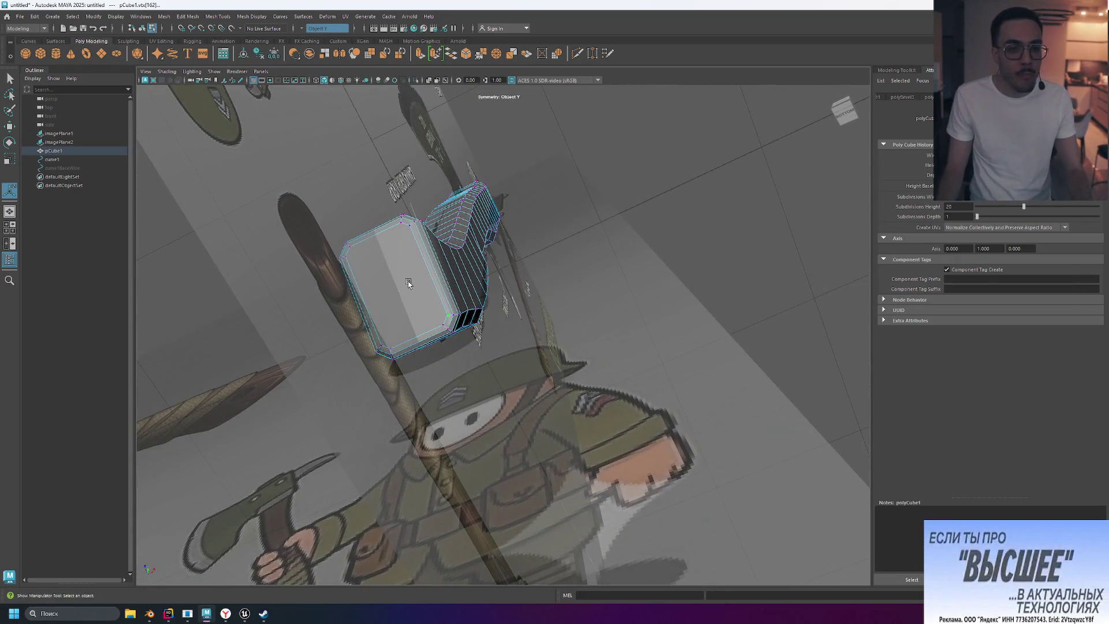
Step: Try merging the handle's bottom end face to a centre vertex and inspect the result
mouse_move(403, 266)
right_mouse_down()
mouse_move(393, 249)
mouse_move(403, 290)
right_mouse_up()
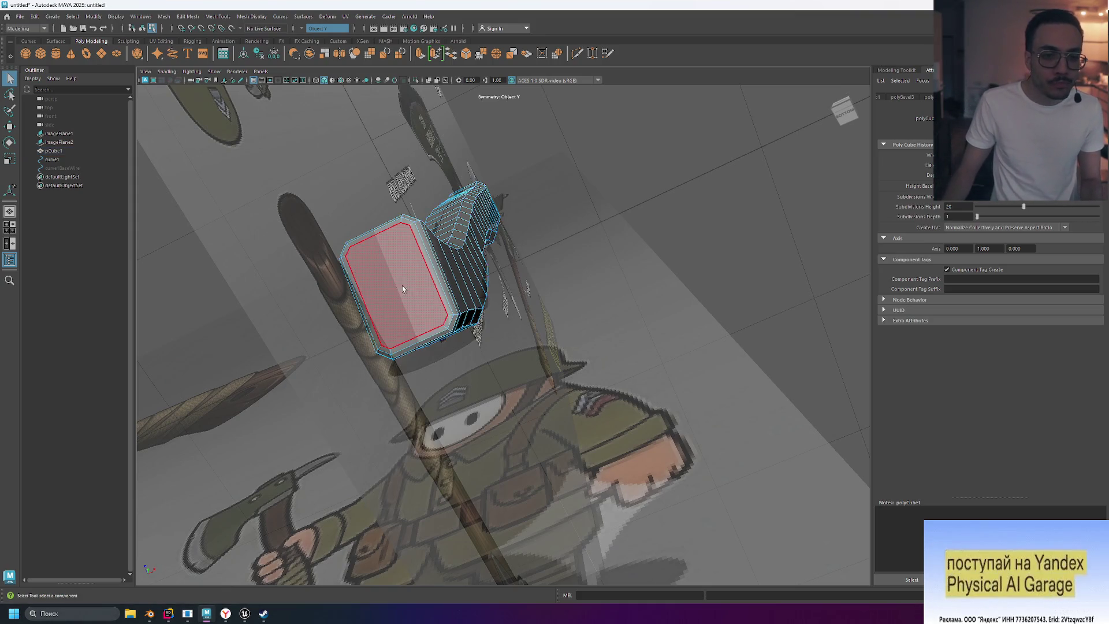
left_click(400, 283)
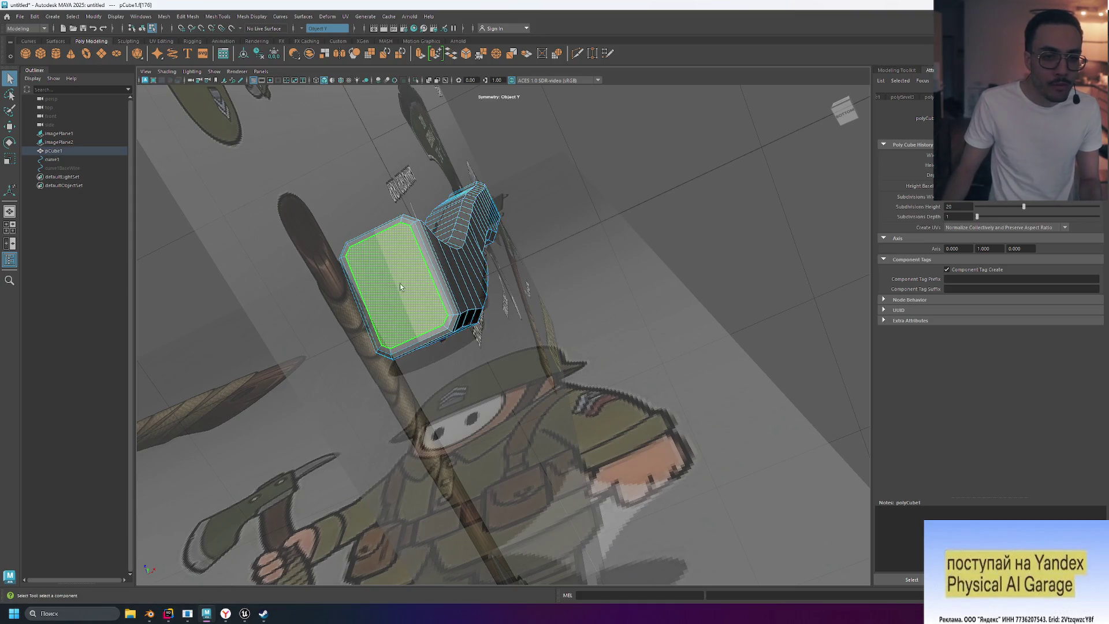
left_click(498, 55)
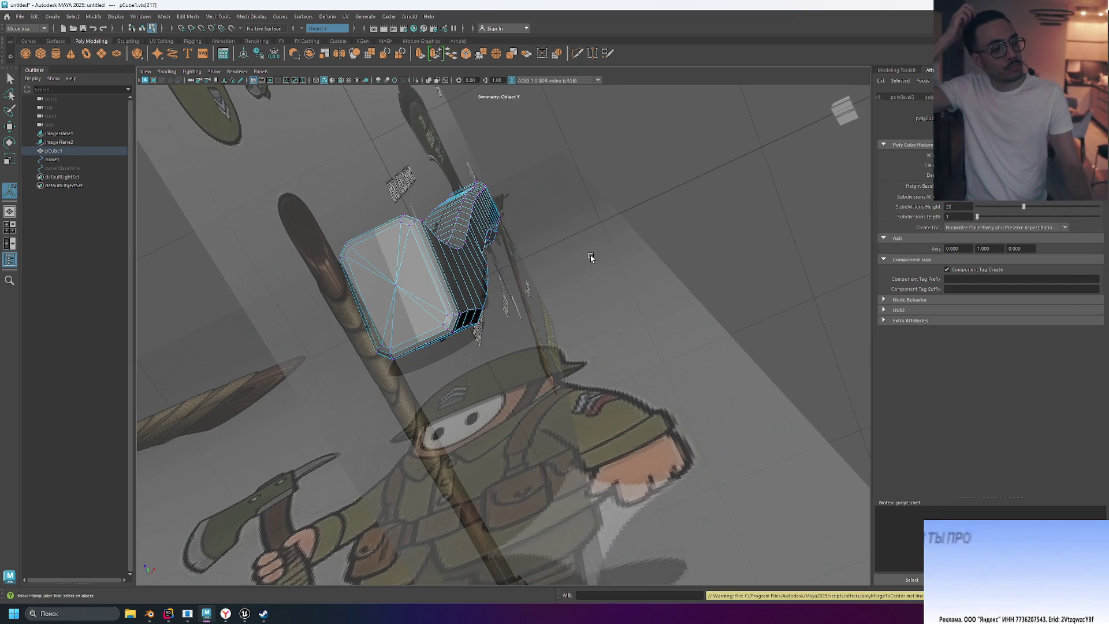
mouse_move(580, 254)
left_mouse_down("alt")
mouse_move(571, 239)
mouse_move(555, 302)
left_mouse_up("alt")
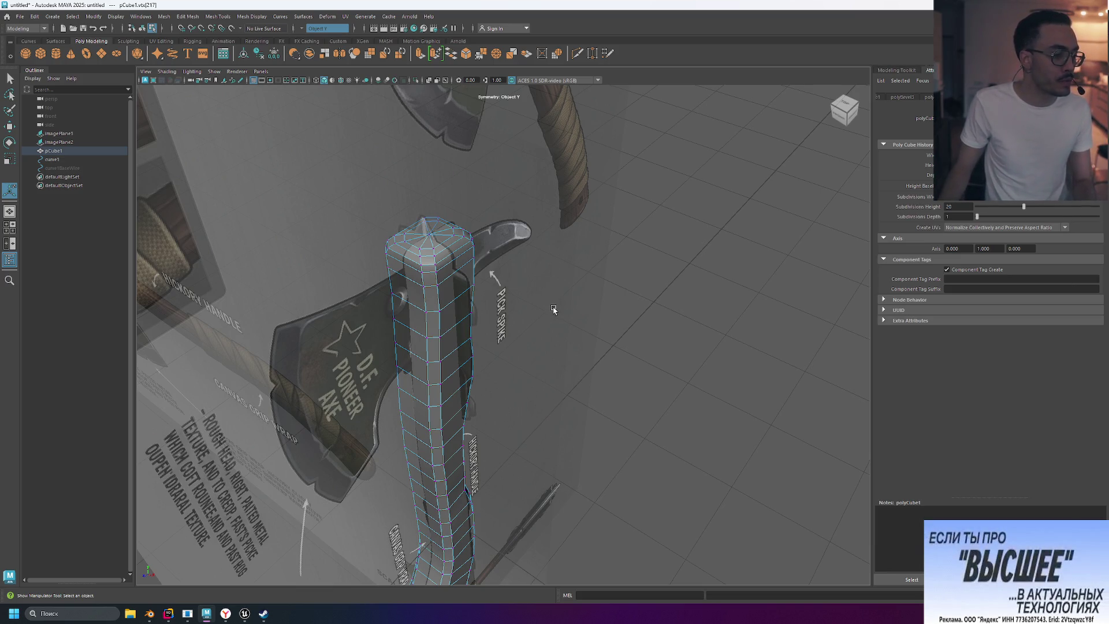
mouse_move(665, 427)
left_mouse_down("alt")
mouse_move(701, 317)
mouse_move(451, 306)
left_mouse_up("alt")
Step: Test extruding and centre-merging the bottom end face, undoing the attempts
left_click(469, 300)
key("ctrl+e")
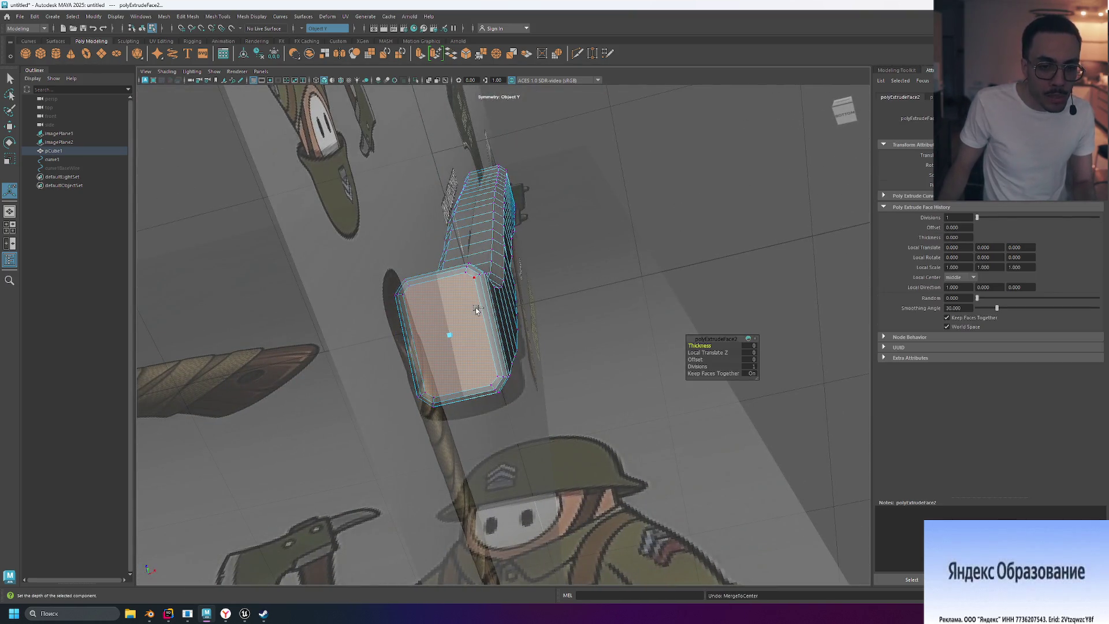
key("F9")
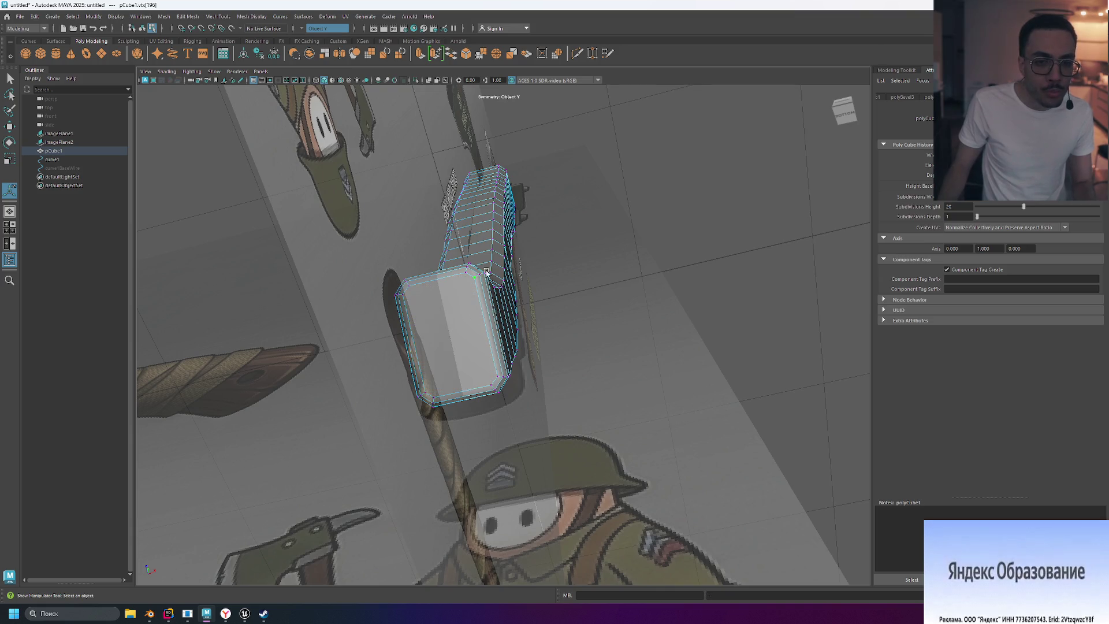
right_click_drag(448, 328, 451, 353)
left_click(450, 345)
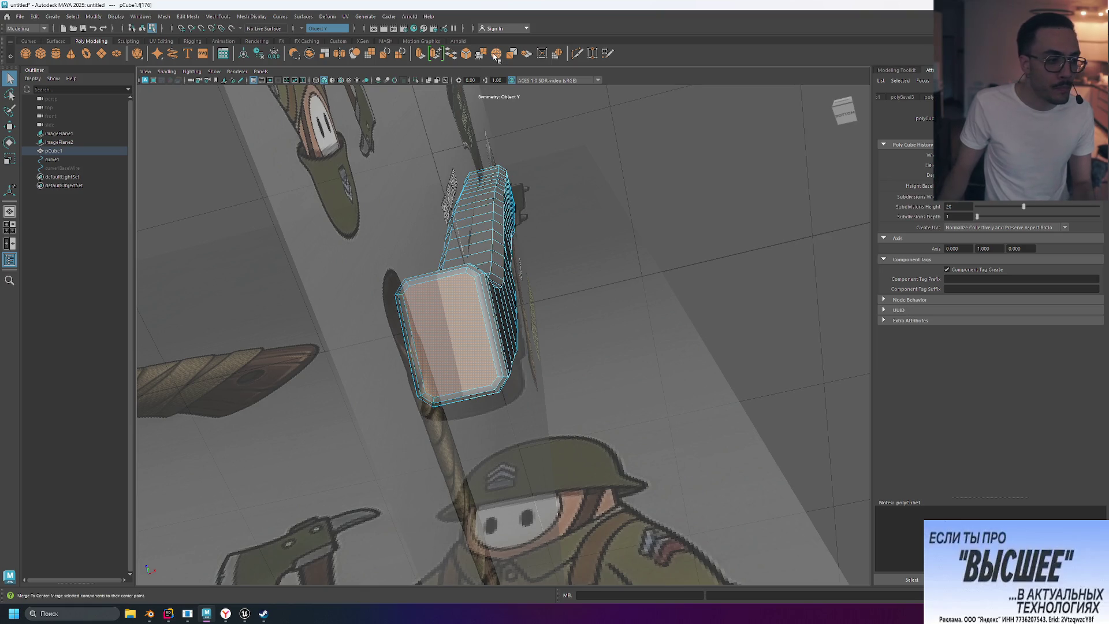
left_click(495, 55)
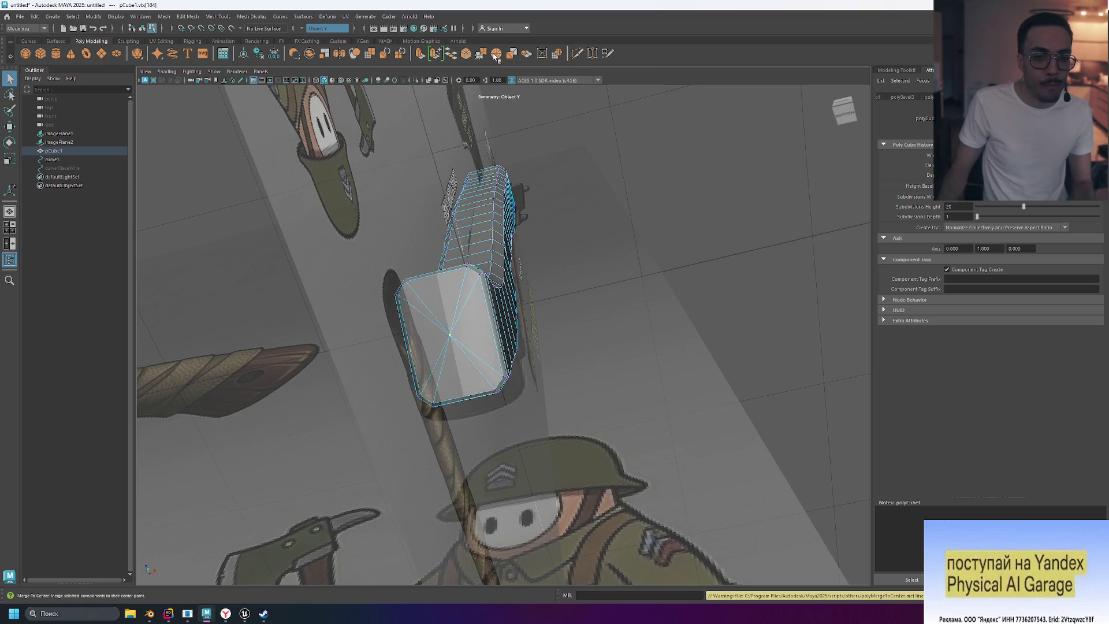
left_click_drag(413, 311, 368, 395, "alt")
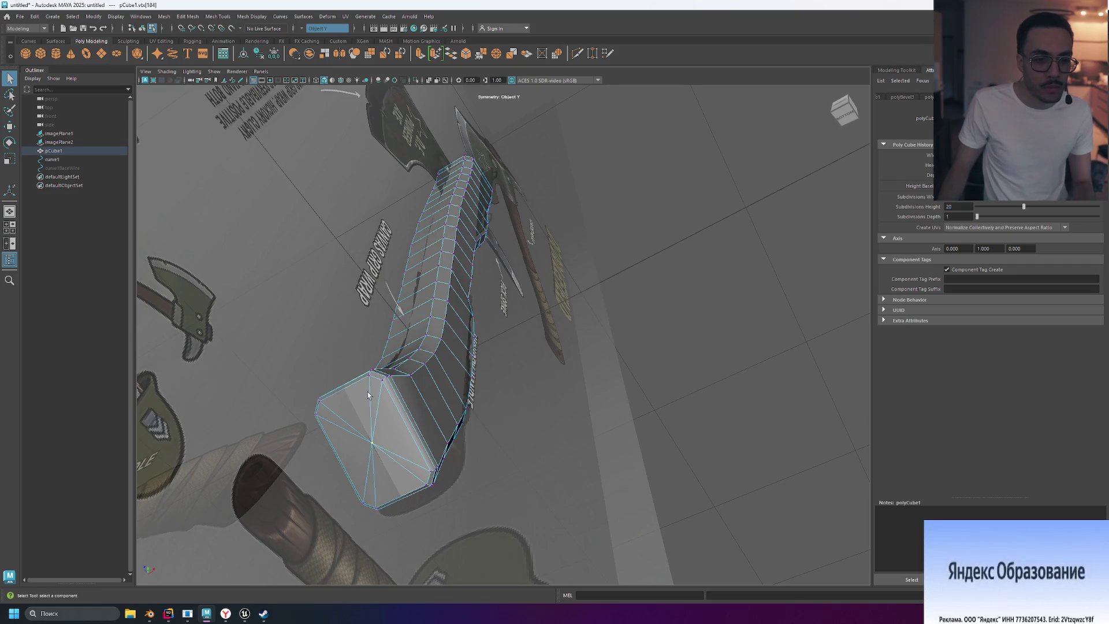
key("ctrl+z")
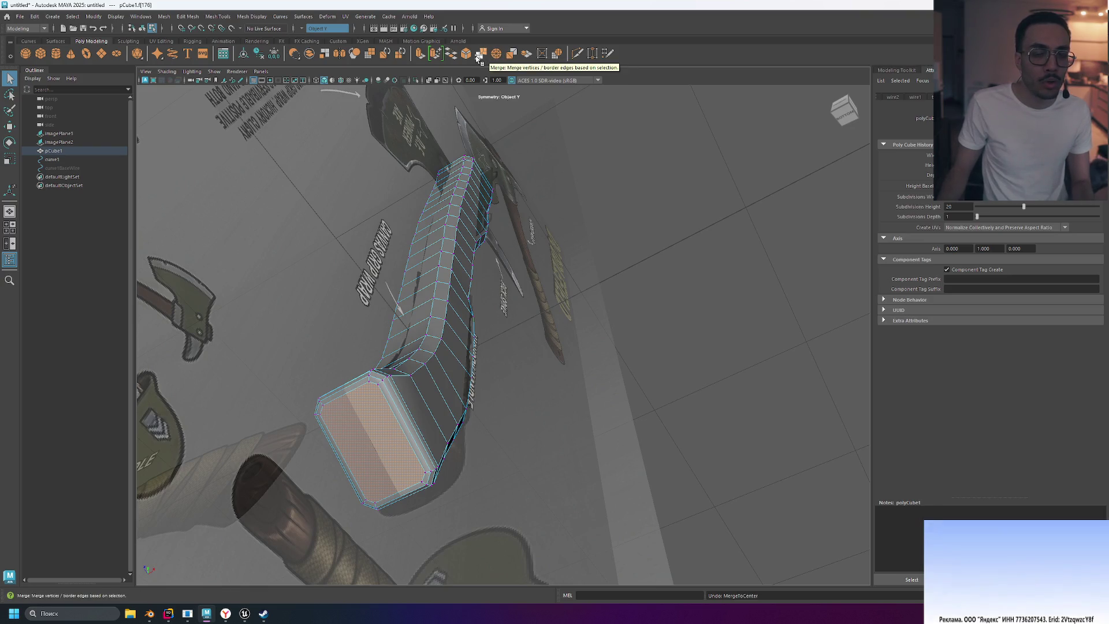
Step: Extrude the bottom end face and merge it to a single centre vertex
left_click(421, 57)
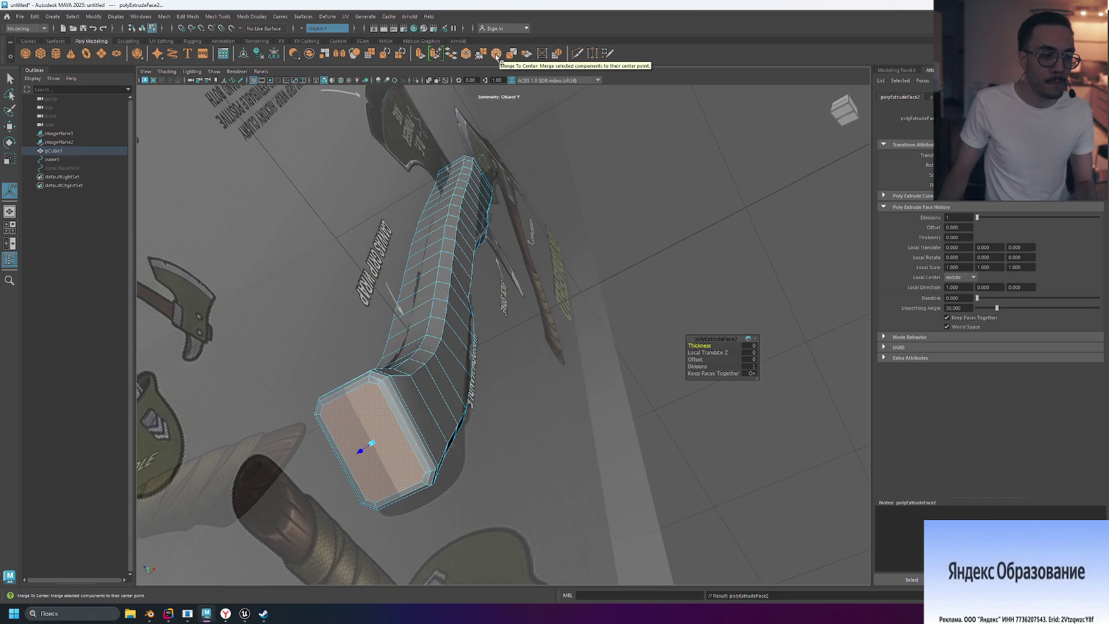
left_click(495, 56)
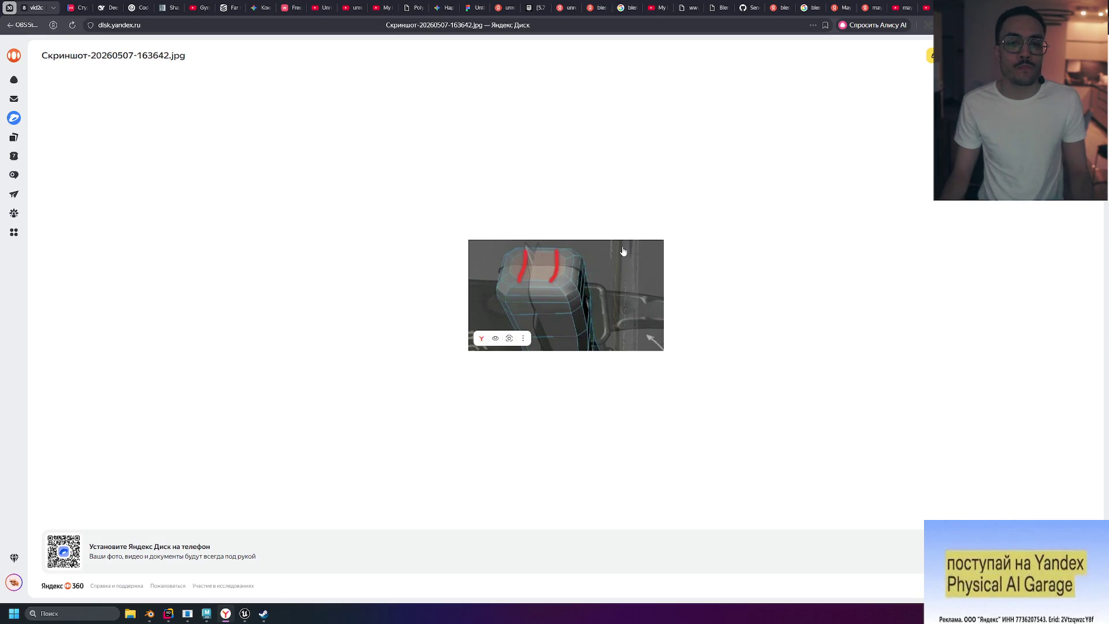
key("alt+Tab")
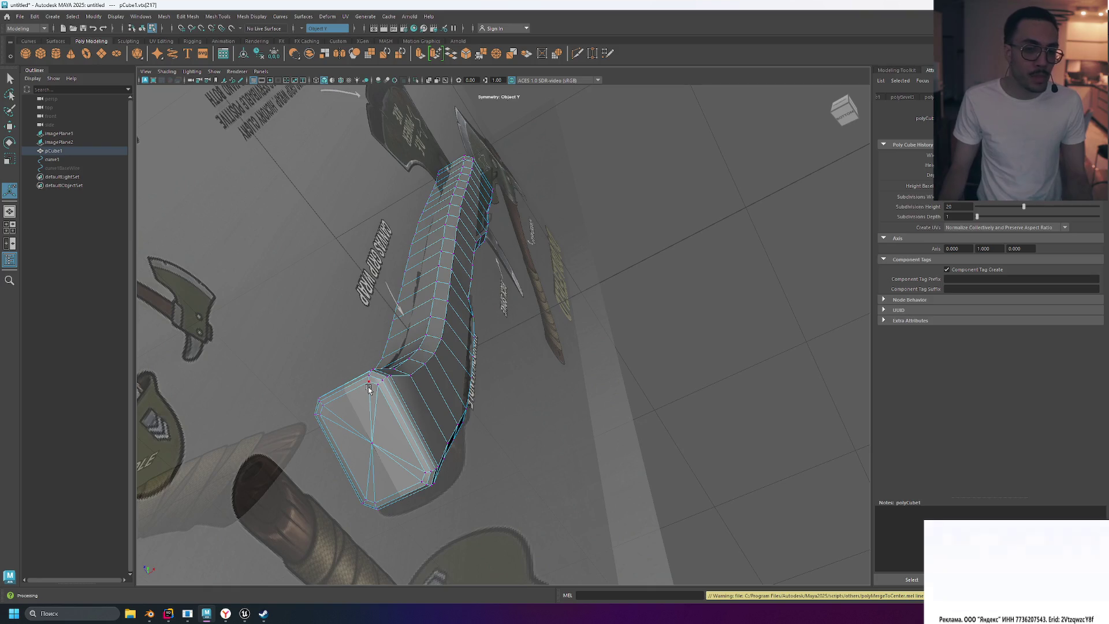
Step: Undo the centre merge on the bottom cap, keeping the extruded face, then frame it and deselect
left_click(361, 426)
key("ctrl+e")
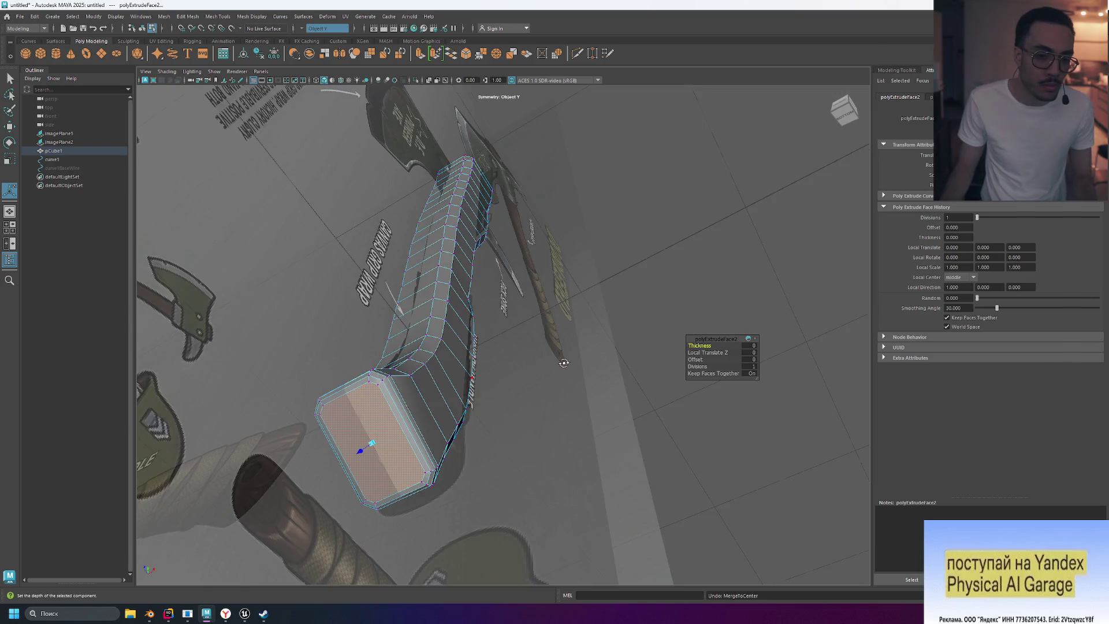
left_click_drag(564, 363, 564, 217, "alt")
key("f")
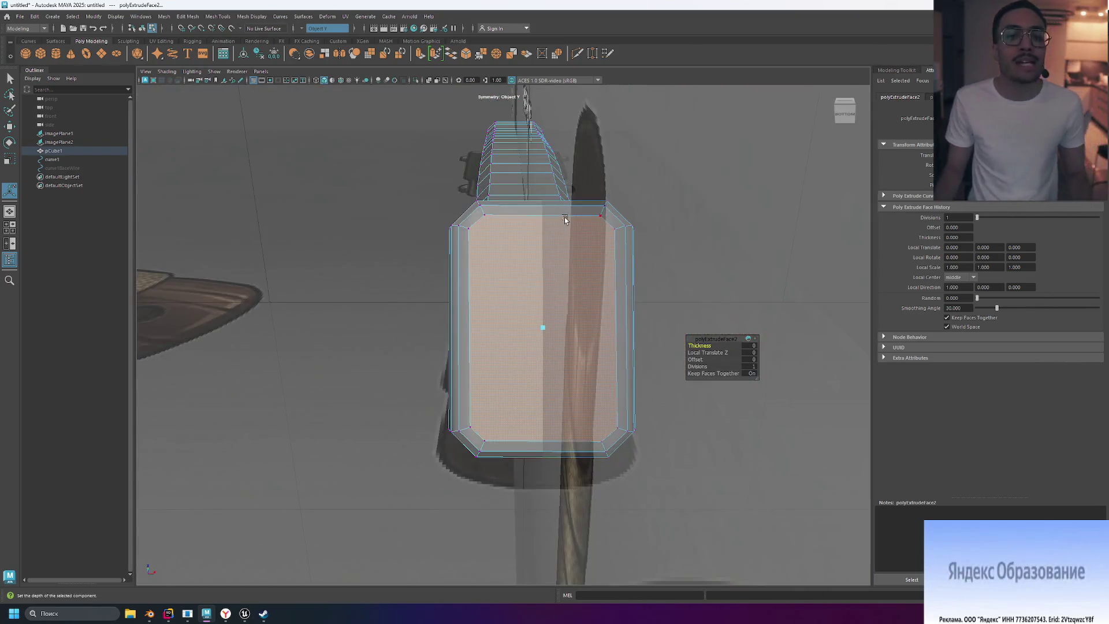
left_click_drag(728, 217, 718, 223, "alt")
left_click(718, 223)
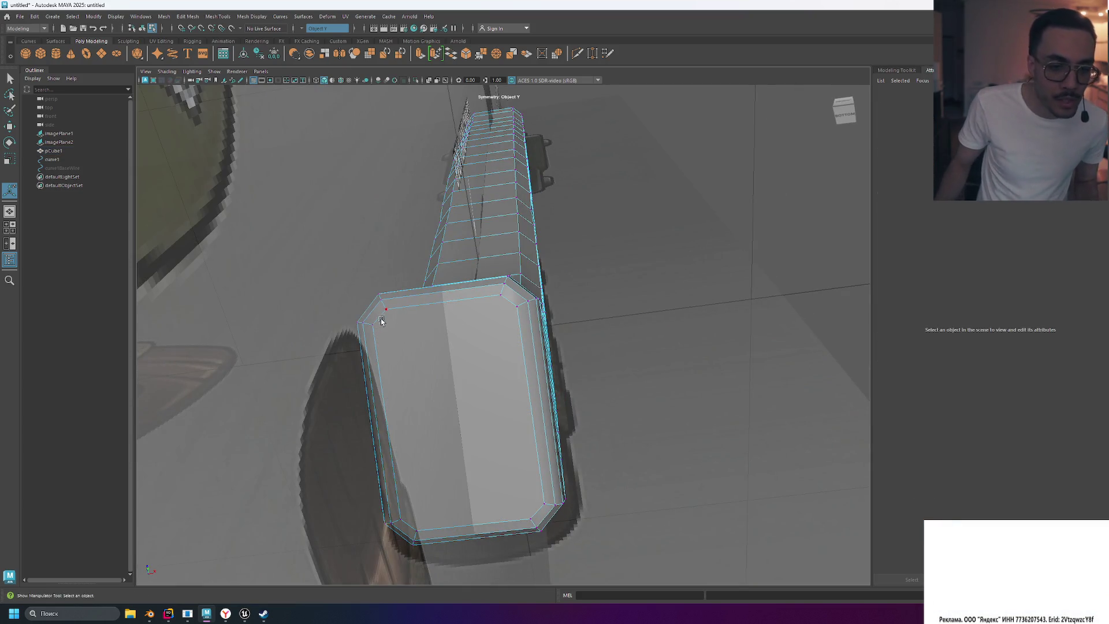
Step: With Multi-Cut, cut an edge across the end cap from its top-left to top-right corner
left_click(576, 57)
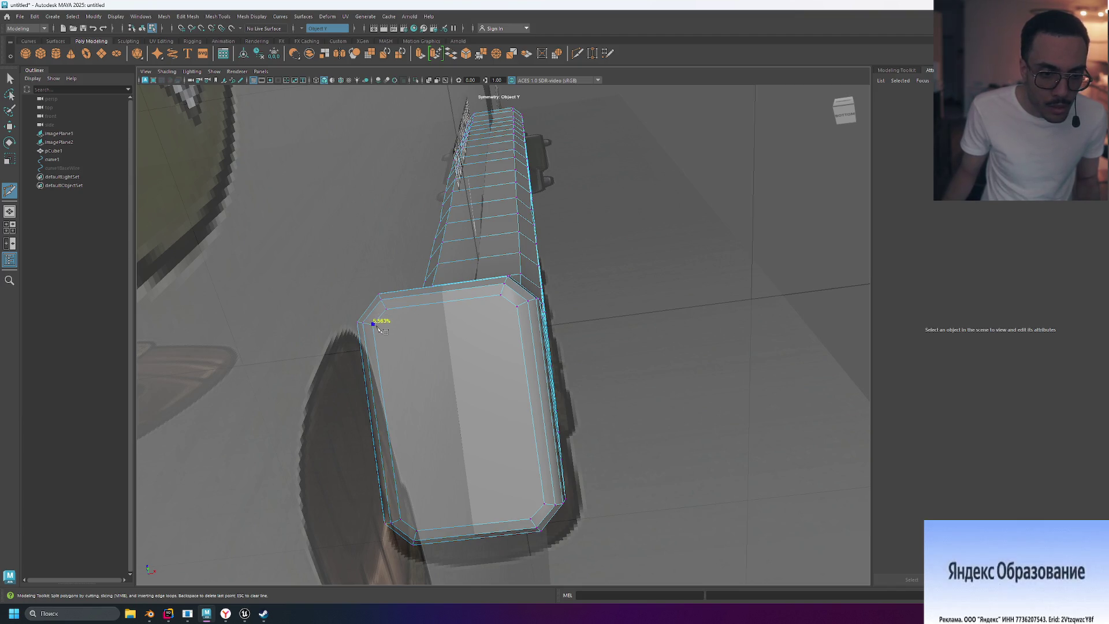
left_click(373, 326)
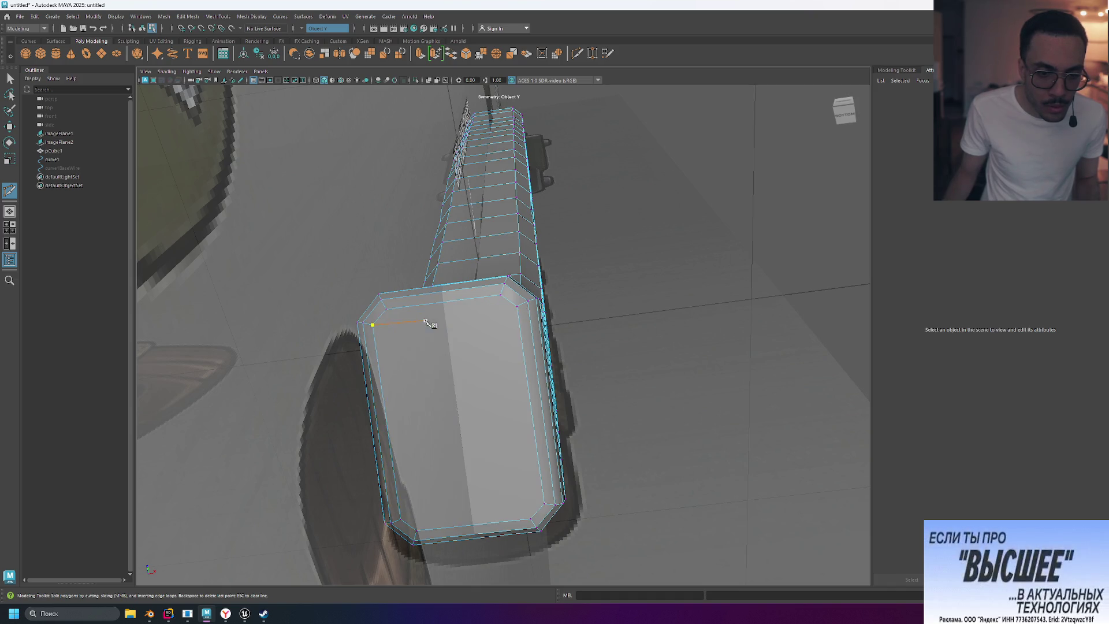
key("ctrl+z")
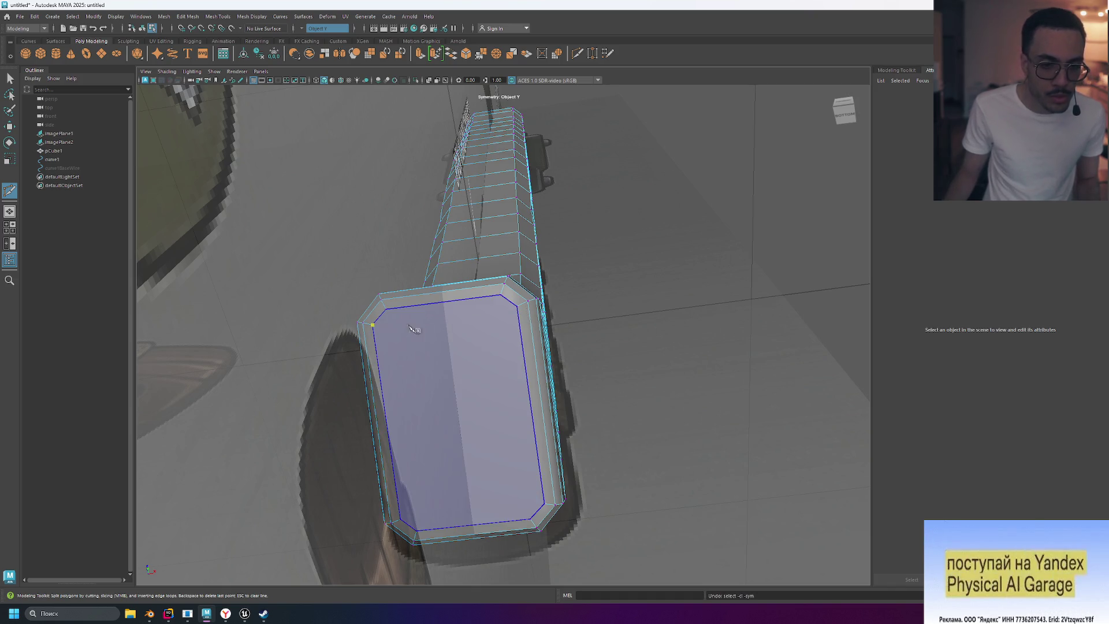
left_click(374, 327)
left_click(517, 308)
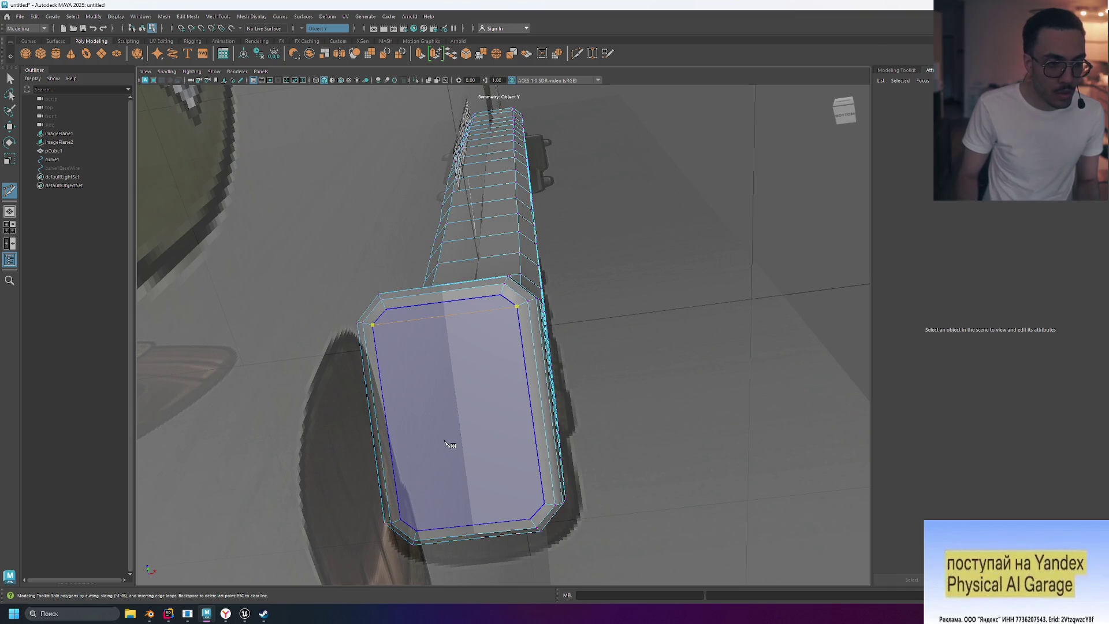
key("Return")
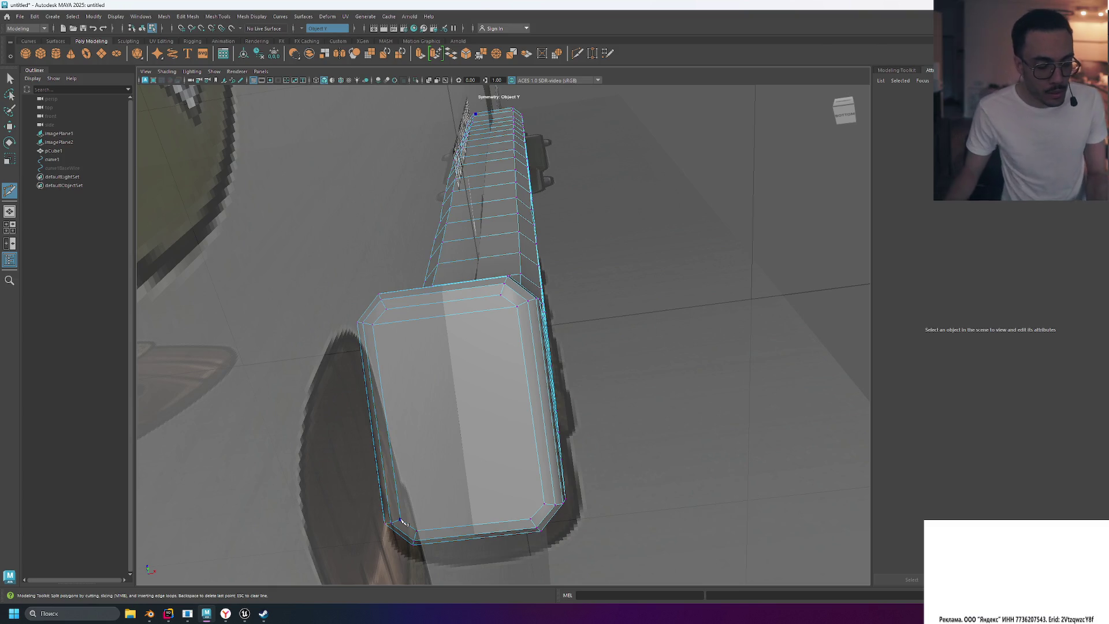
Step: Cut from the cap's bottom-left to bottom-right corner, then exit Multi-Cut via the marking menu
left_click(402, 520)
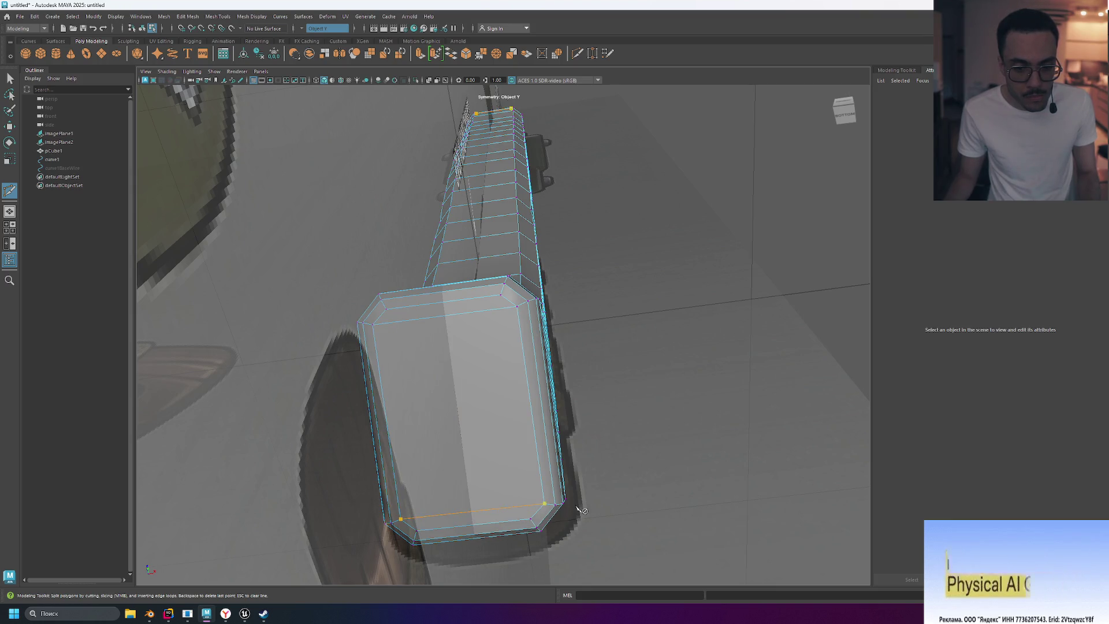
key("Escape")
left_click(530, 518)
key("Escape")
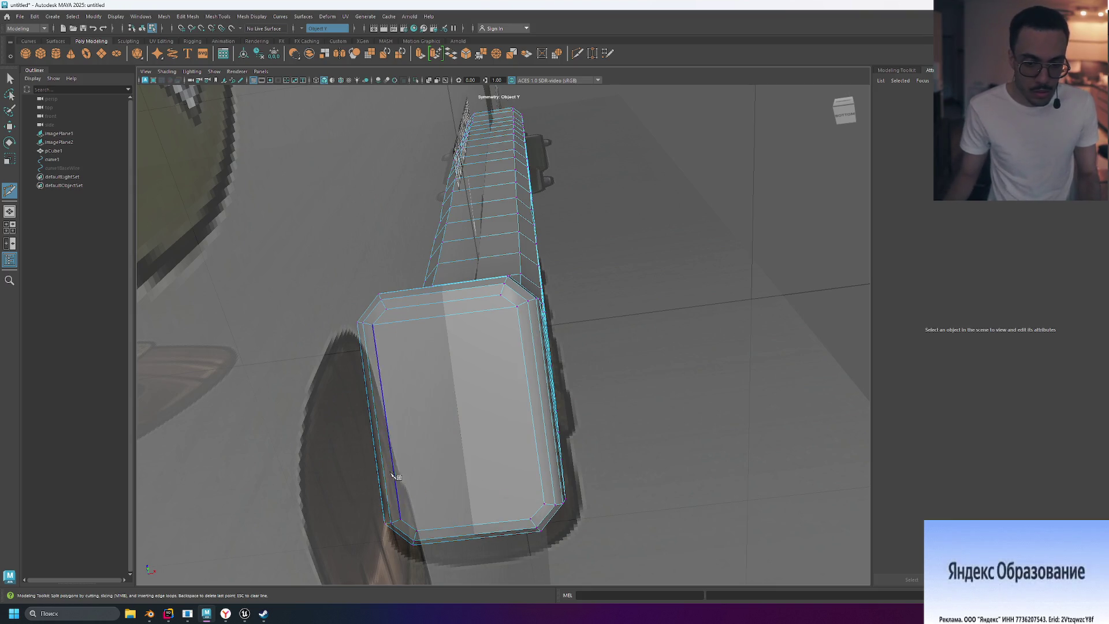
key("Escape")
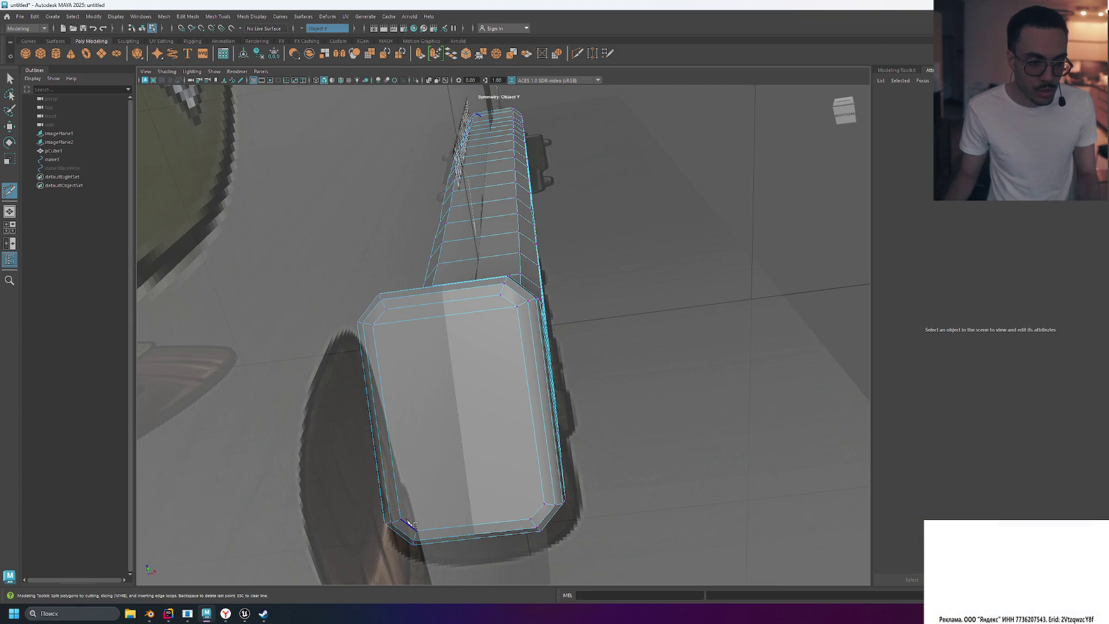
left_click(401, 520)
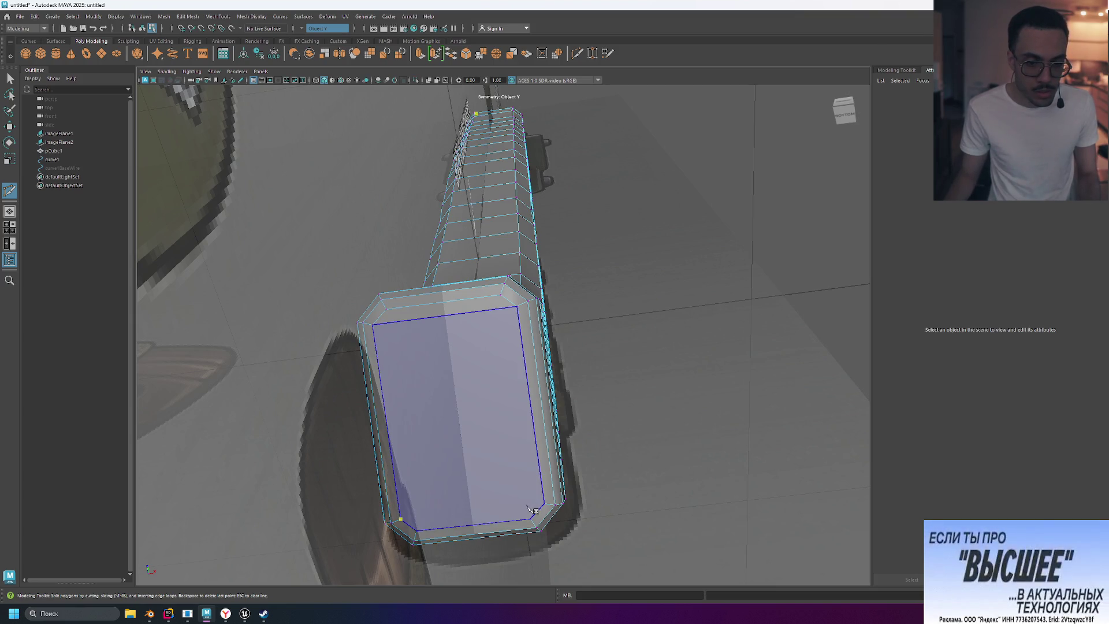
left_click(544, 505)
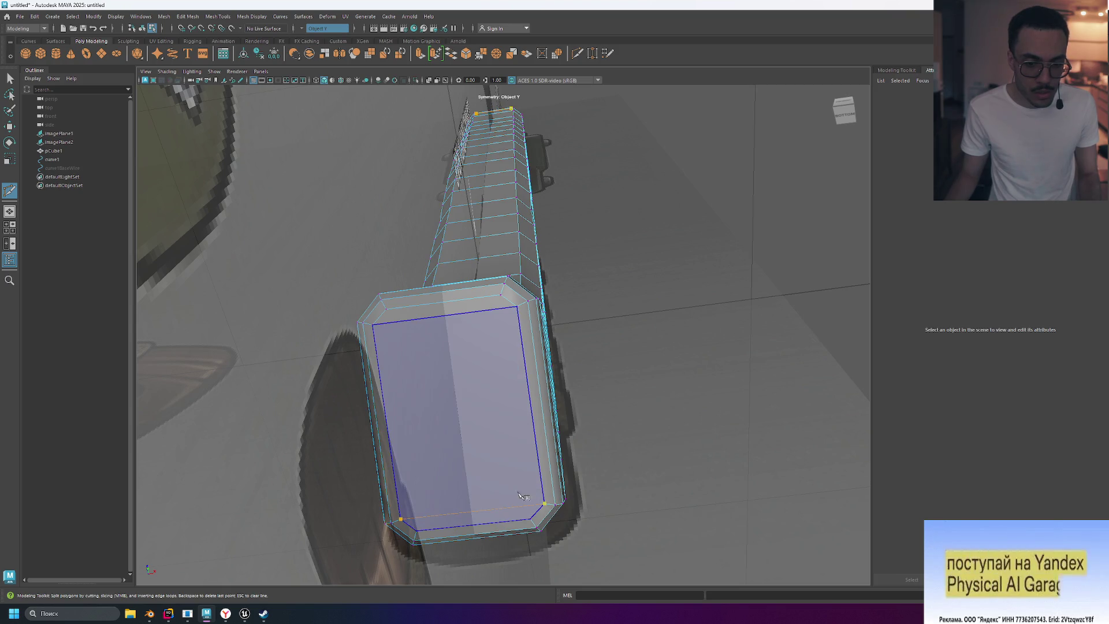
key("Escape")
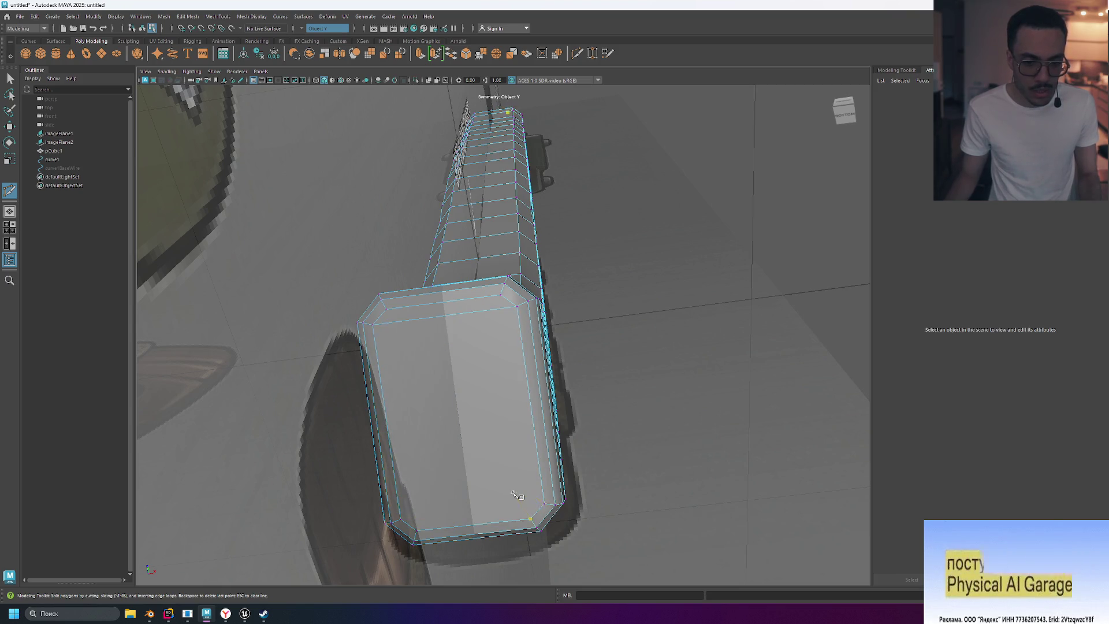
left_click(416, 531)
key("Escape")
left_click(405, 521)
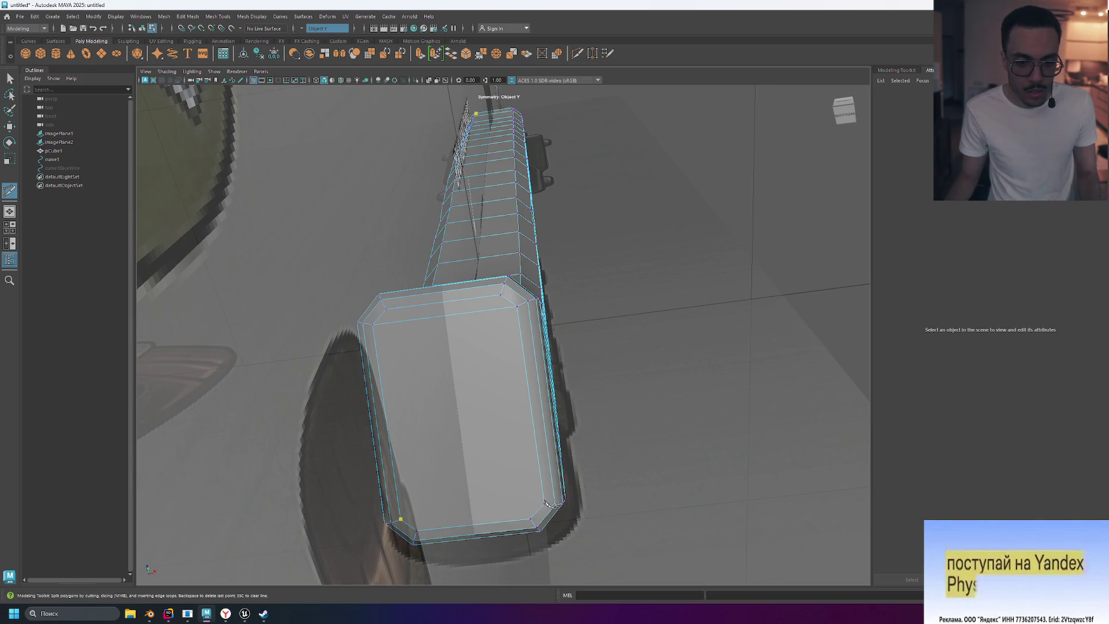
left_click(544, 504)
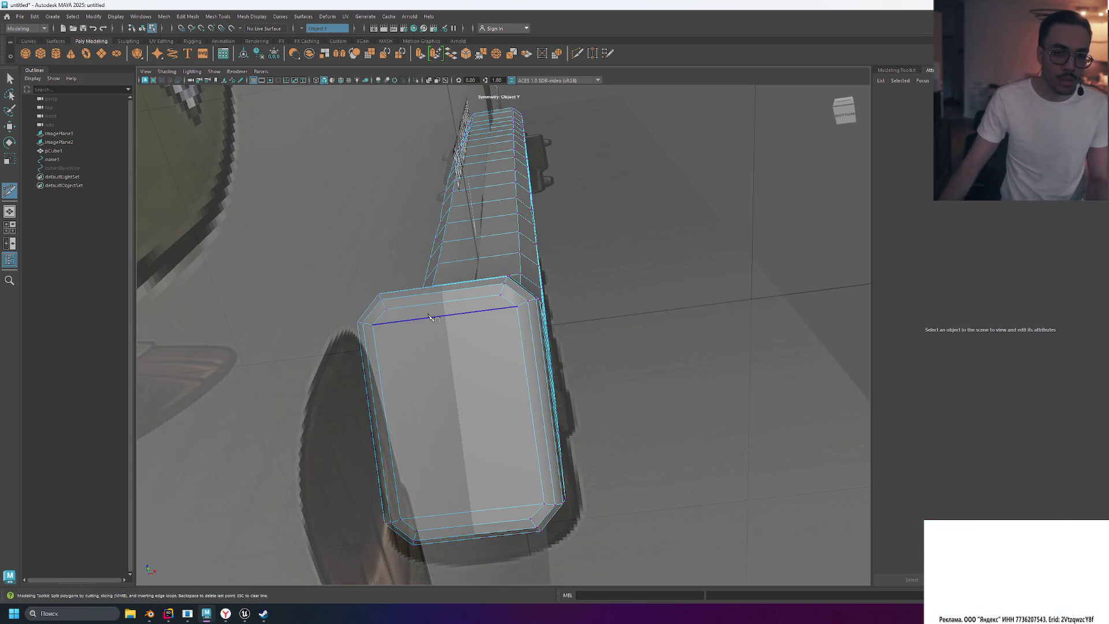
mouse_move(456, 356)
right_mouse_down()
mouse_move(460, 410)
mouse_move(434, 368)
mouse_move(453, 331)
mouse_move(455, 376)
right_mouse_up()
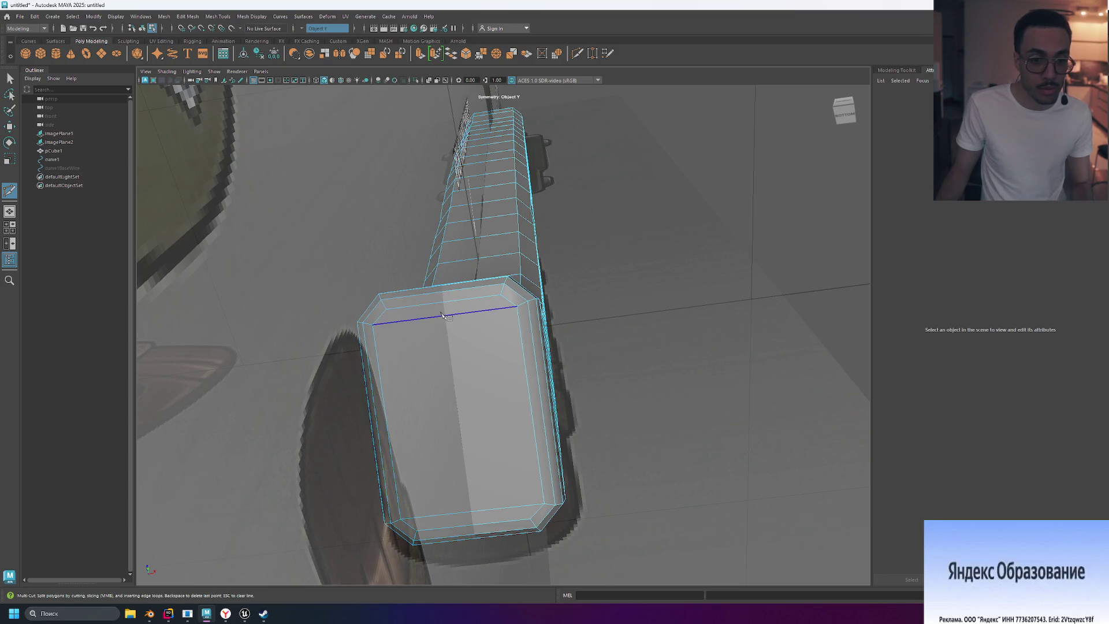
right_click_drag(462, 347, 462, 350)
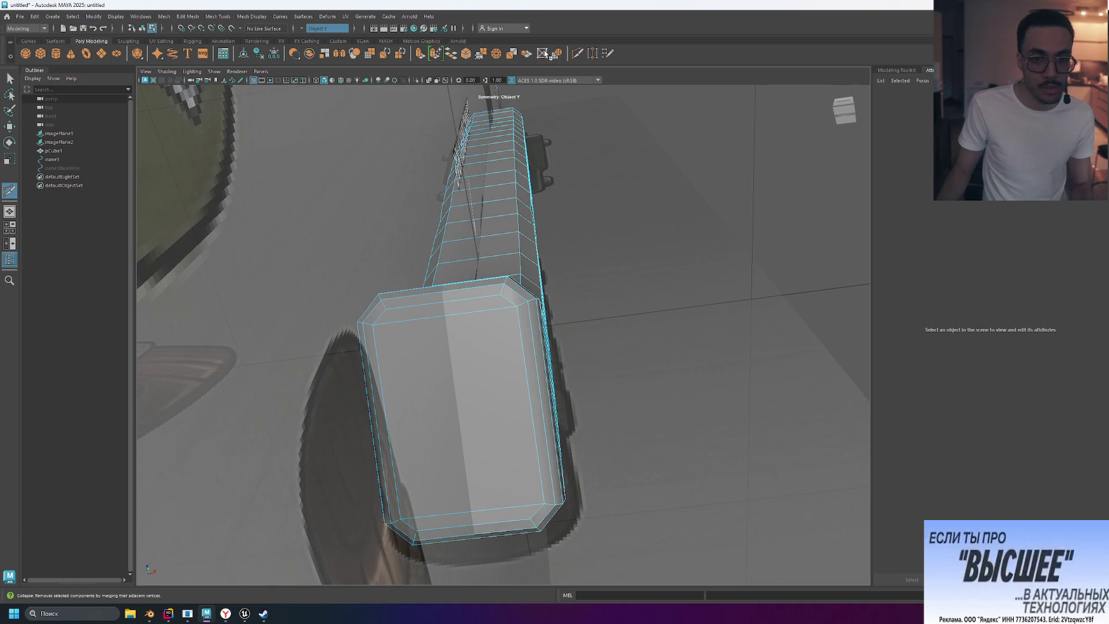
Step: Select the cap's bevel face and turn on smooth mesh preview with the 3 key
left_click(469, 321)
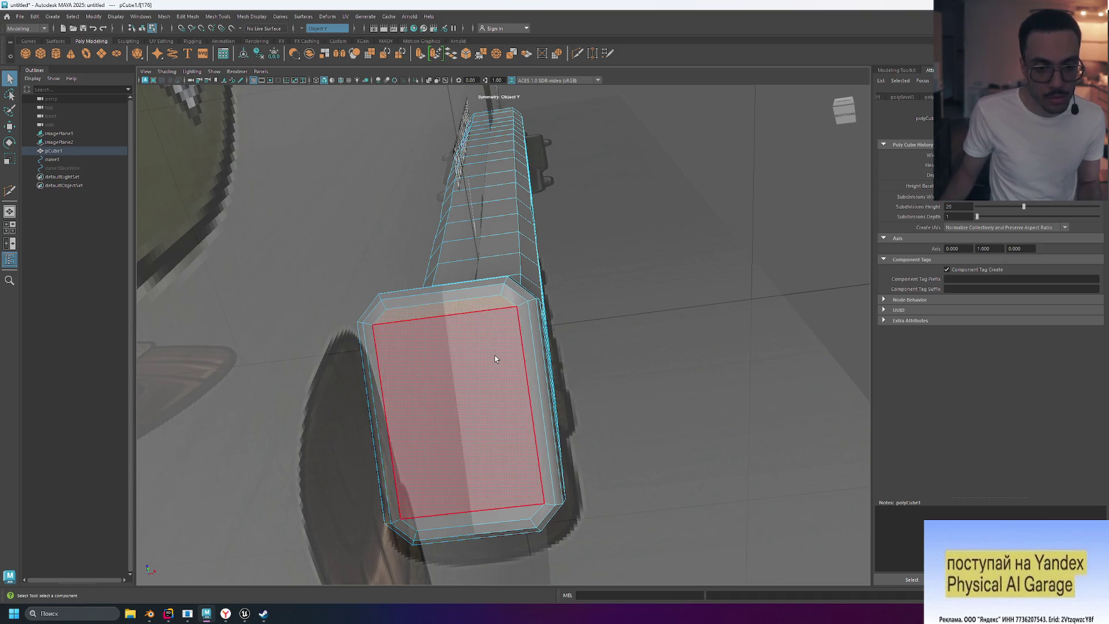
left_click(487, 303)
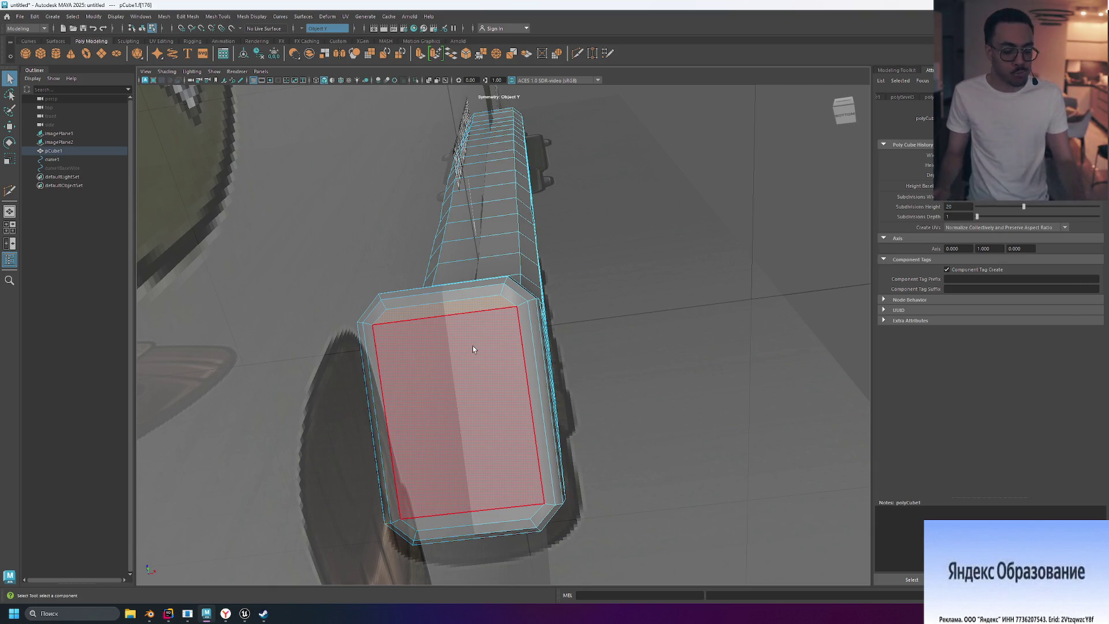
key("3")
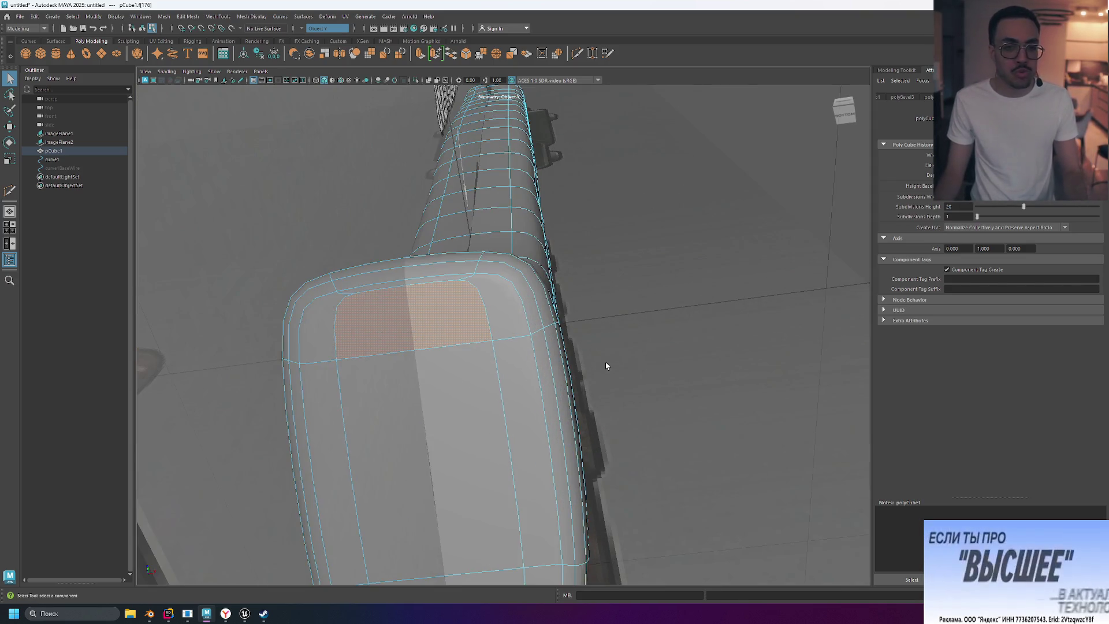
left_click_drag(605, 360, 610, 329, "alt")
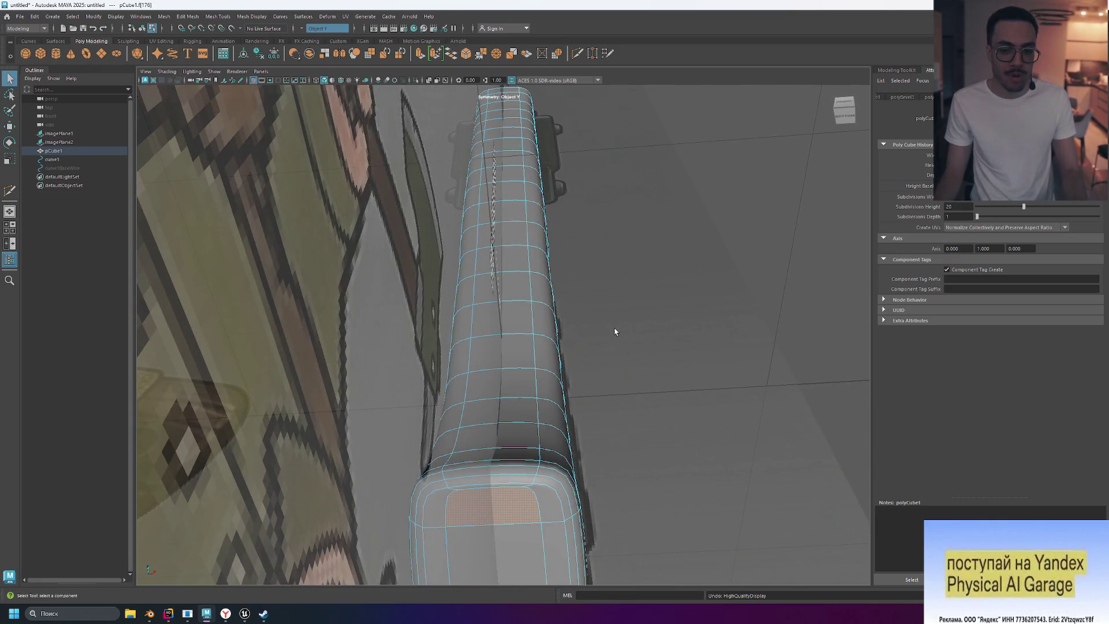
left_click_drag(612, 337, 611, 337, "alt")
Step: Compare smoothness levels 1/2/3 and wireframe, shaded and textured displays, ending in shaded view
key("2")
key("1")
key("2")
key("1")
key("2")
key("3")
key("2")
key("1")
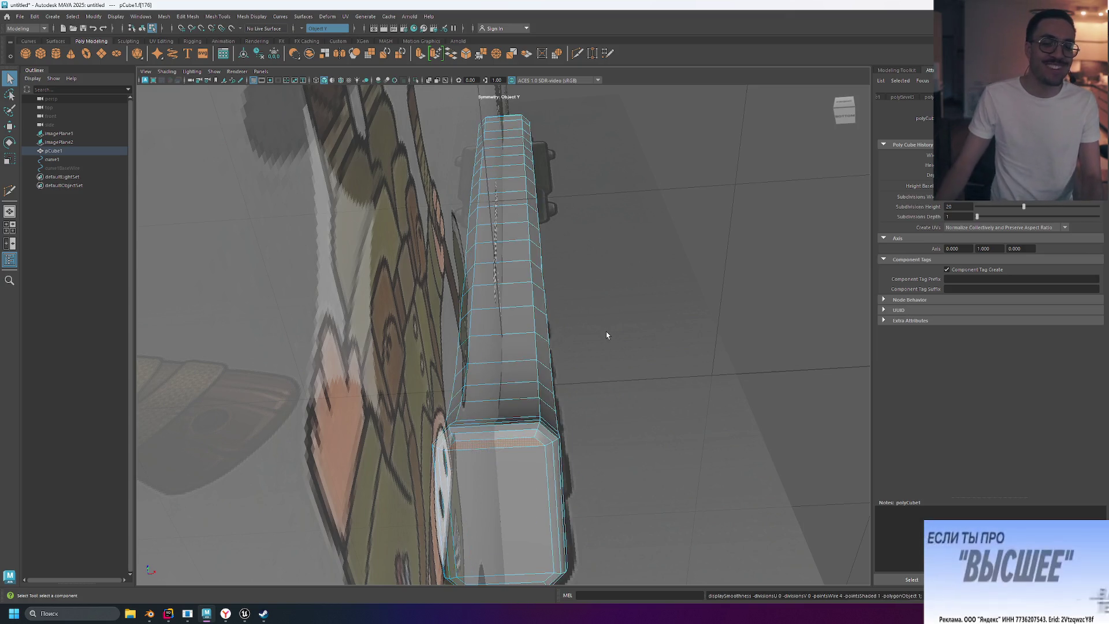
key("3")
key("4")
key("1")
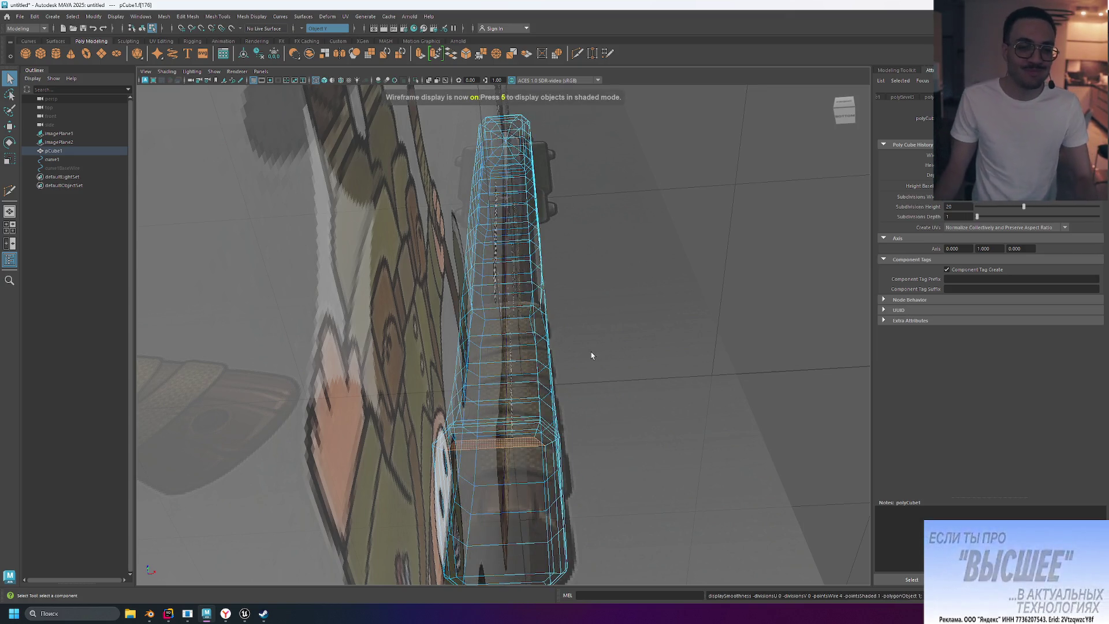
key("3")
key("1")
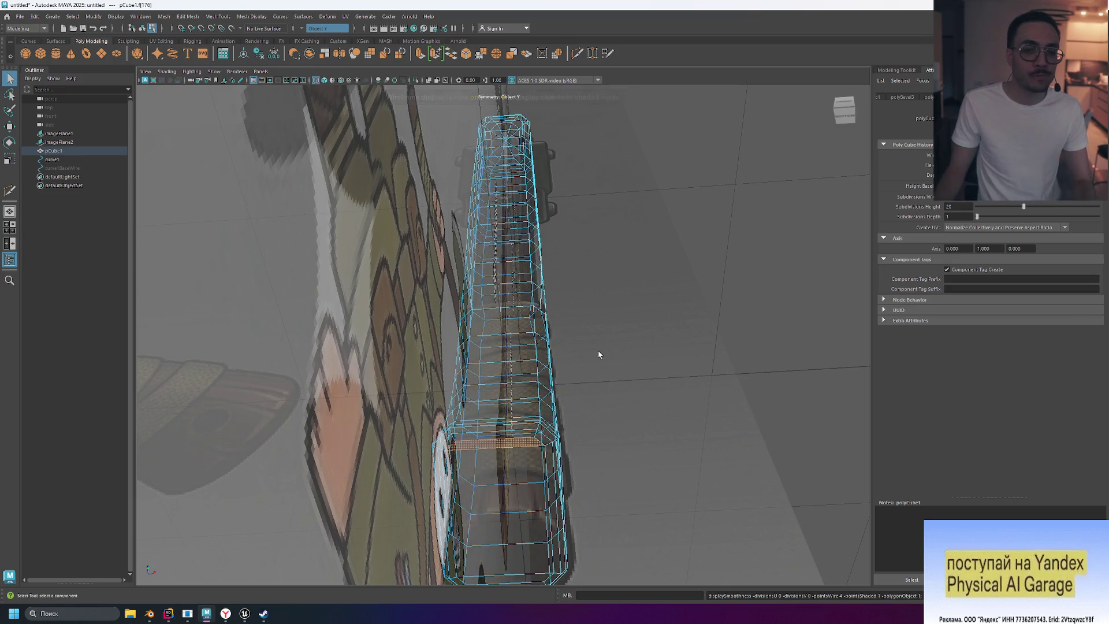
key("5")
key("6")
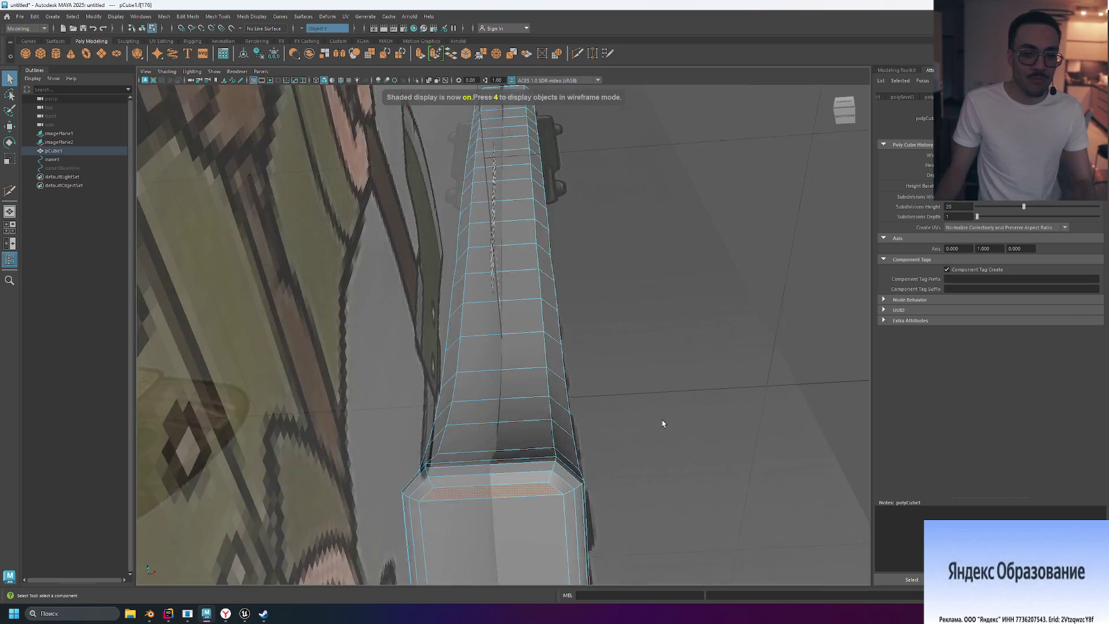
key("5")
mouse_move(666, 418)
left_mouse_down("alt")
mouse_move(612, 398)
mouse_move(583, 404)
mouse_move(646, 414)
mouse_move(607, 385)
mouse_move(599, 403)
mouse_move(608, 395)
left_mouse_up("alt")
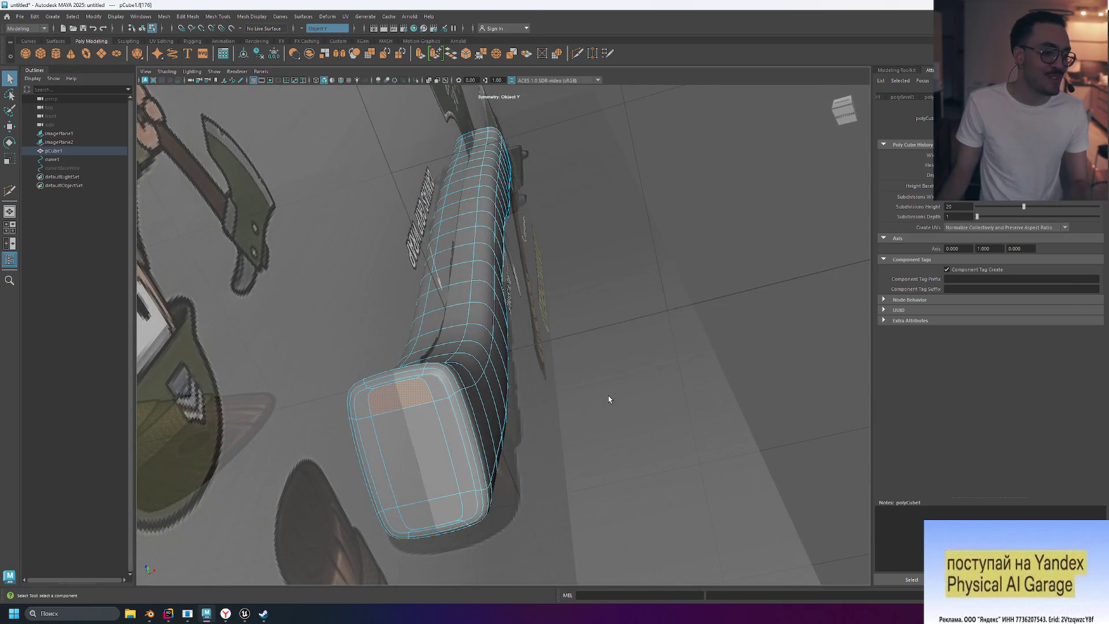
mouse_move(596, 388)
left_mouse_down("alt")
mouse_move(574, 389)
mouse_move(589, 387)
left_mouse_up("alt")
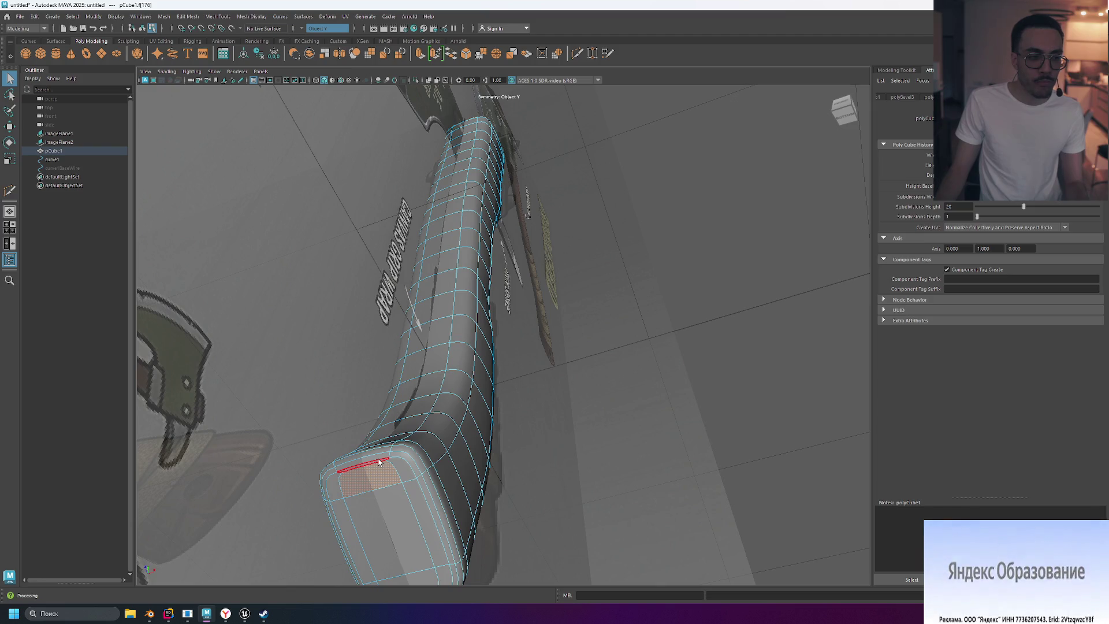
mouse_move(599, 453)
left_mouse_down("alt")
mouse_move(564, 448)
mouse_move(583, 454)
left_mouse_up("alt")
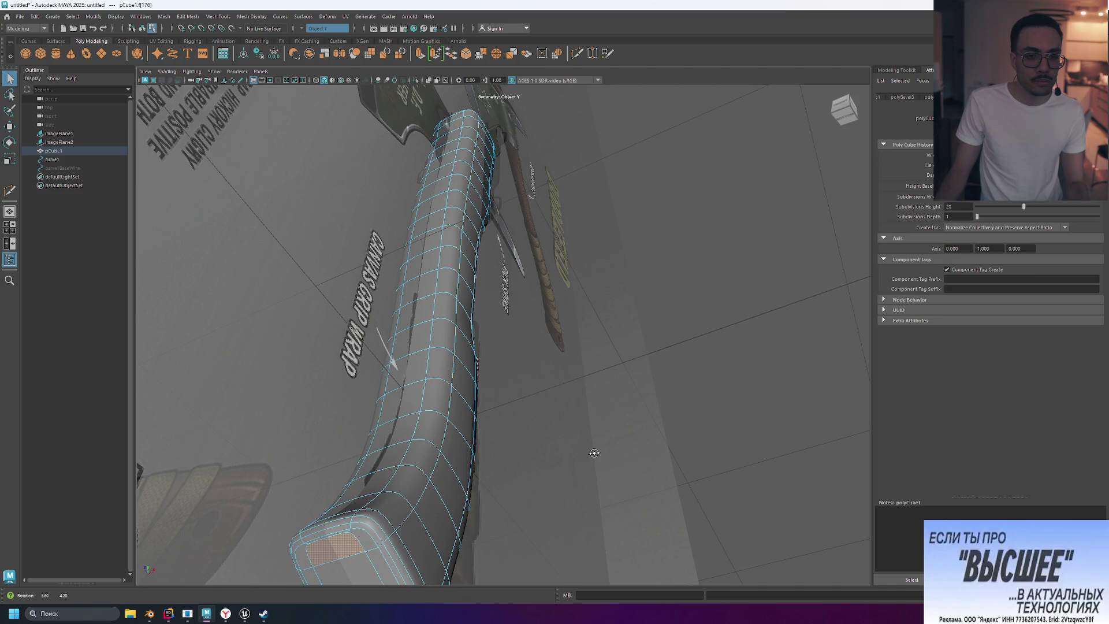
left_click_drag(594, 453, 604, 448, "alt")
key("ctrl+z")
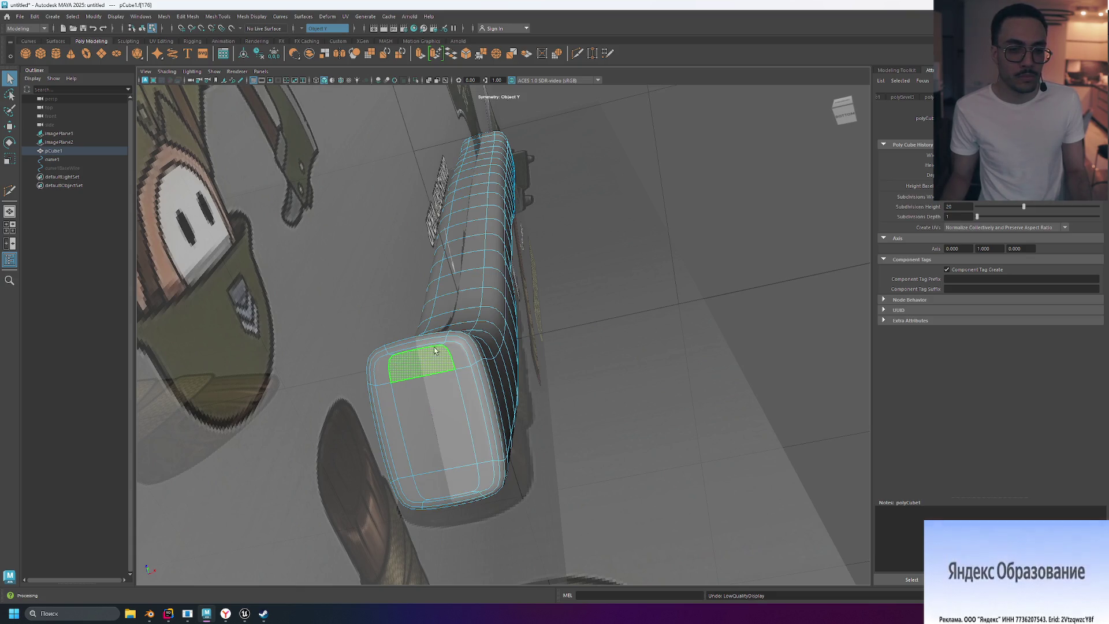
Step: After trying the cap's front faces, zoom in and select the thin bevel face loop along its top
left_click(451, 404)
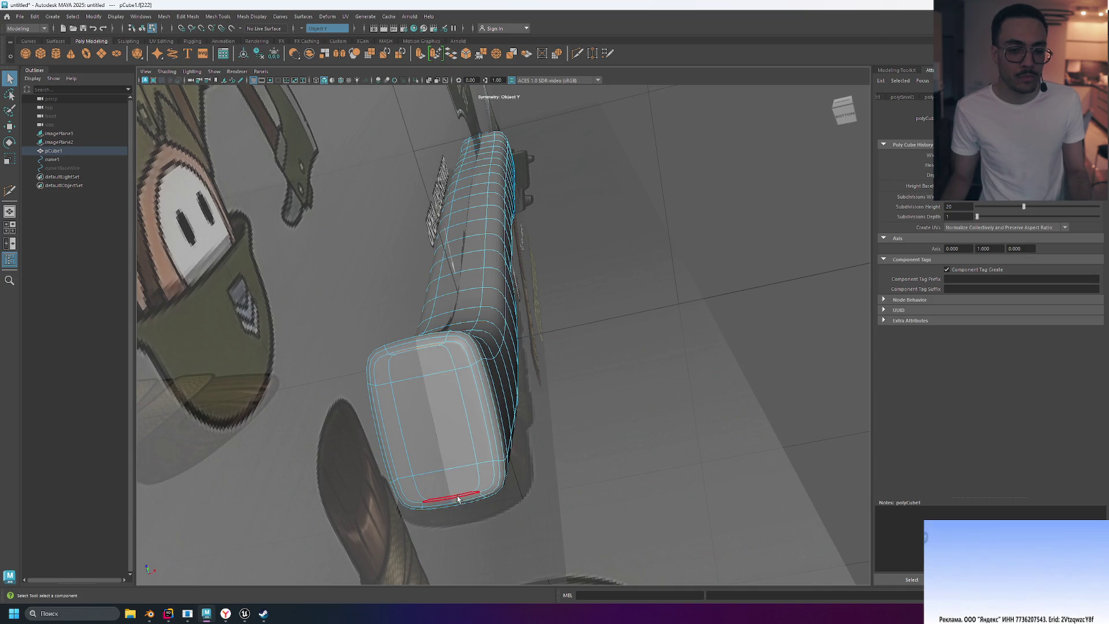
left_click(421, 349)
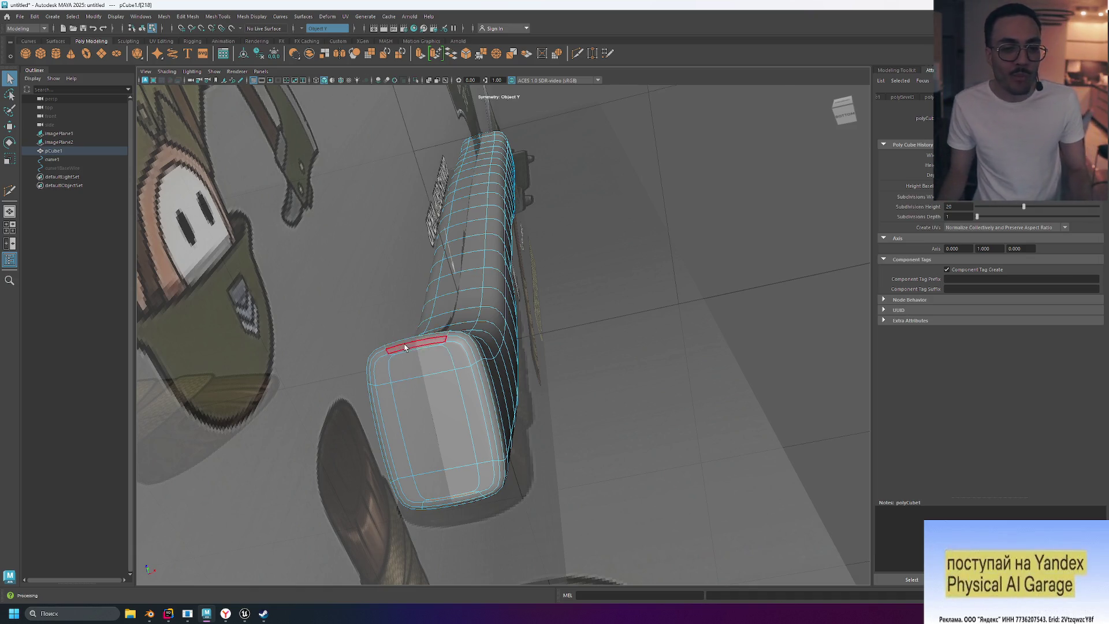
scroll(404, 347, "up", 5)
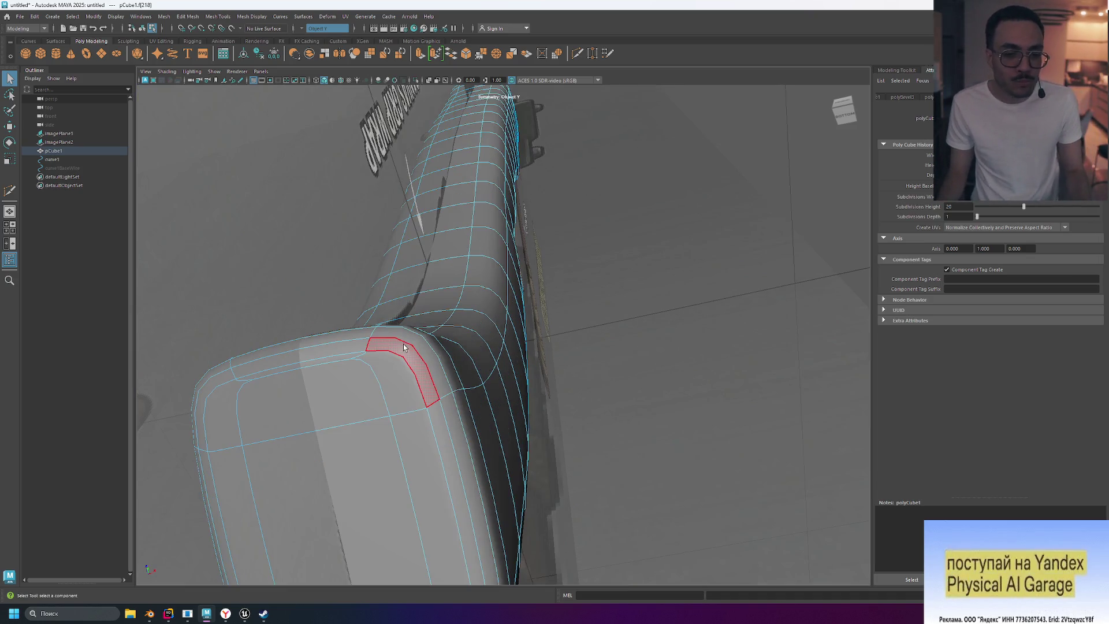
left_click(331, 361)
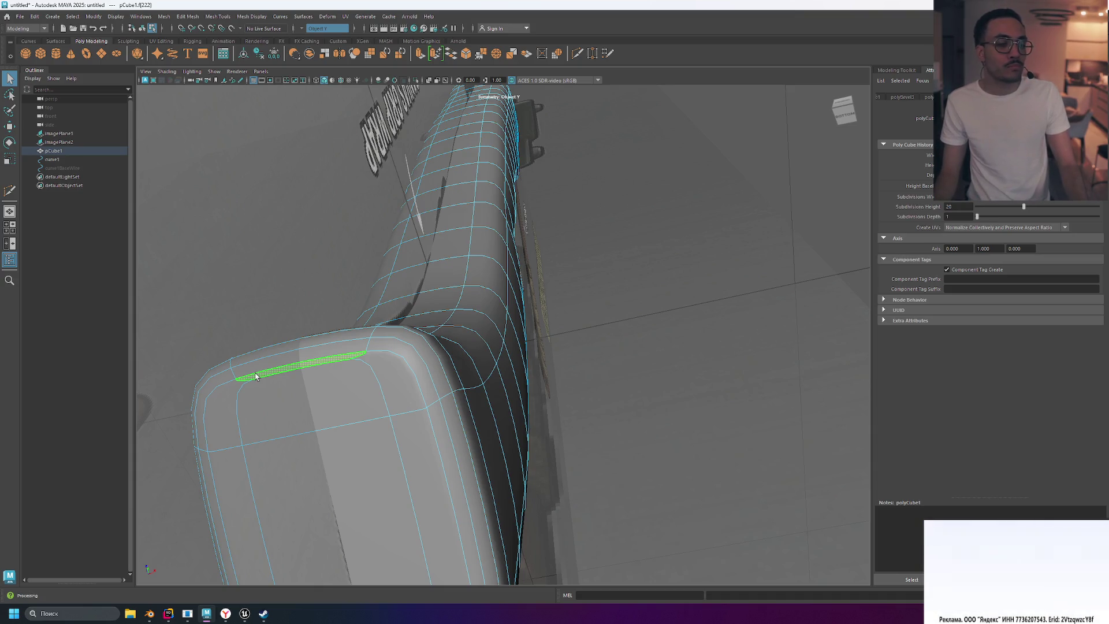
left_click(255, 374)
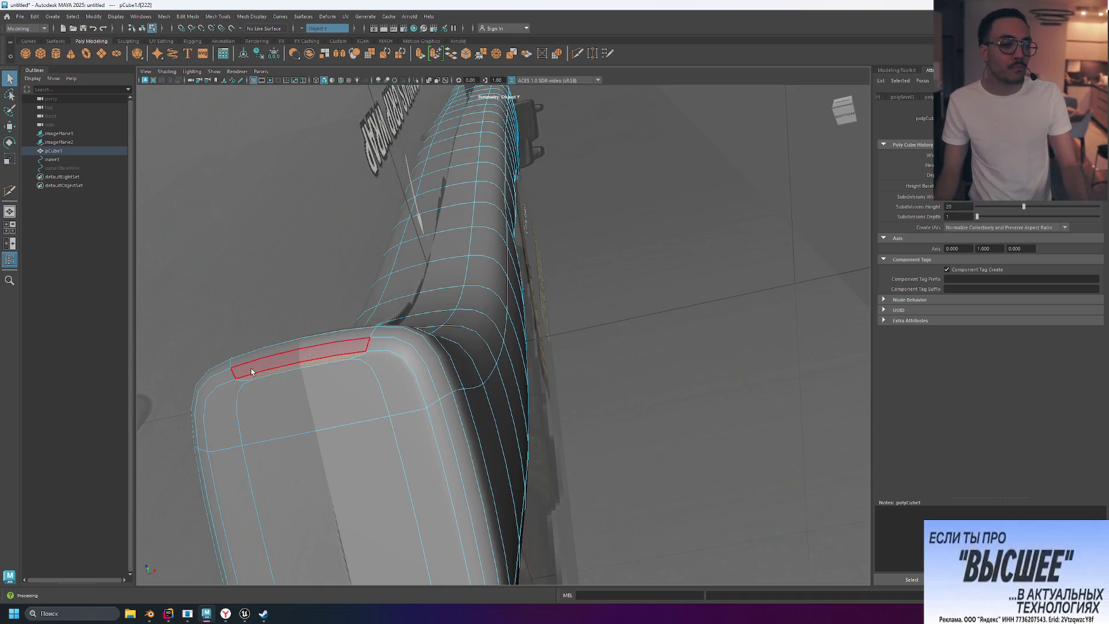
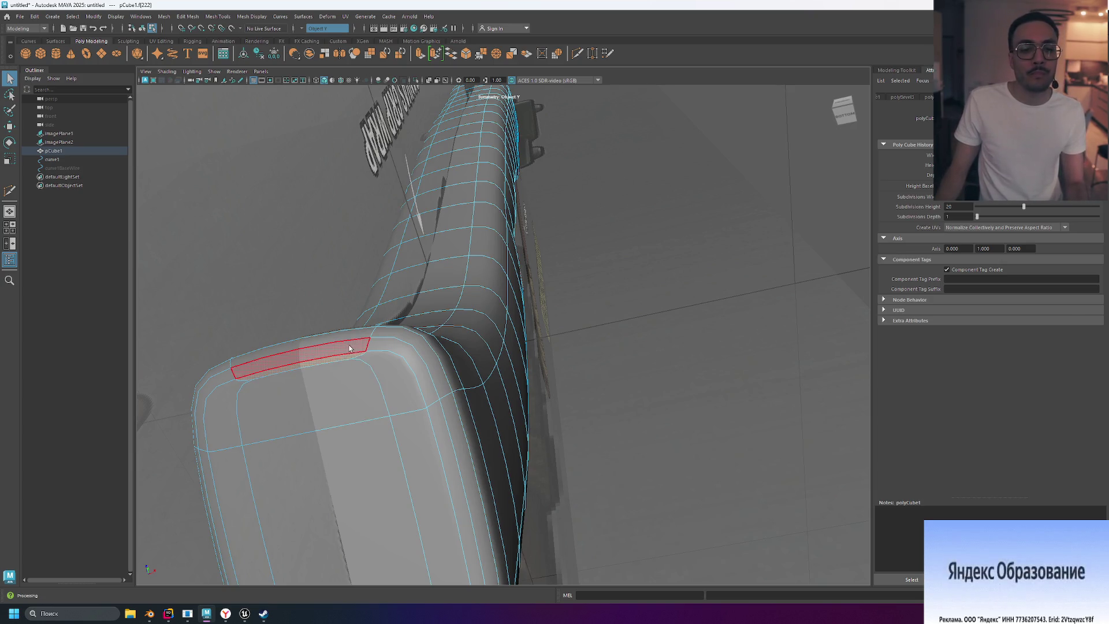
Step: Orbit out and show the handle and block as their unsmoothed cage, checking wireframe then shaded
mouse_move(574, 335)
left_mouse_down("alt")
mouse_move(573, 319)
mouse_move(502, 374)
mouse_move(516, 396)
mouse_move(537, 381)
mouse_move(563, 312)
left_mouse_up("alt")
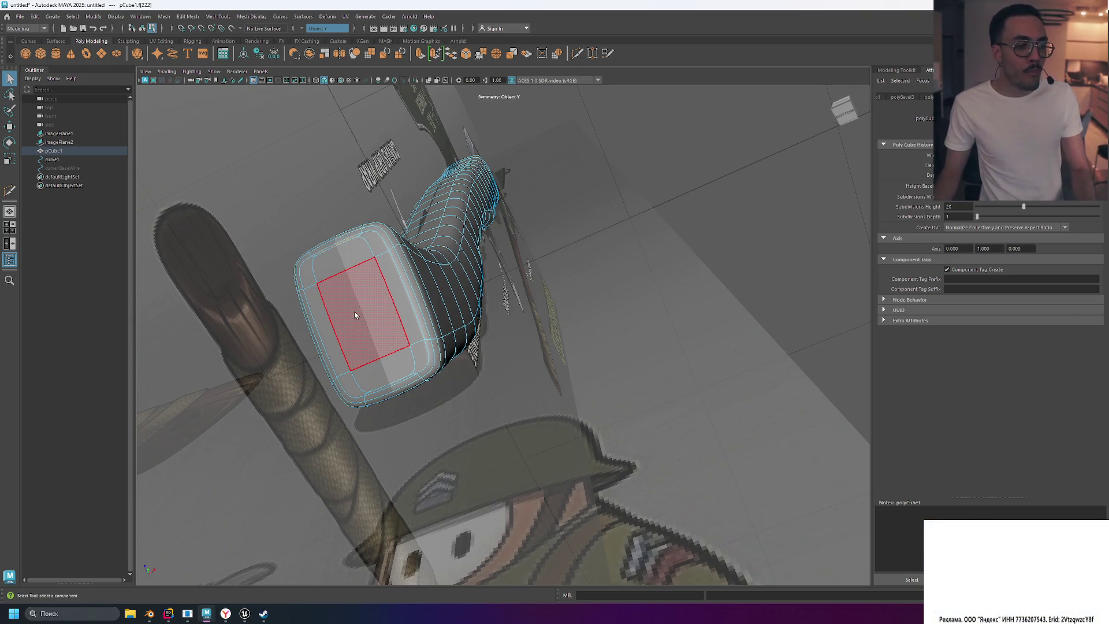
key("1")
key("4")
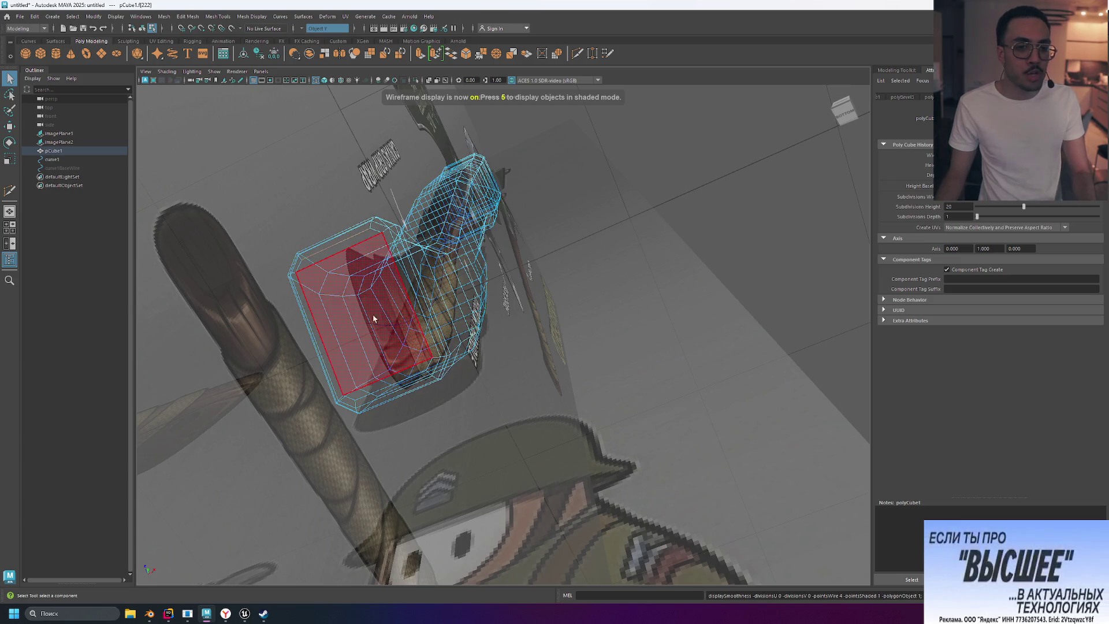
key("5")
Step: Try selecting the block's front face in face mode, then undo back to no selection
key("F10")
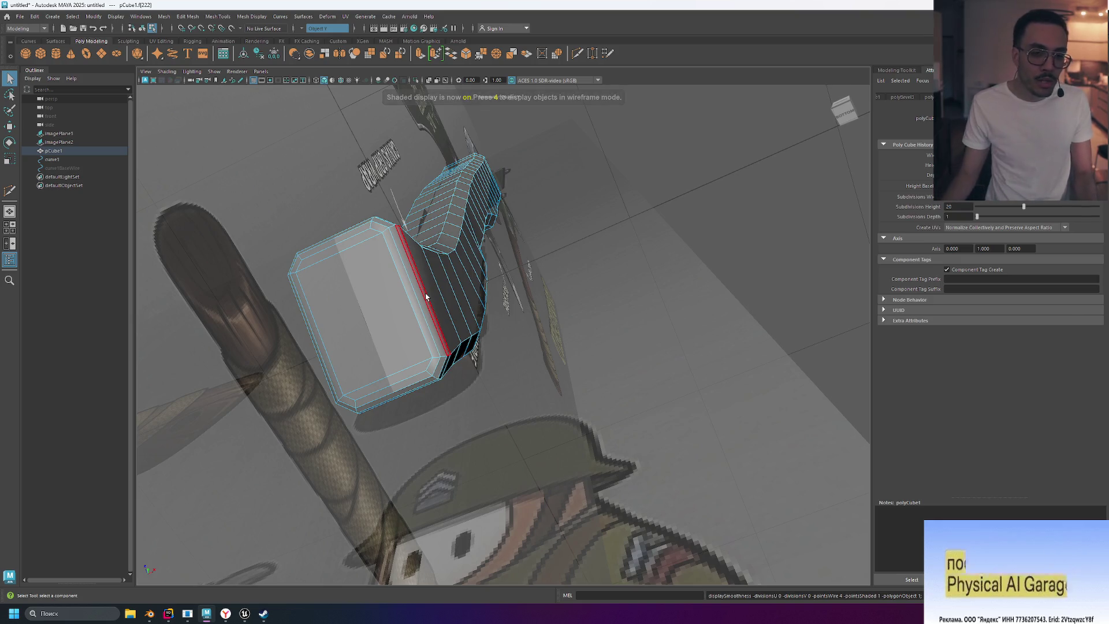
key("F11")
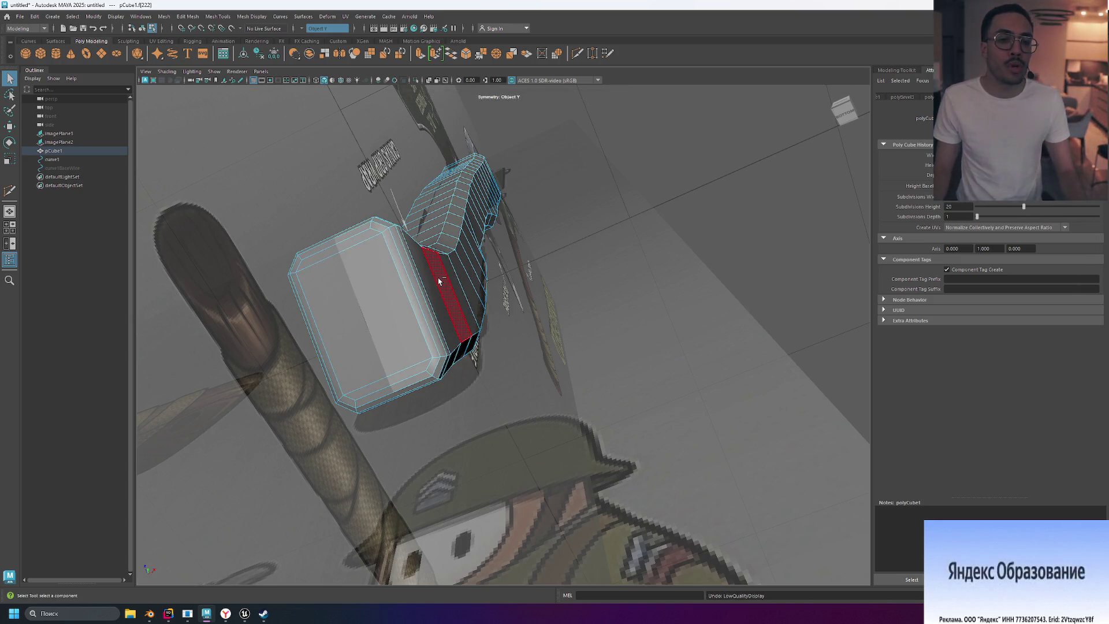
key("ctrl+z")
left_click(337, 296)
key("ctrl+z")
key("ctrl+z")
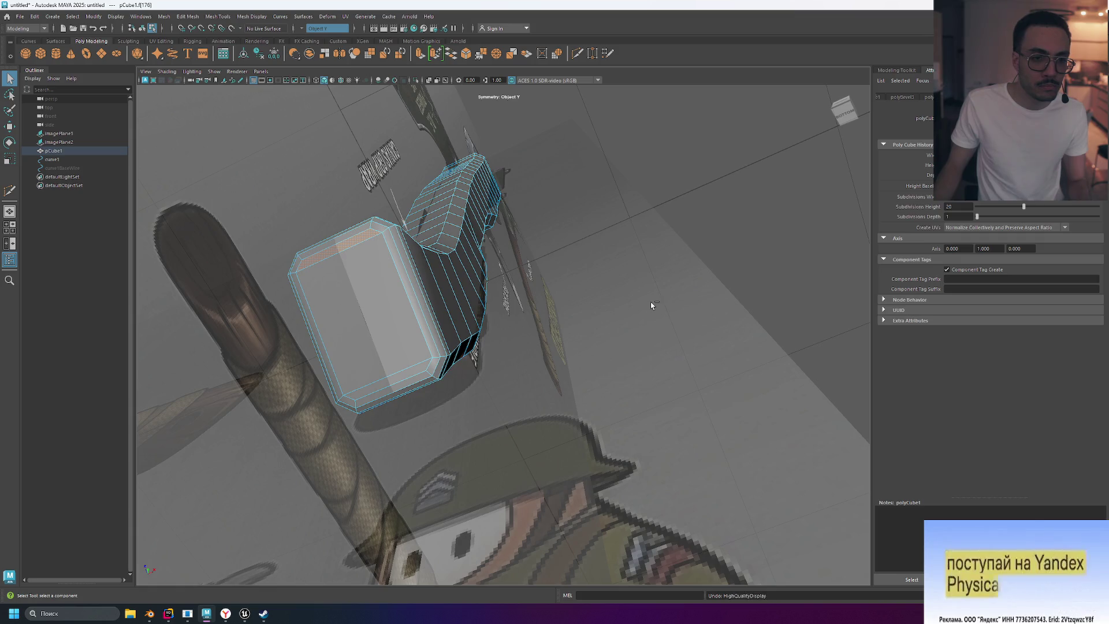
right_click_drag(359, 304, 358, 326)
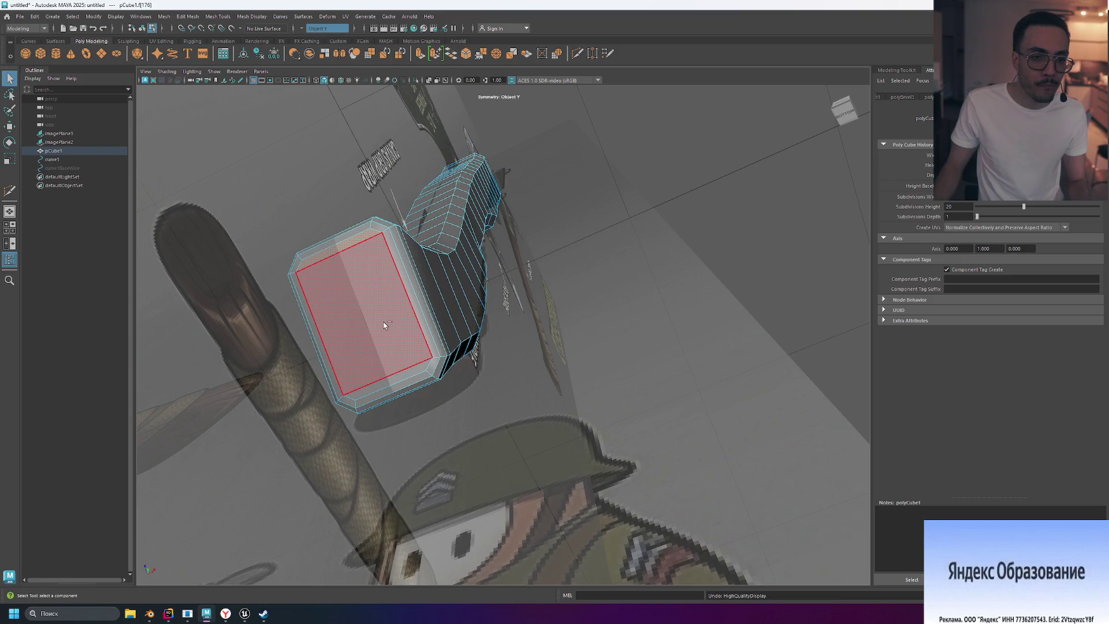
key("ctrl+z")
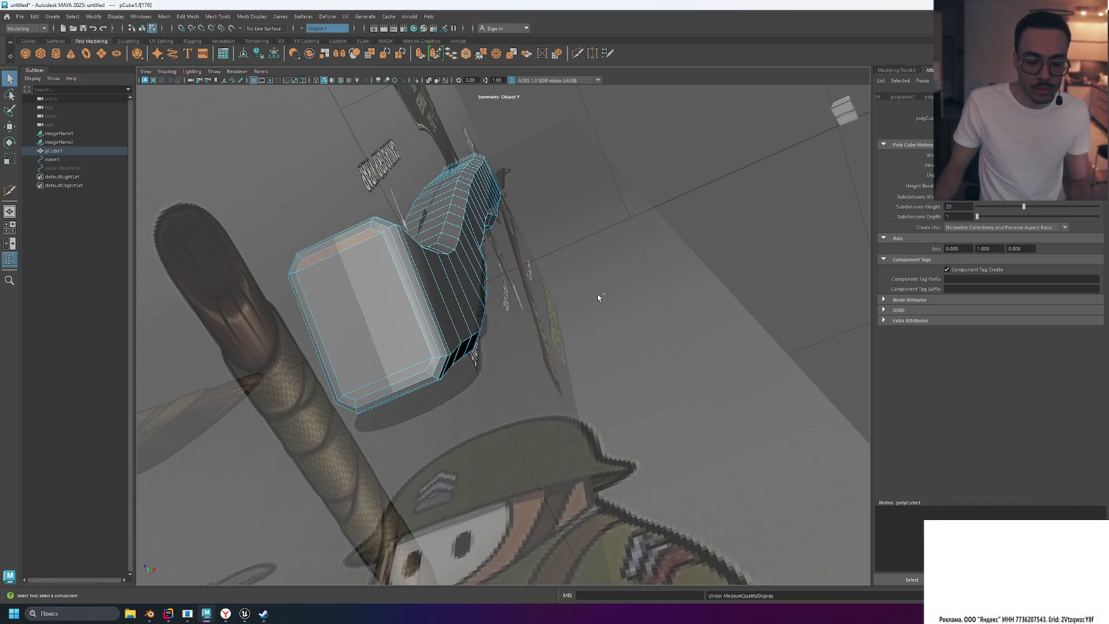
key("ctrl+z")
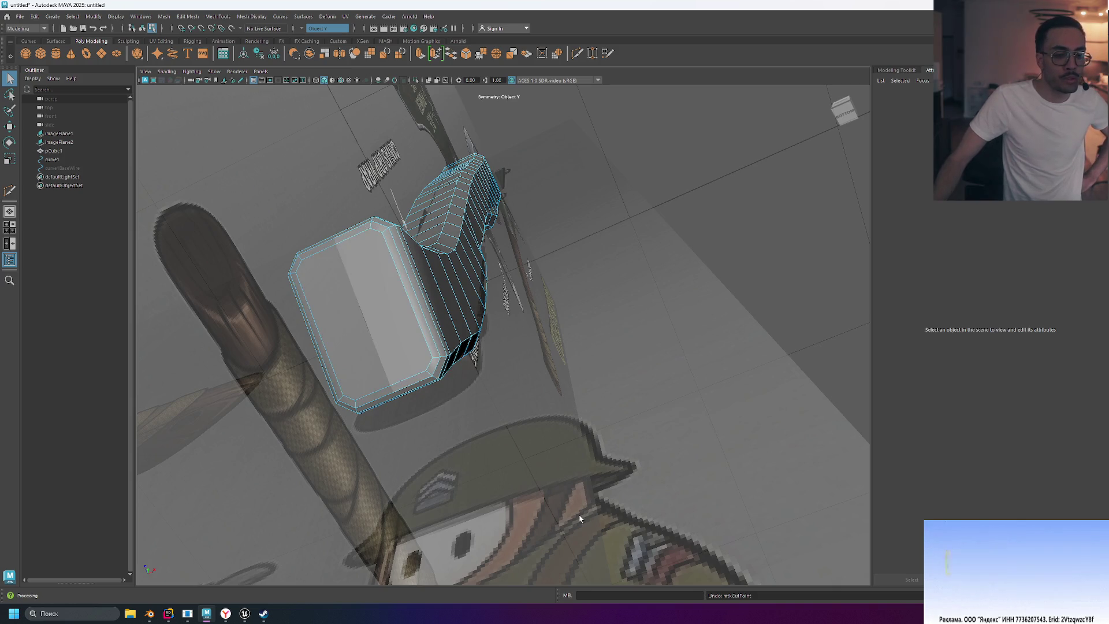
left_click(250, 620)
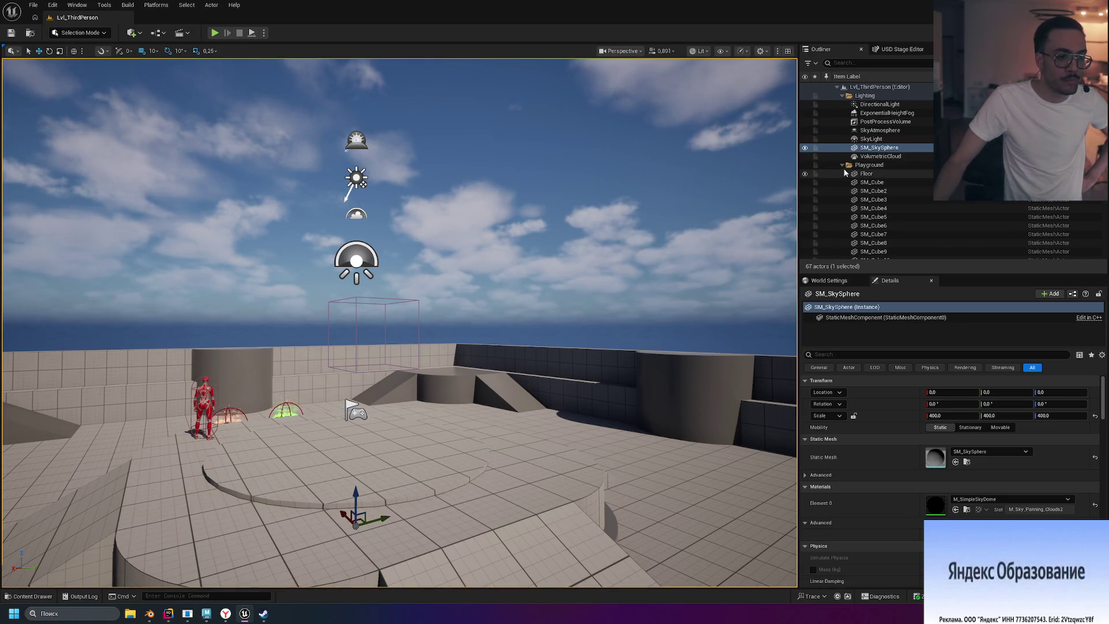
key("alt+p")
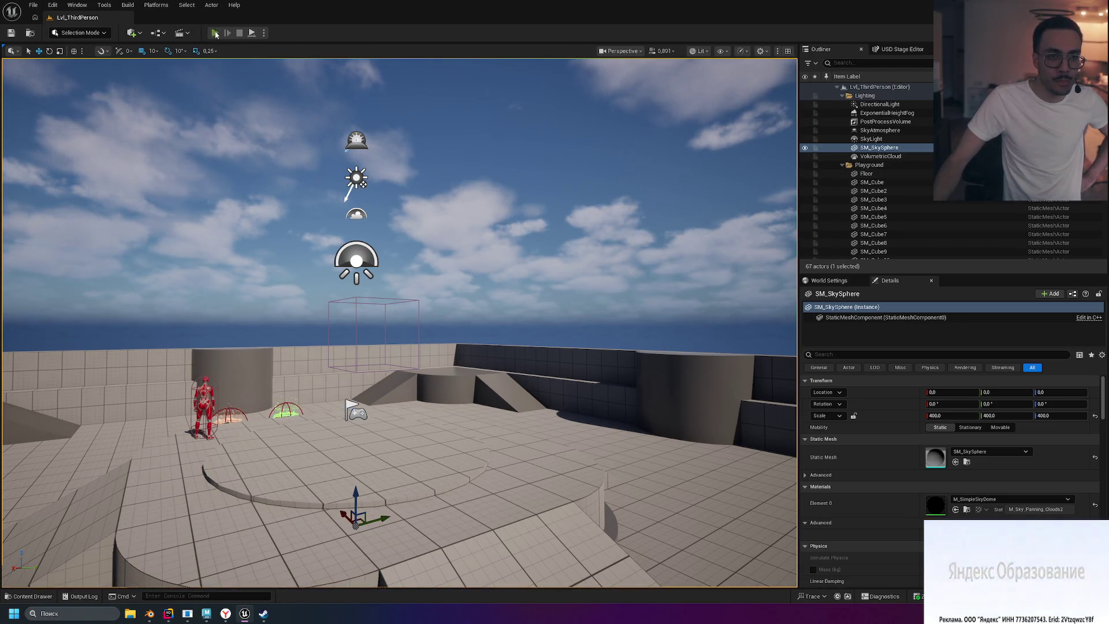
left_click(520, 238)
key("space")
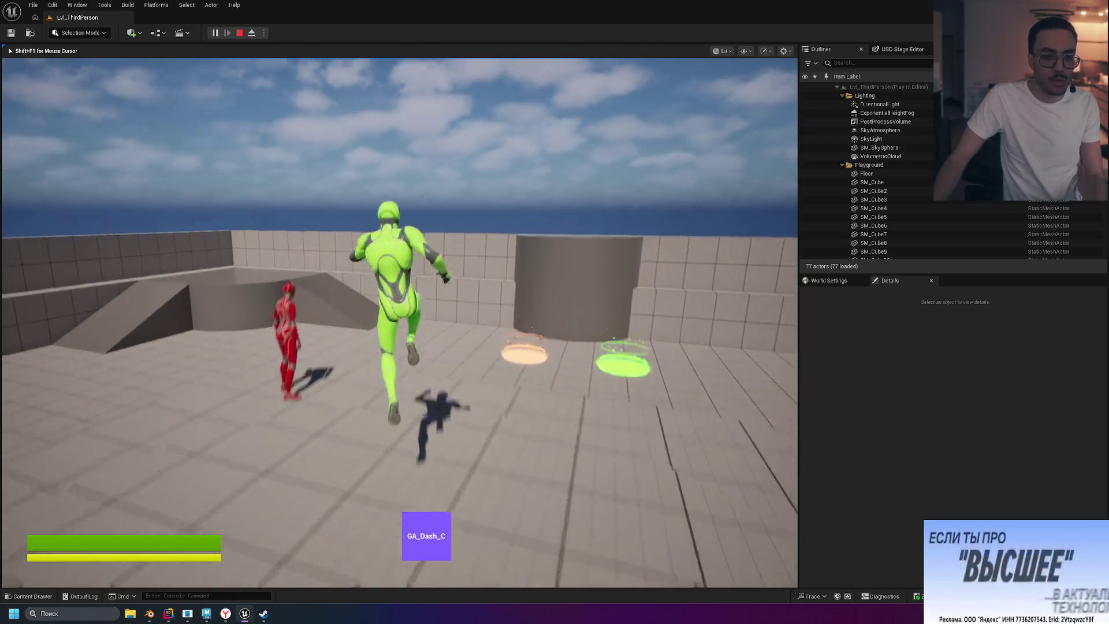
key("shift")
key("w")
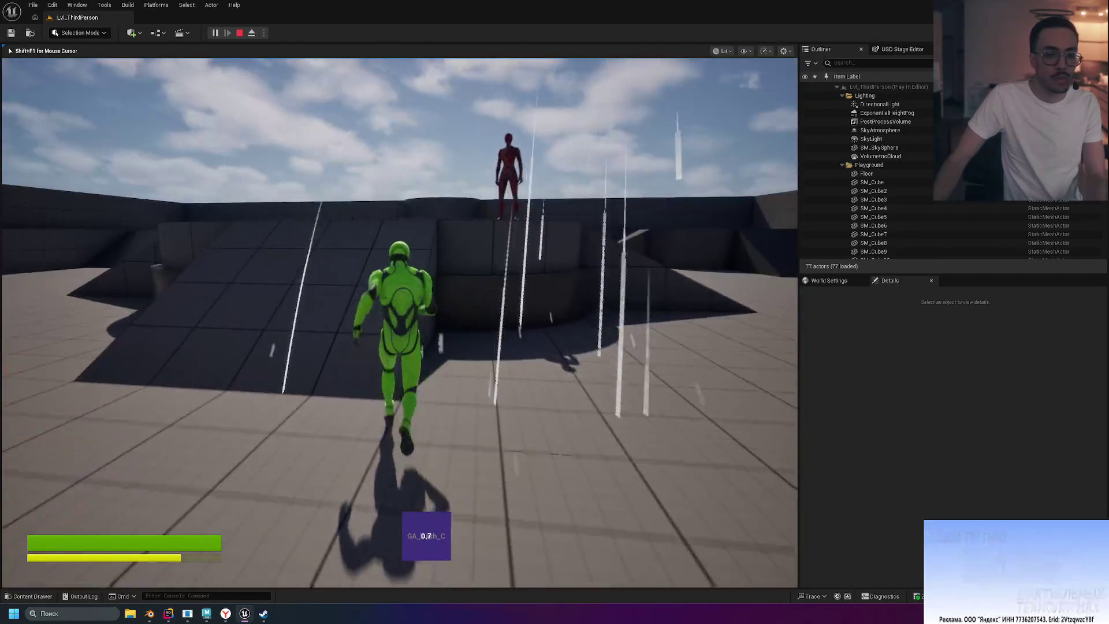
key("space")
key("shift")
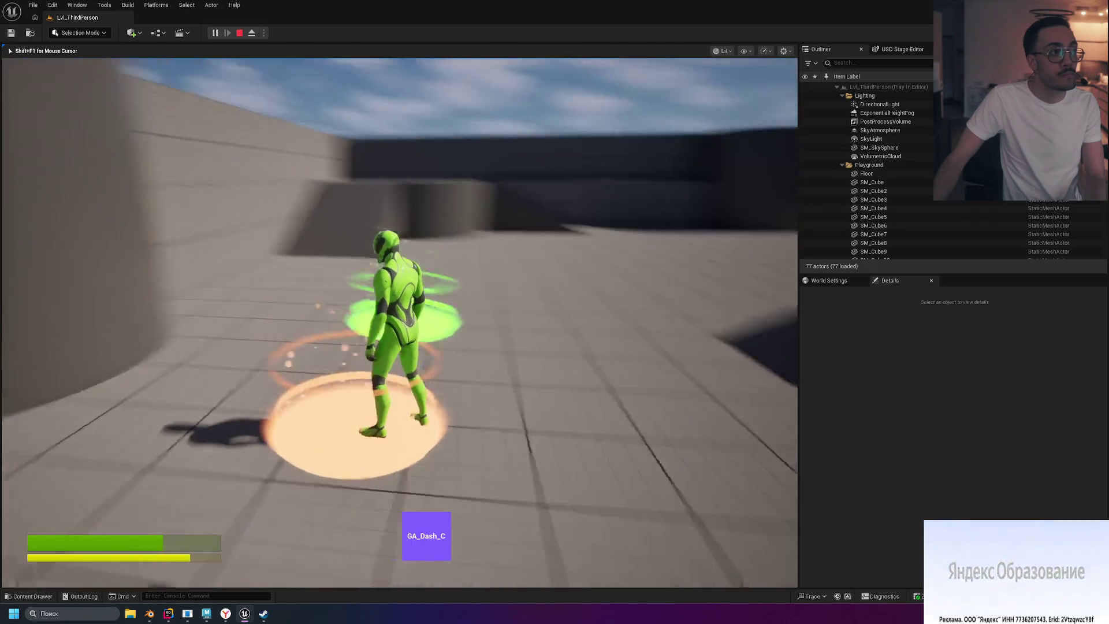
key("w")
key("space")
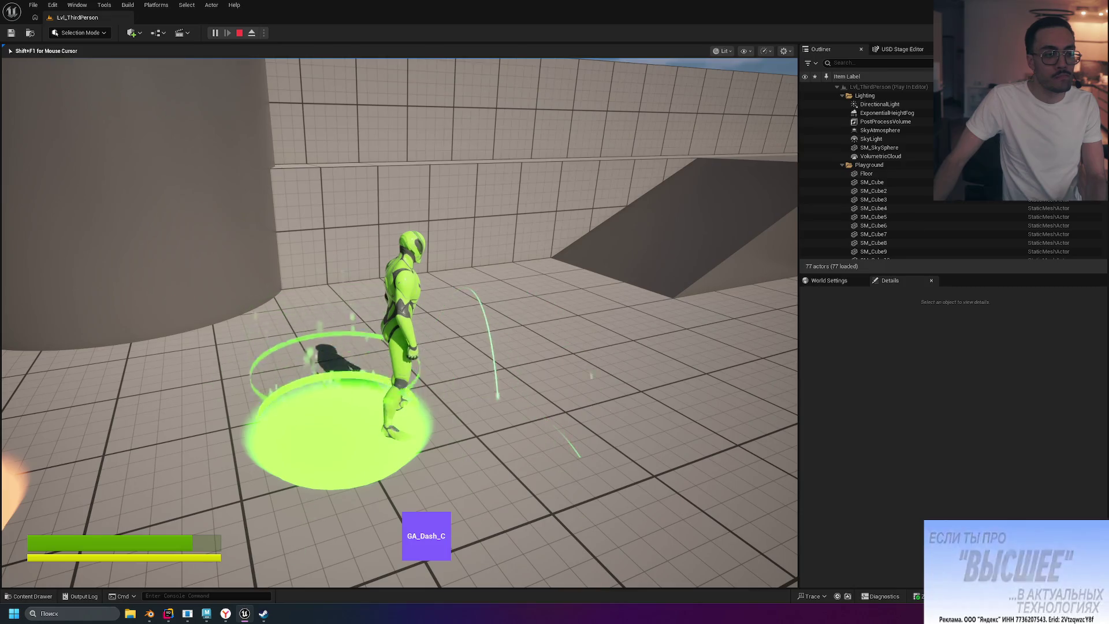
key("w")
key("shift")
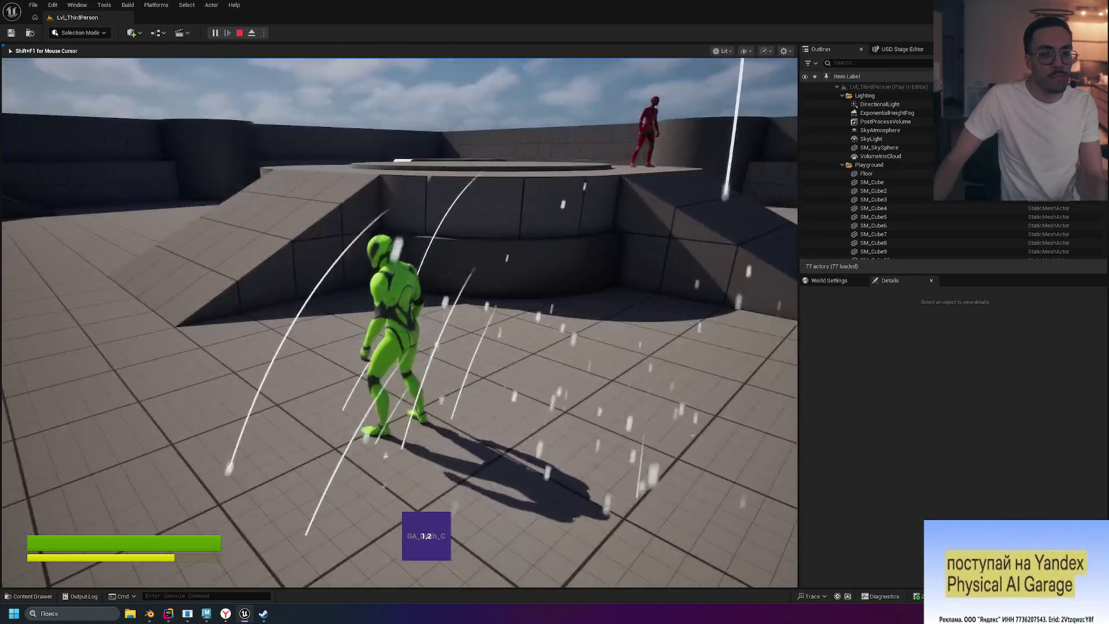
key("Escape")
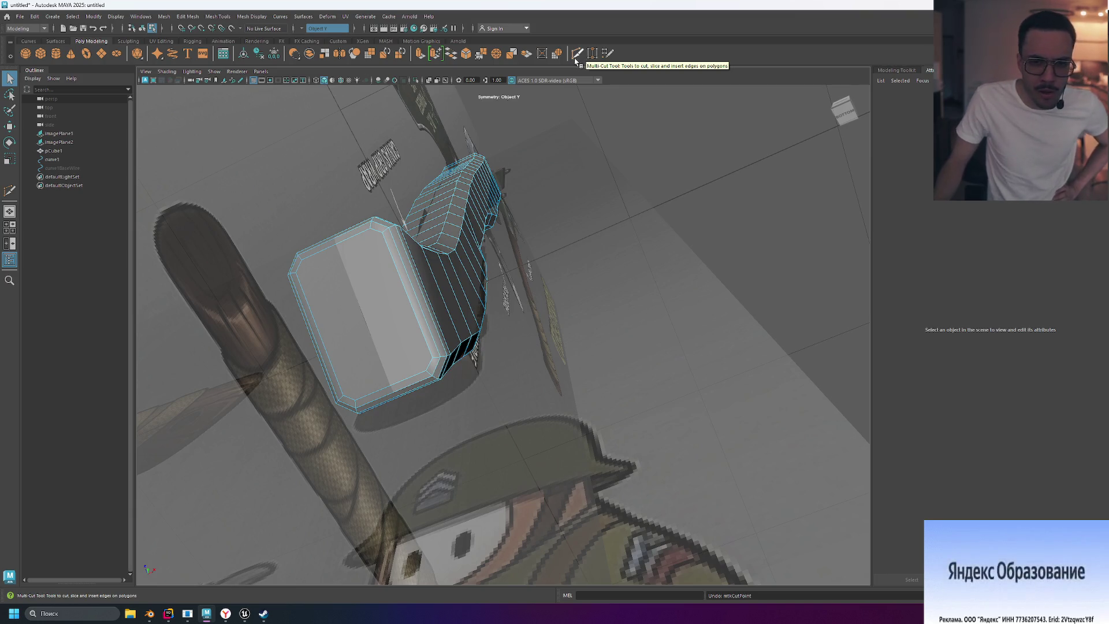
Step: Start a Multi-Cut and place points on the block's top edge and left side
left_click(576, 55)
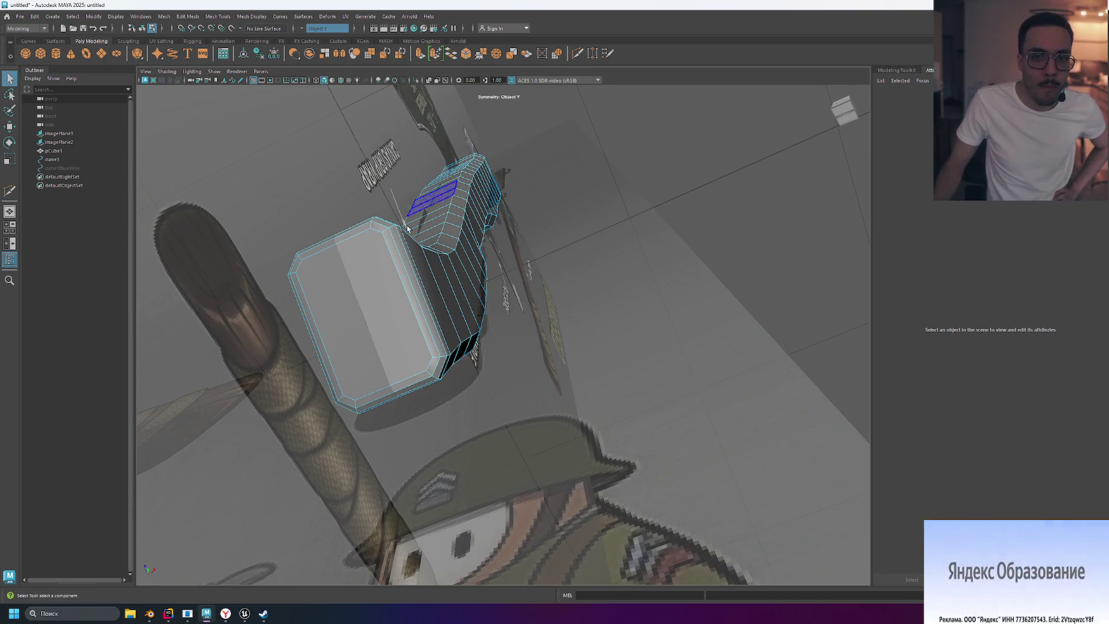
key("q")
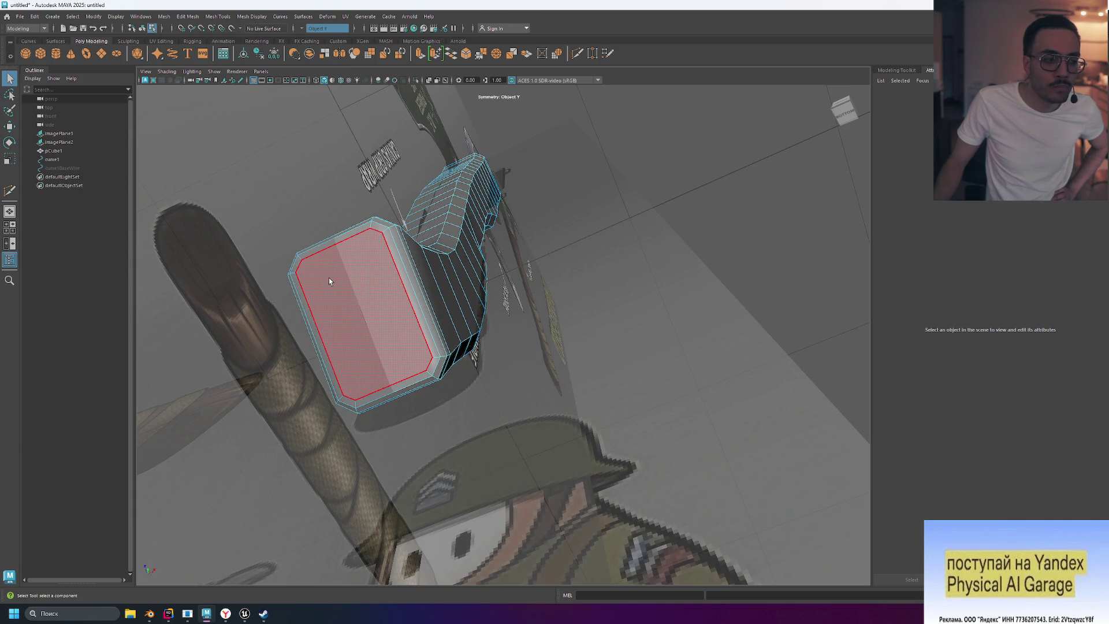
key("g")
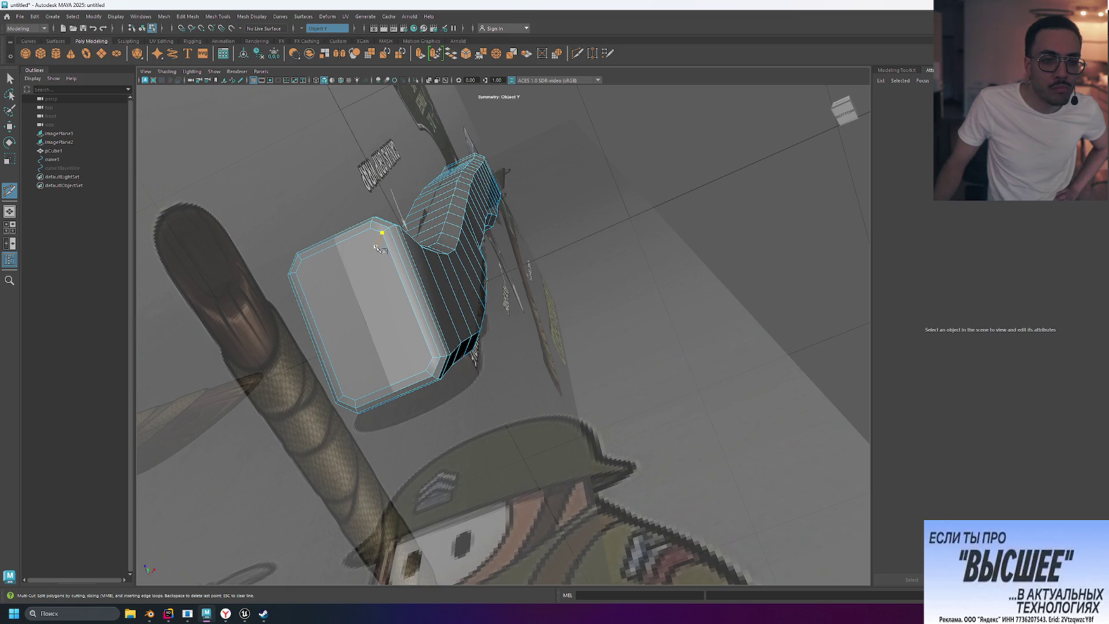
left_click(374, 249)
left_click(295, 273)
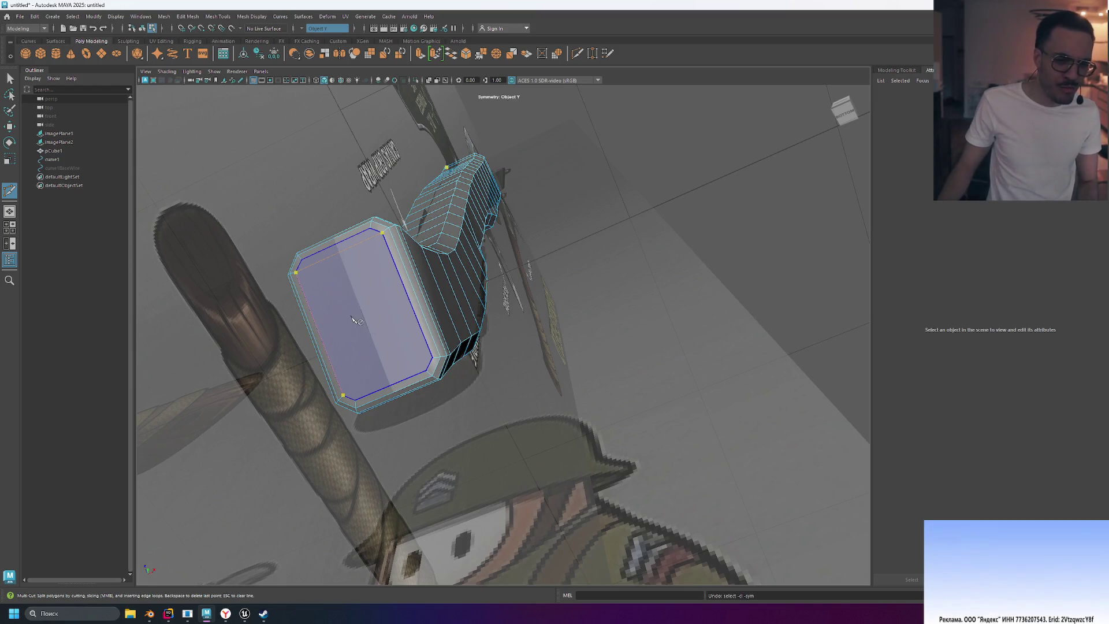
Step: Lay a cut from the block's lower-left corner through its top edge to the corner vertex
left_click(343, 395)
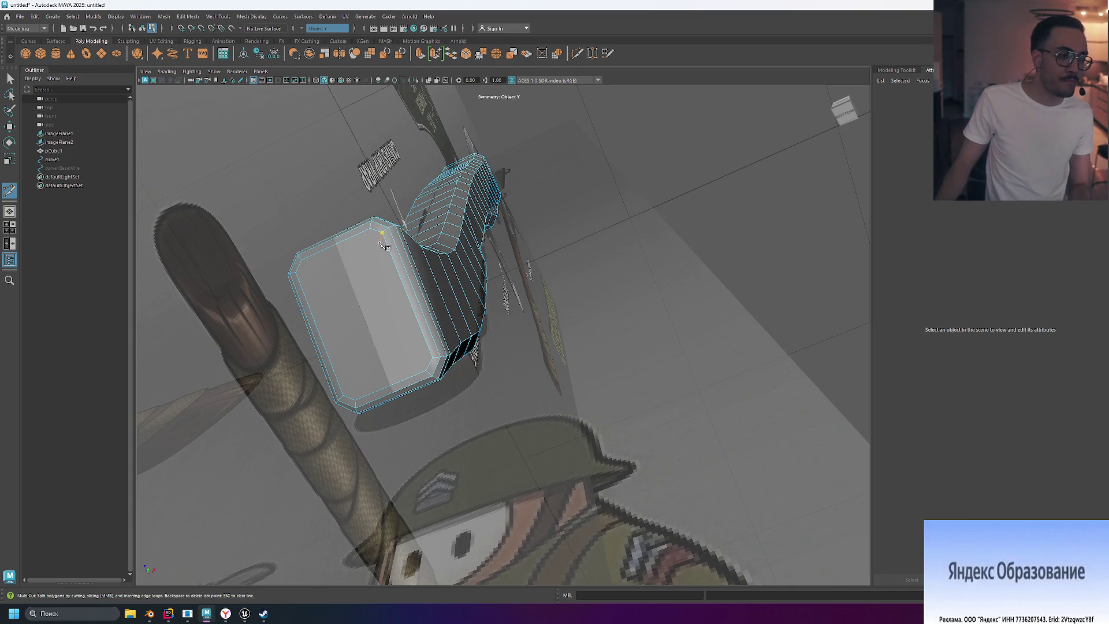
key("ctrl")
left_click(383, 233)
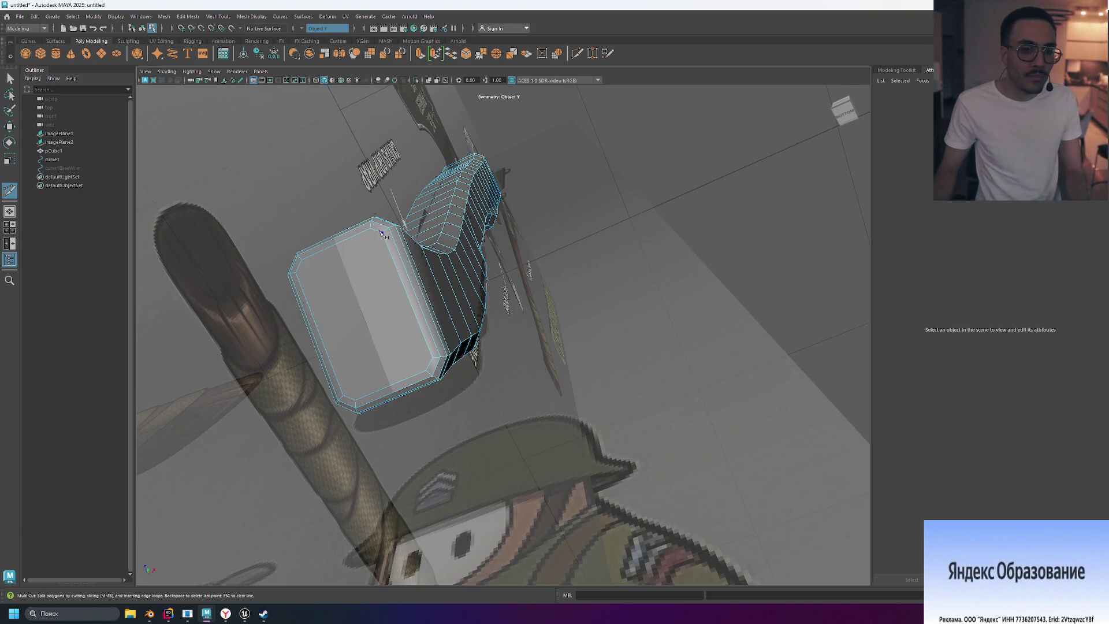
left_click(398, 269)
key("BackSpace")
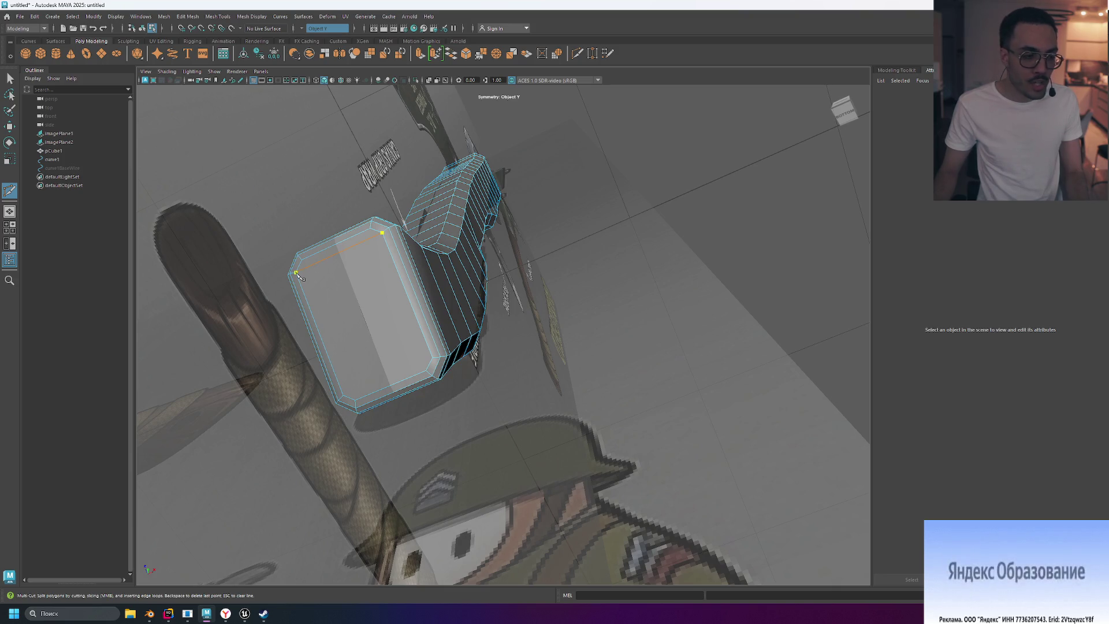
left_click(296, 272)
Step: Commit the corner cut, cut from the bottom corner across the front face, then preview smoothed
right_click(297, 273)
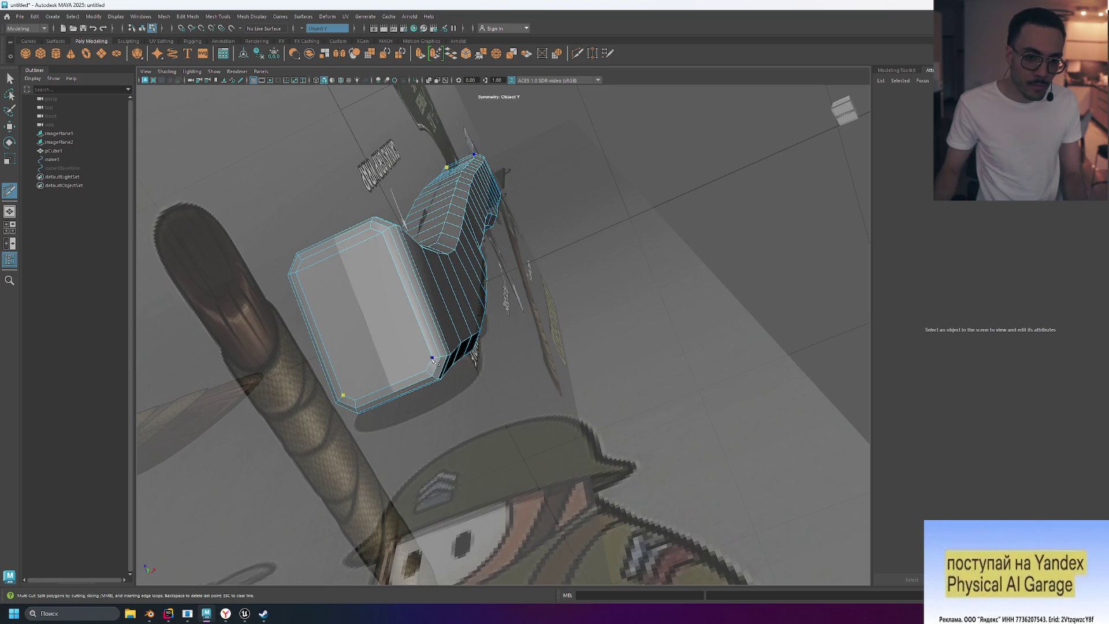
left_click(432, 359)
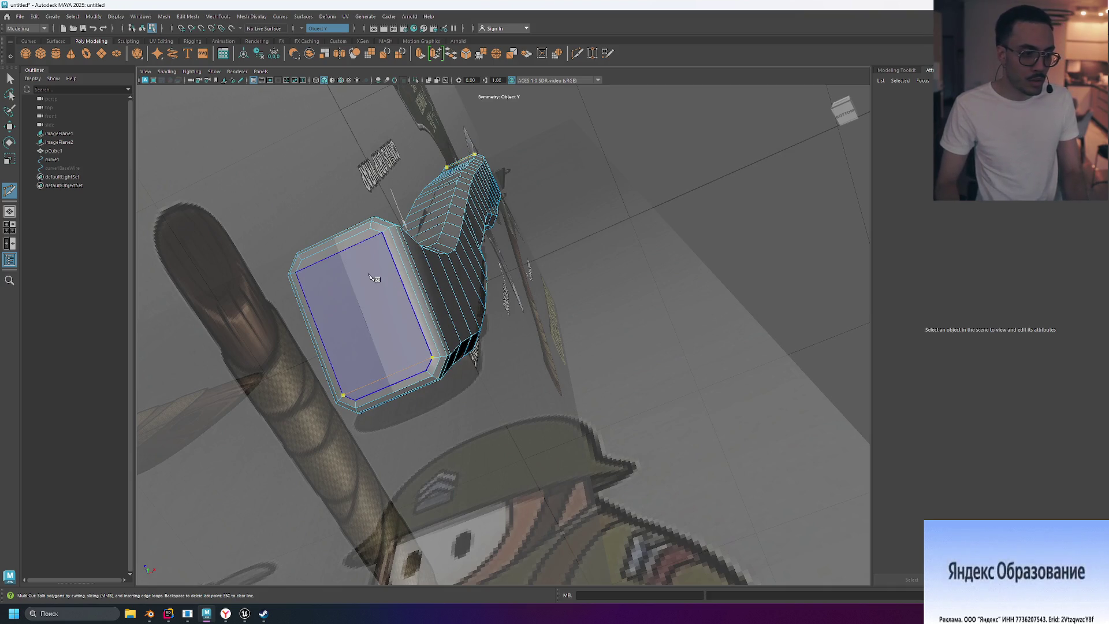
key("Return")
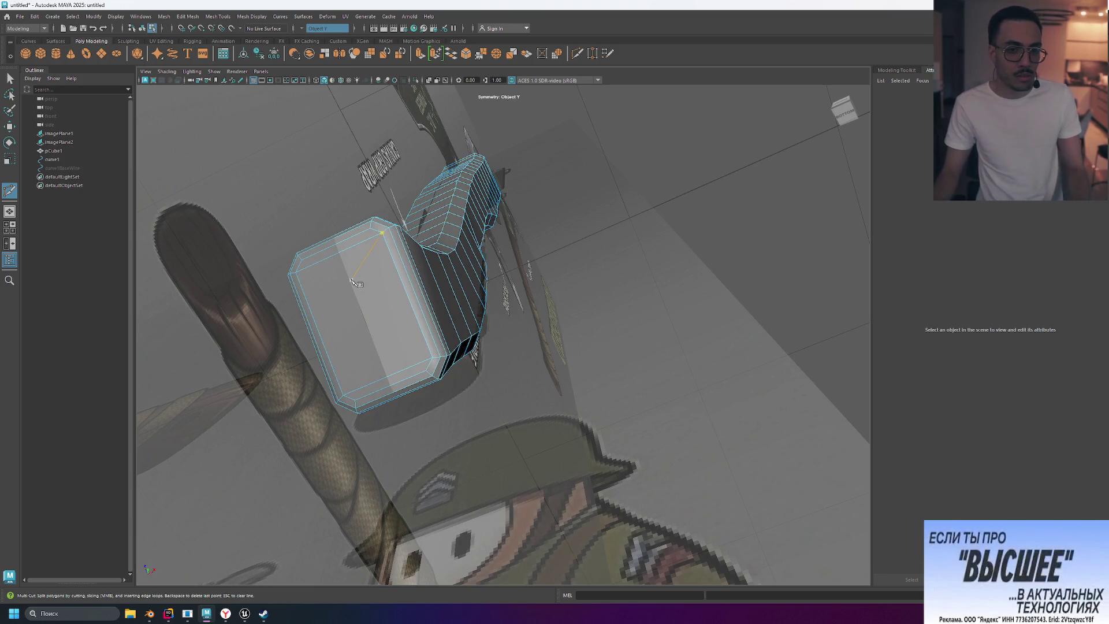
key("3")
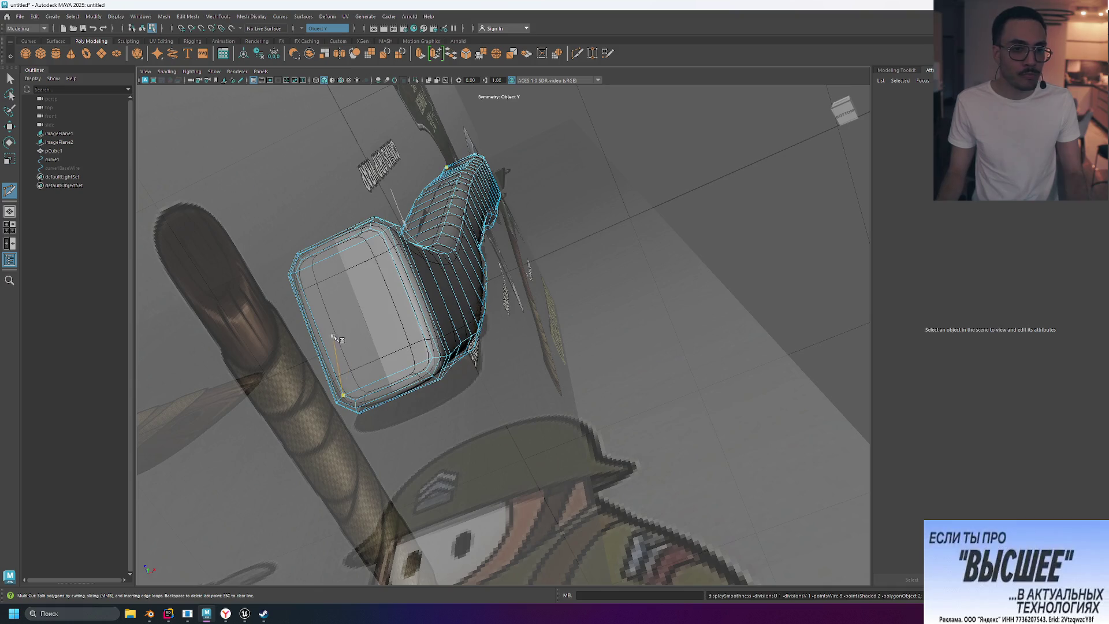
Step: Compare the mesh's blocky cage against its smooth preview
key("1")
key("3")
key("1")
key("3")
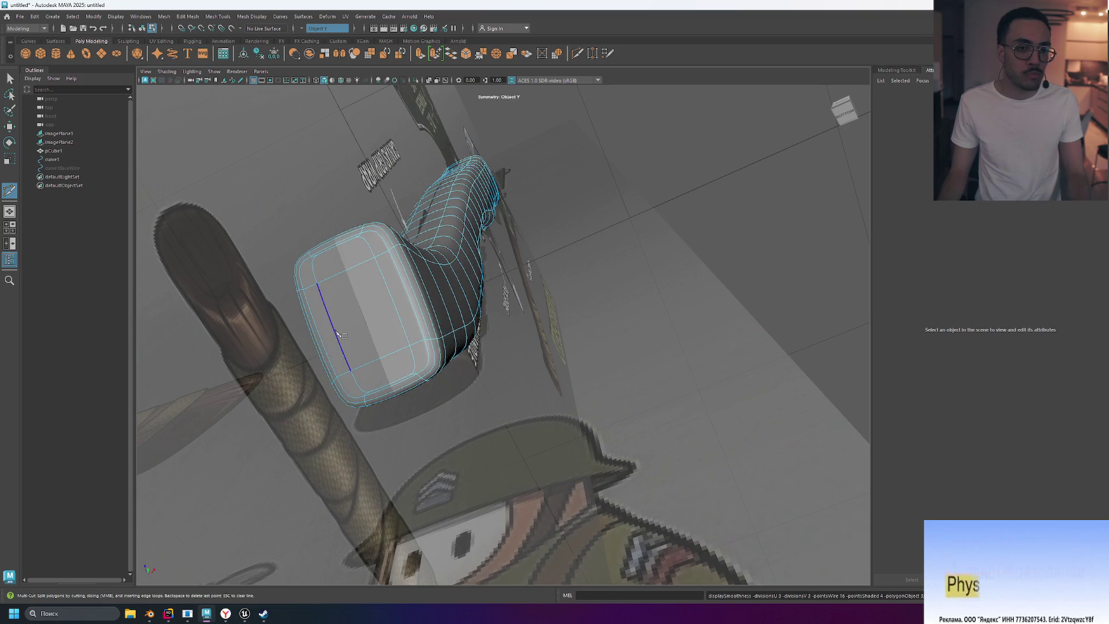
key("1")
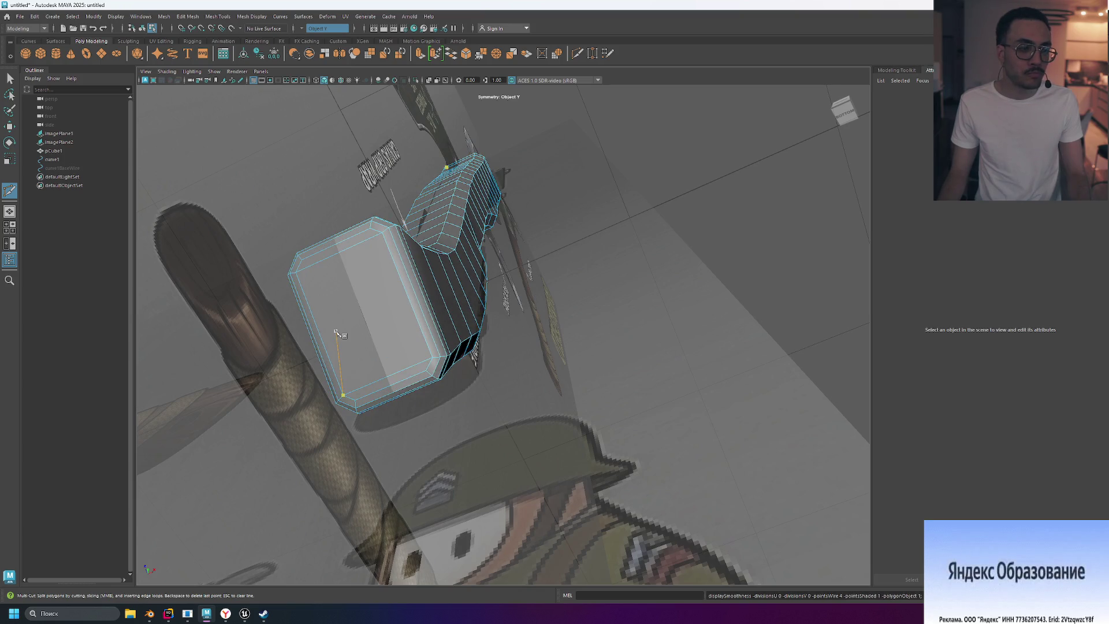
key("3")
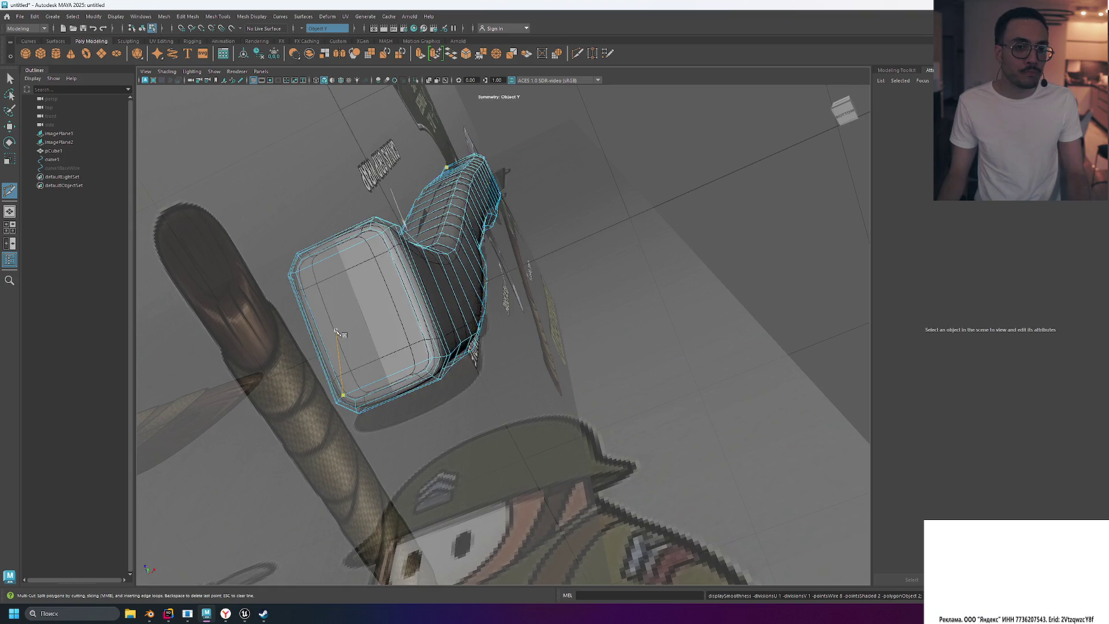
key("ctrl+z")
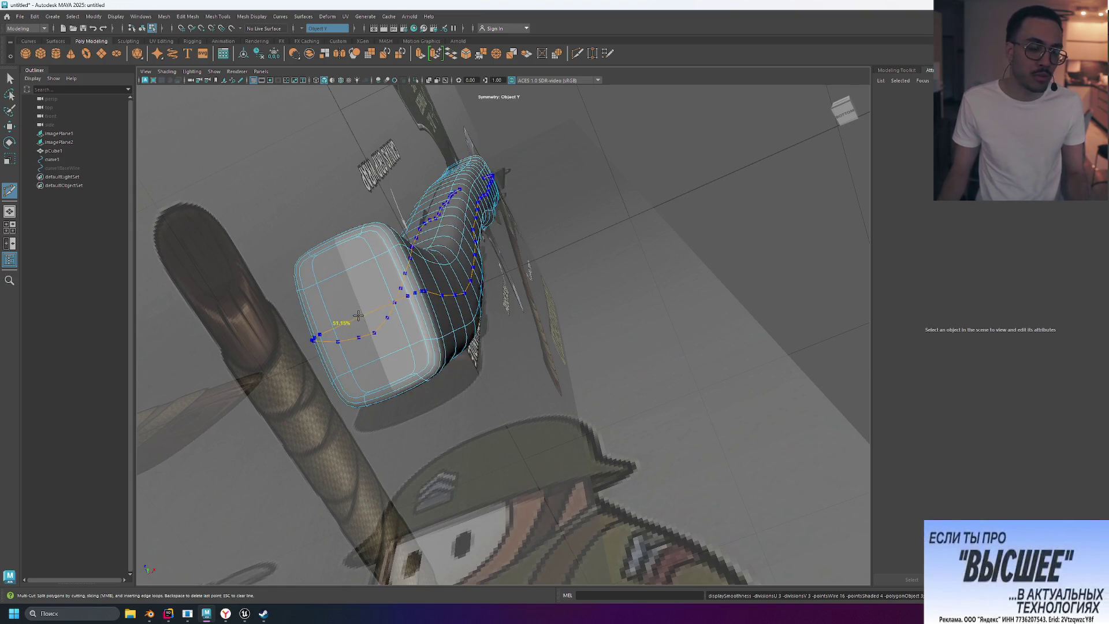
Step: Attempt further Multi-Cut paths across the end-cap face, discarding the pending cuts
left_click(311, 334)
left_click(391, 296)
key("Return")
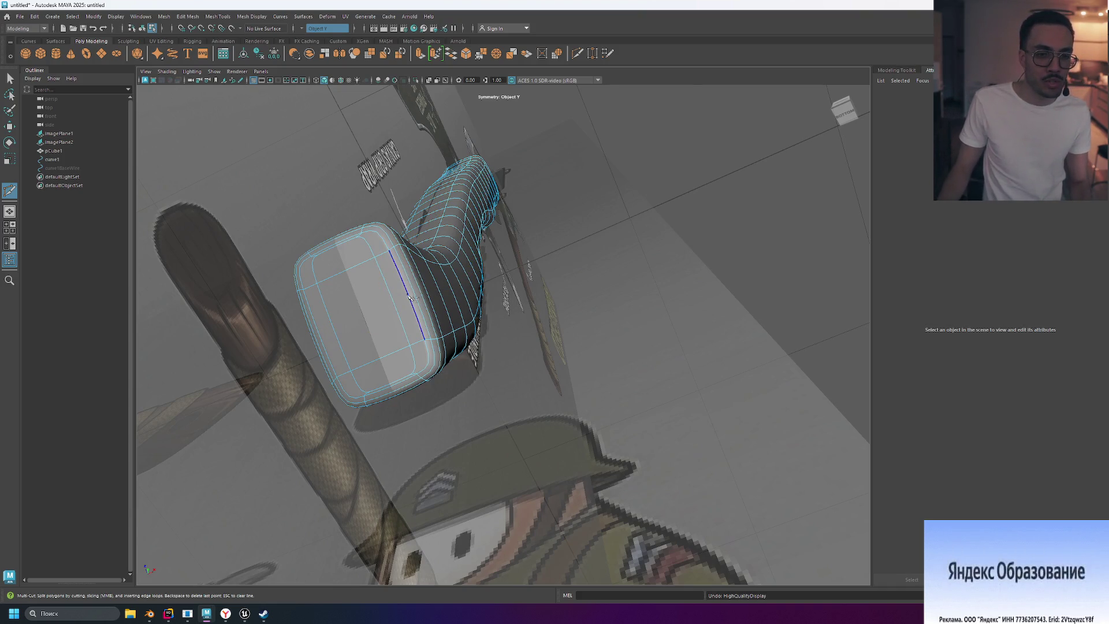
left_click(432, 358)
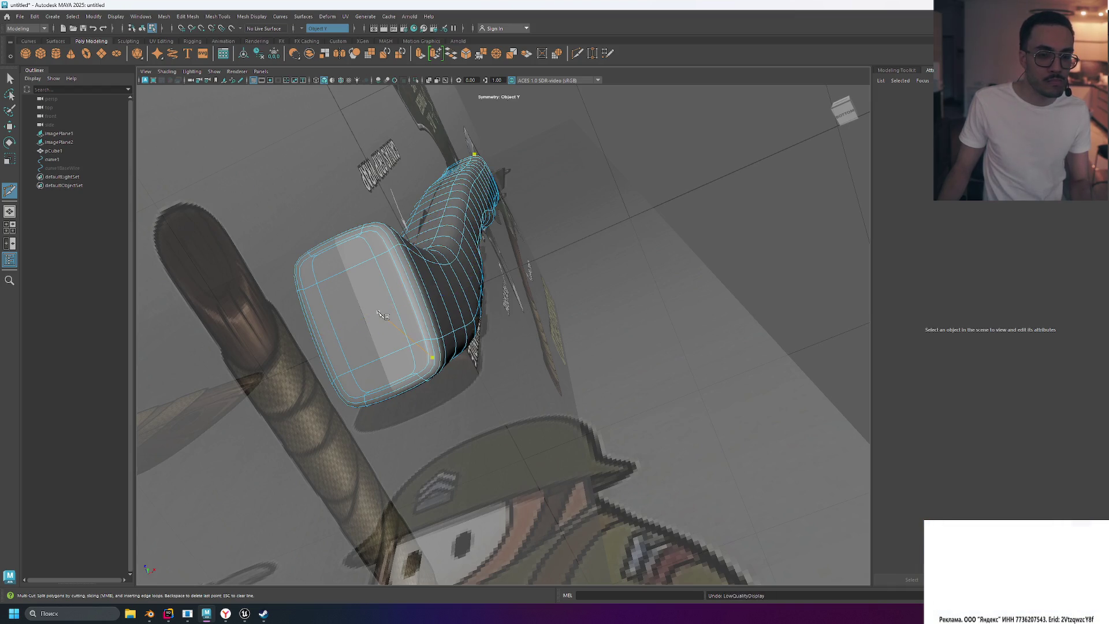
left_click(309, 329)
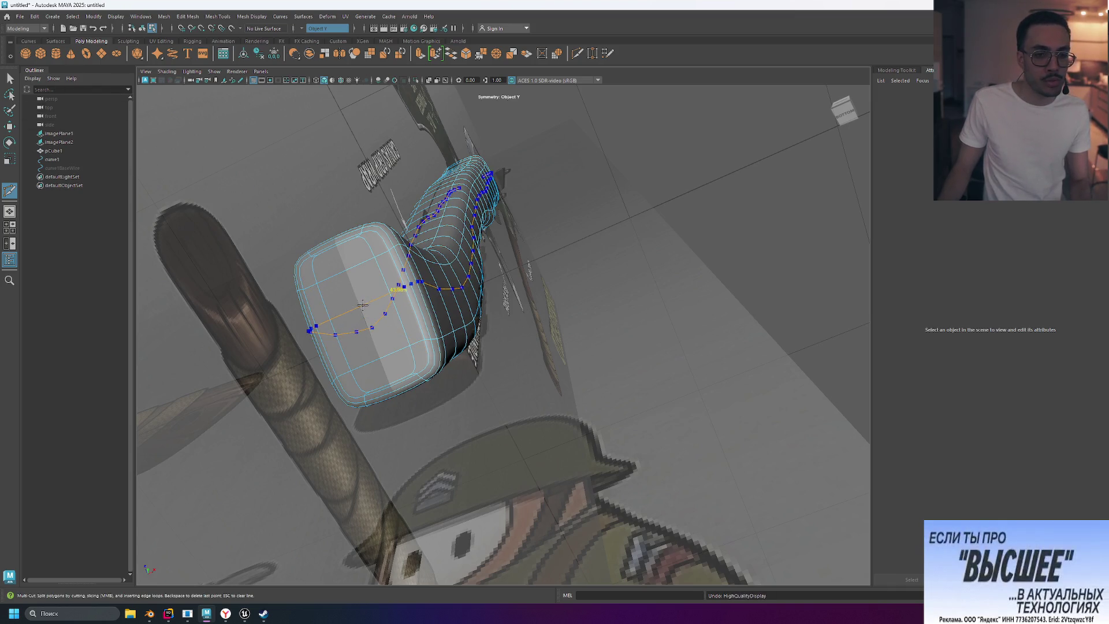
key("ctrl+z")
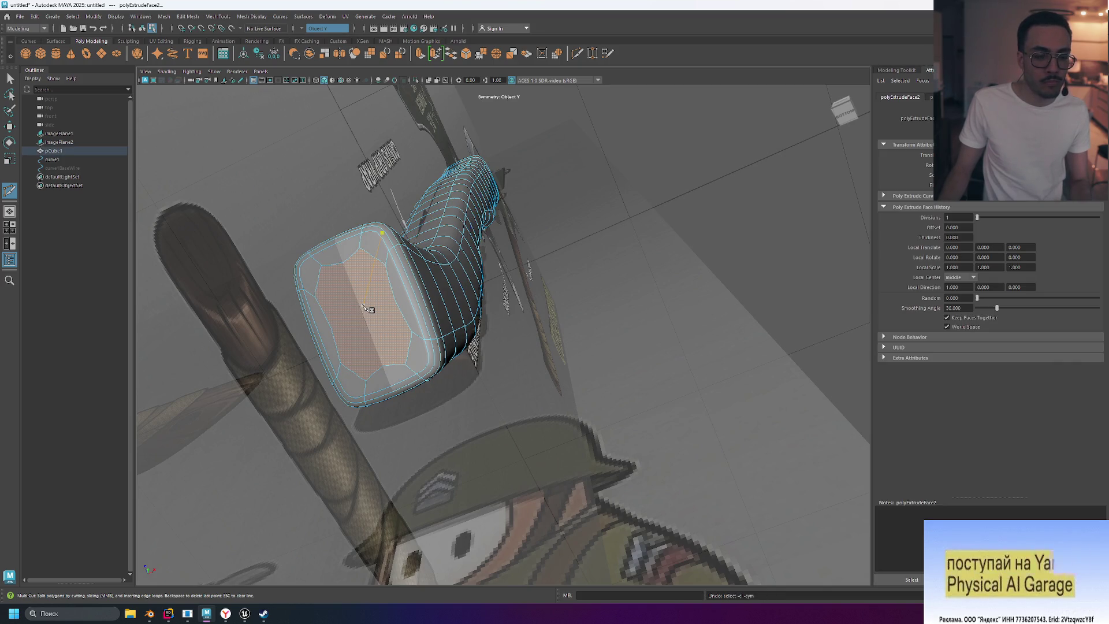
key("1")
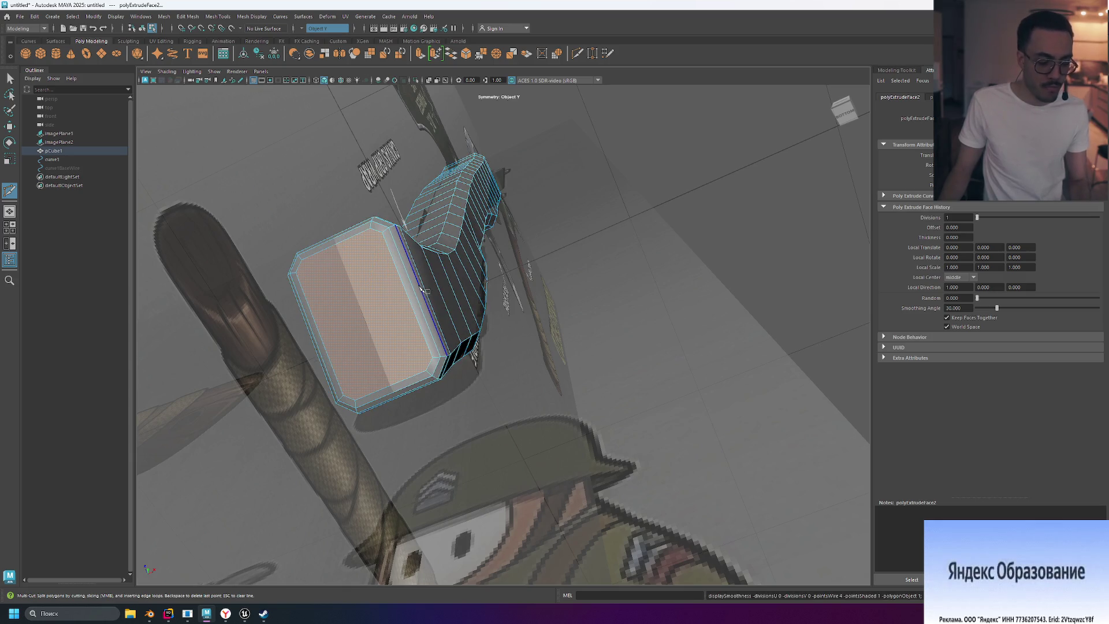
key("3")
left_click(359, 248)
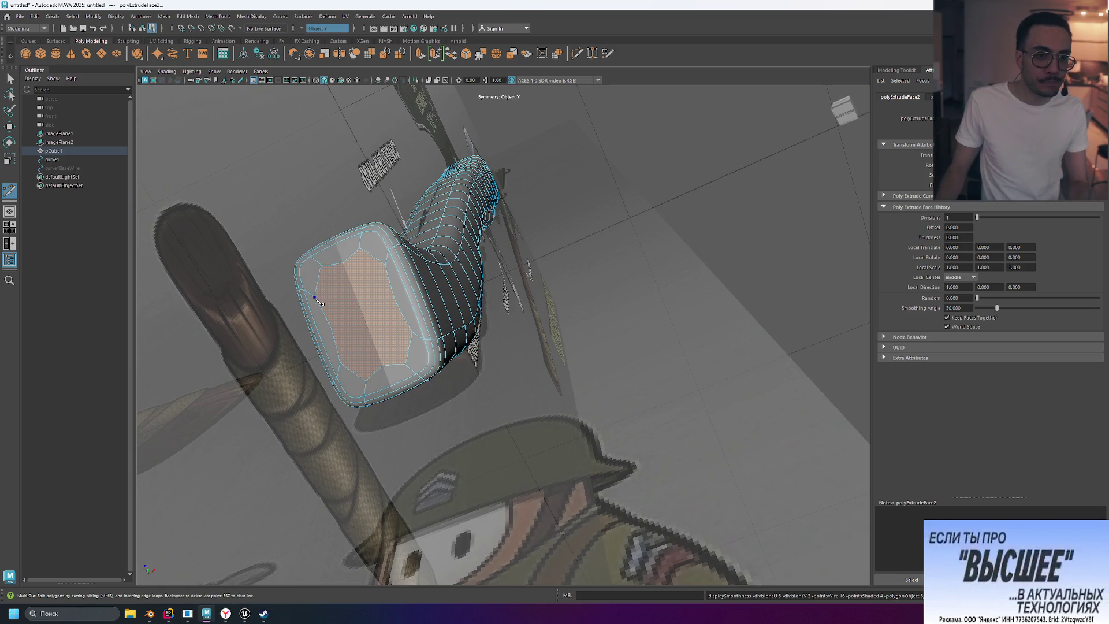
key("Escape")
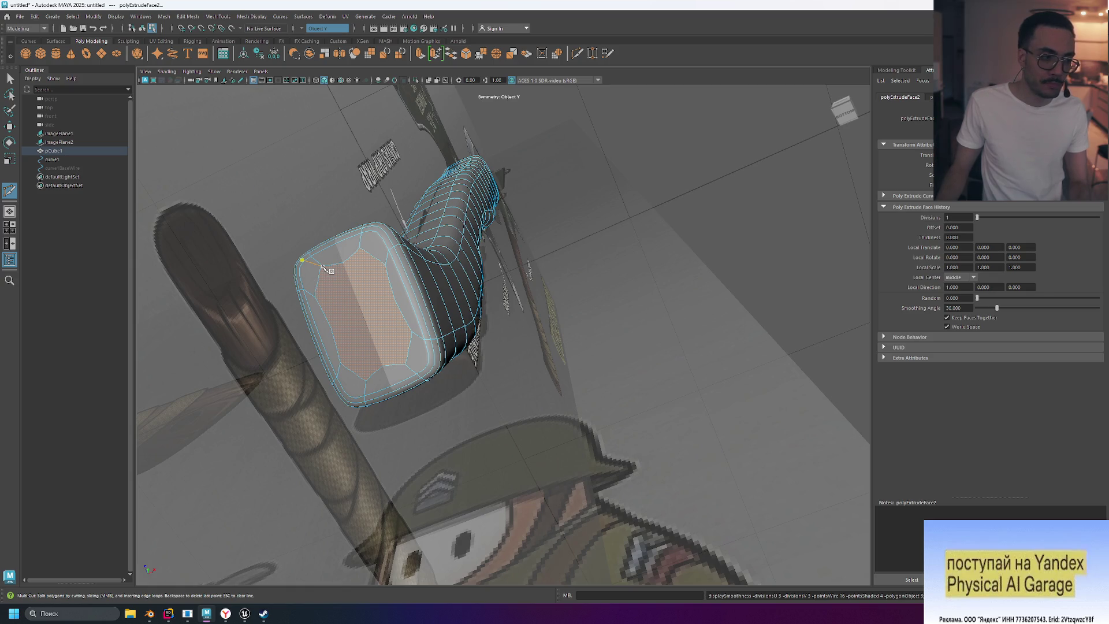
Step: Turn Symmetry off, then extrude the selected end-cap face
left_click(317, 28)
left_click(316, 35)
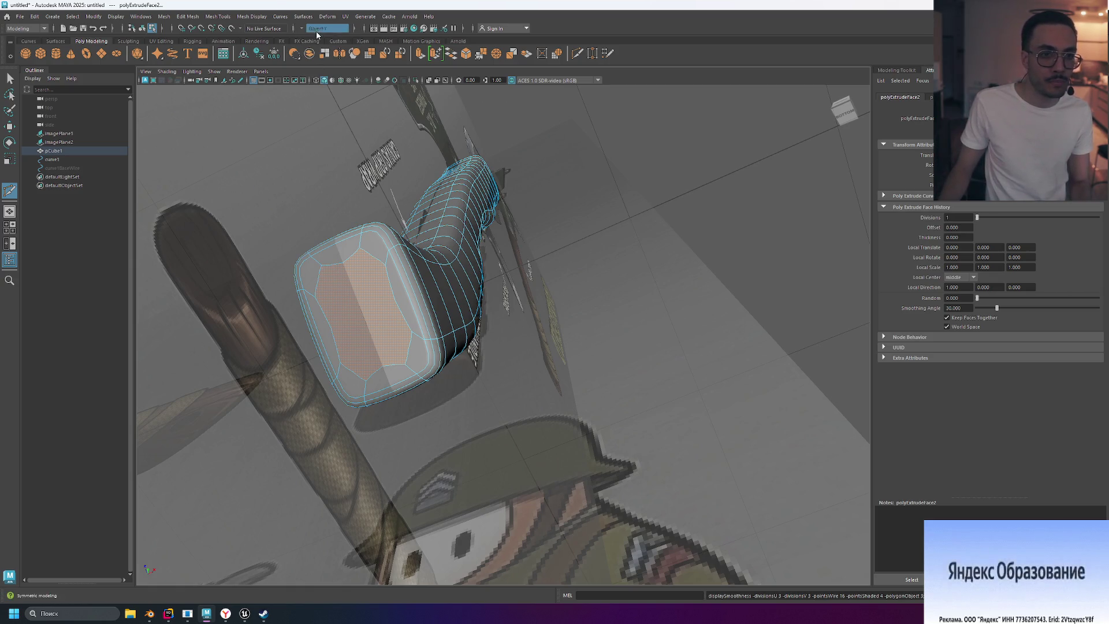
left_click(302, 260)
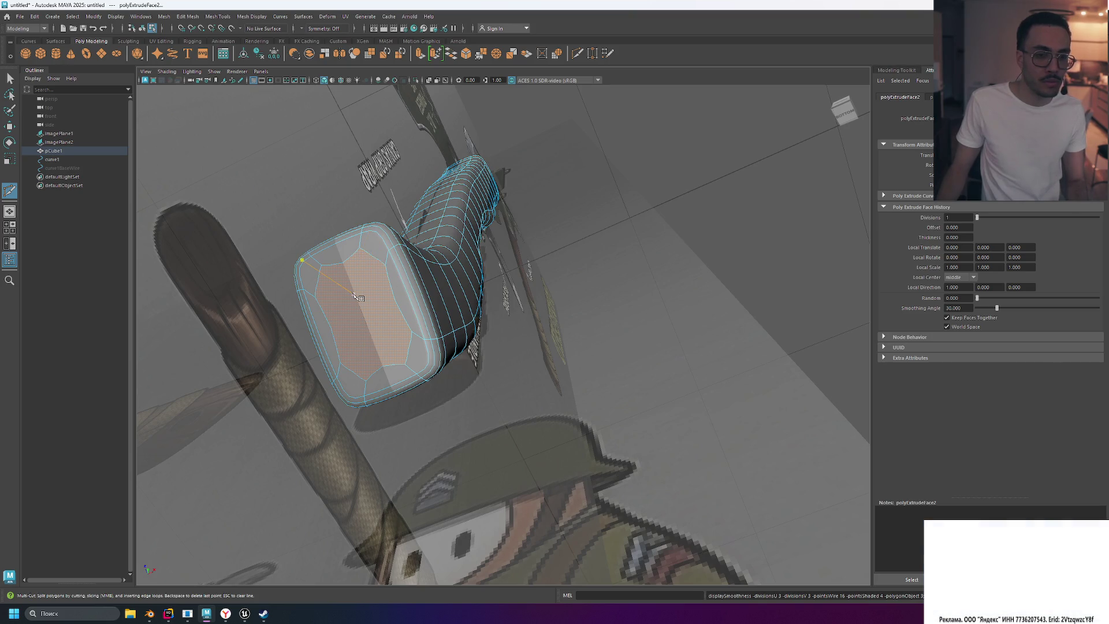
key("Escape")
mouse_move(323, 282)
left_mouse_down("alt")
mouse_move(563, 268)
mouse_move(332, 329)
left_mouse_up("alt")
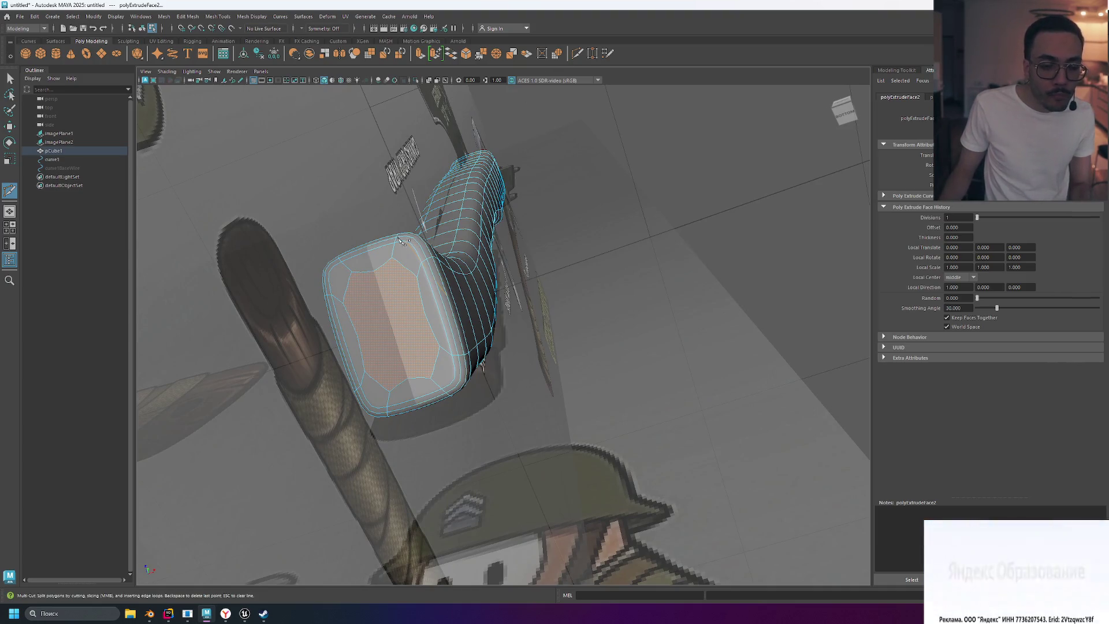
left_click(332, 265)
key("BackSpace")
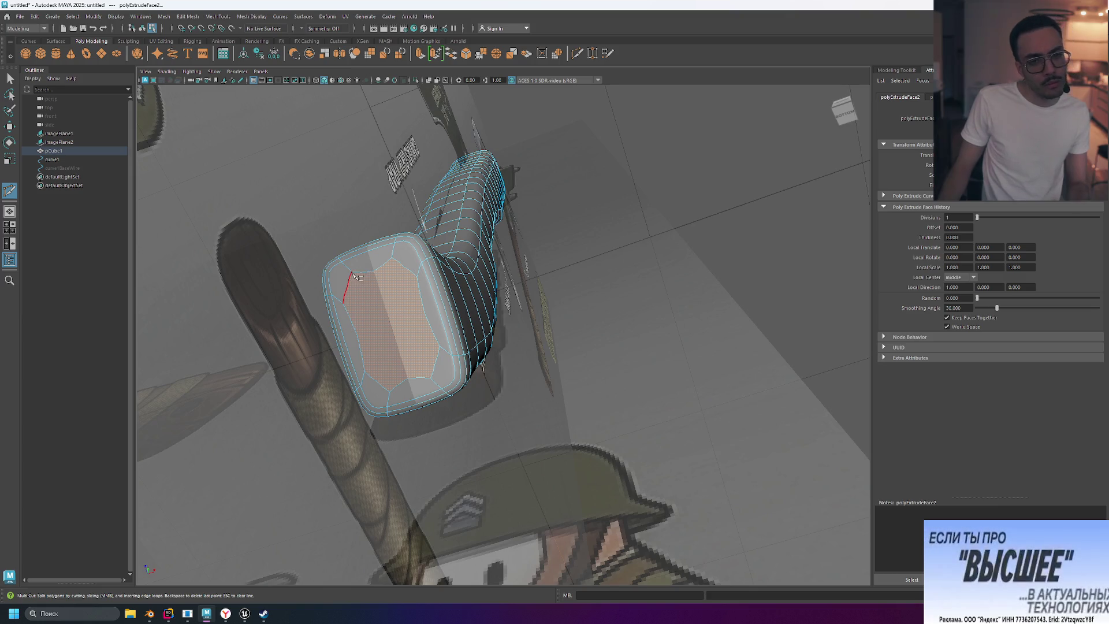
mouse_move(528, 265)
left_mouse_down("alt")
mouse_move(477, 278)
mouse_move(539, 275)
left_mouse_up("alt")
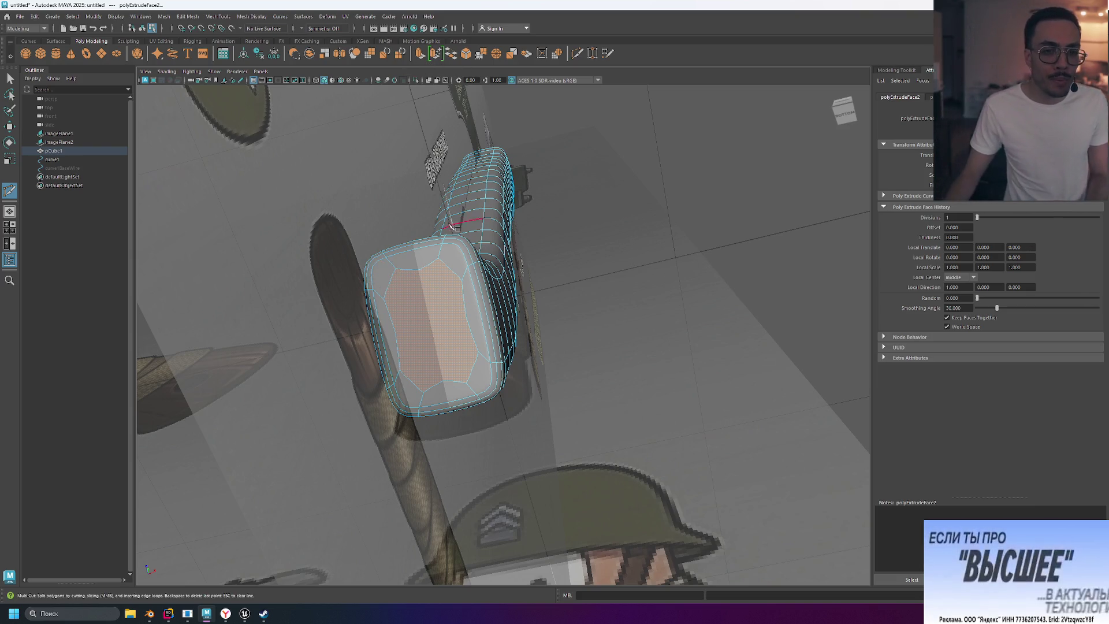
left_click(419, 53)
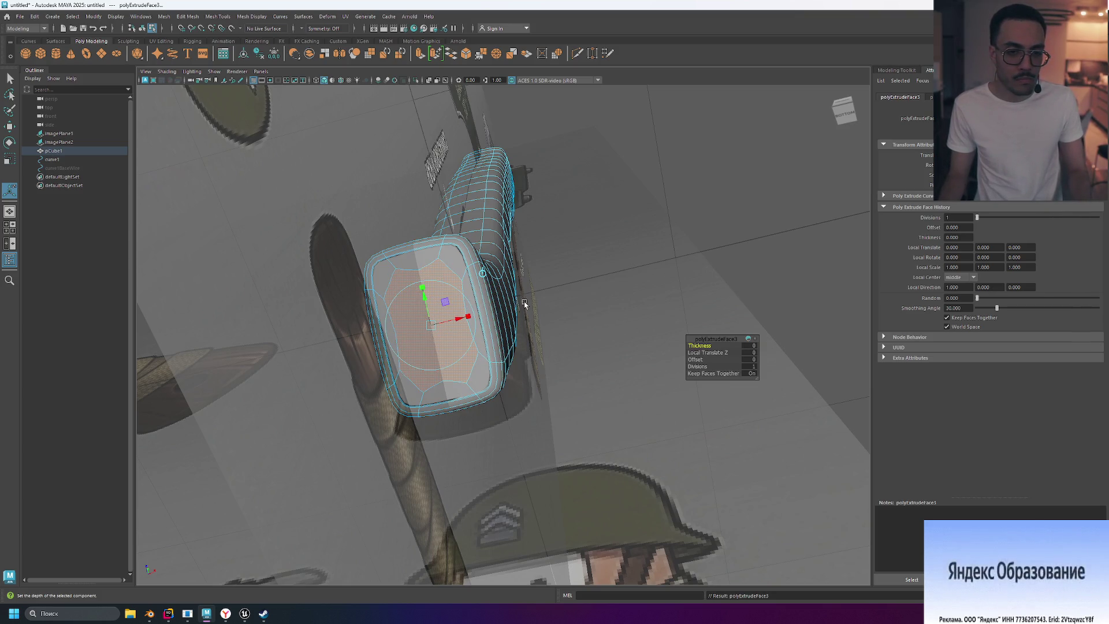
Step: Undo the extrusion's offset, reselect the end cap's inner face, and show the low-poly cage
left_click_drag(488, 323, 393, 416, "alt")
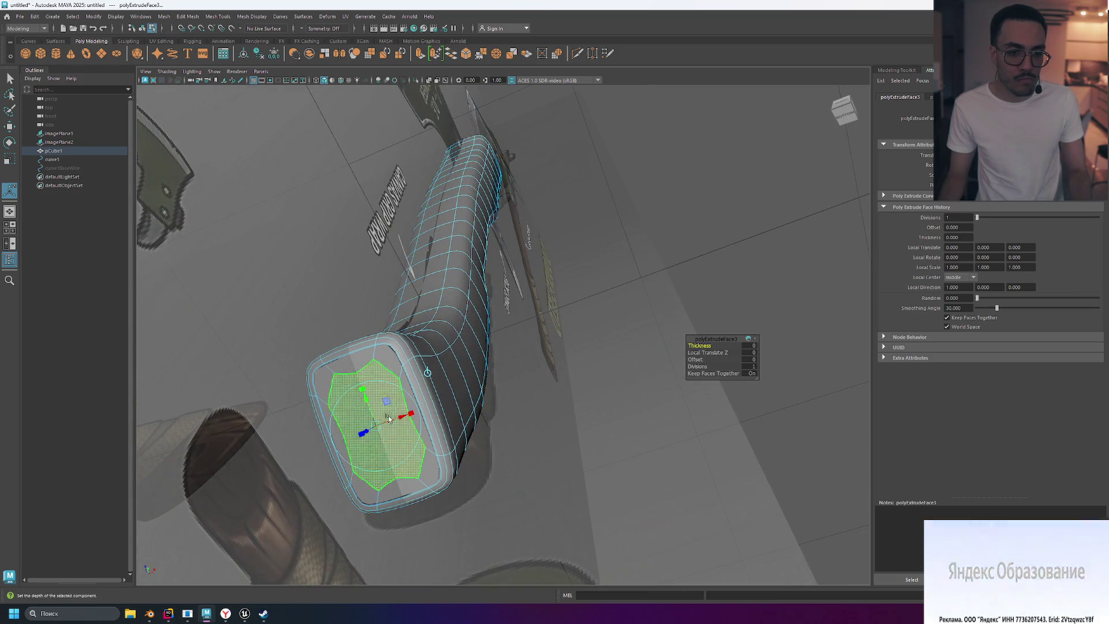
key("ctrl+z")
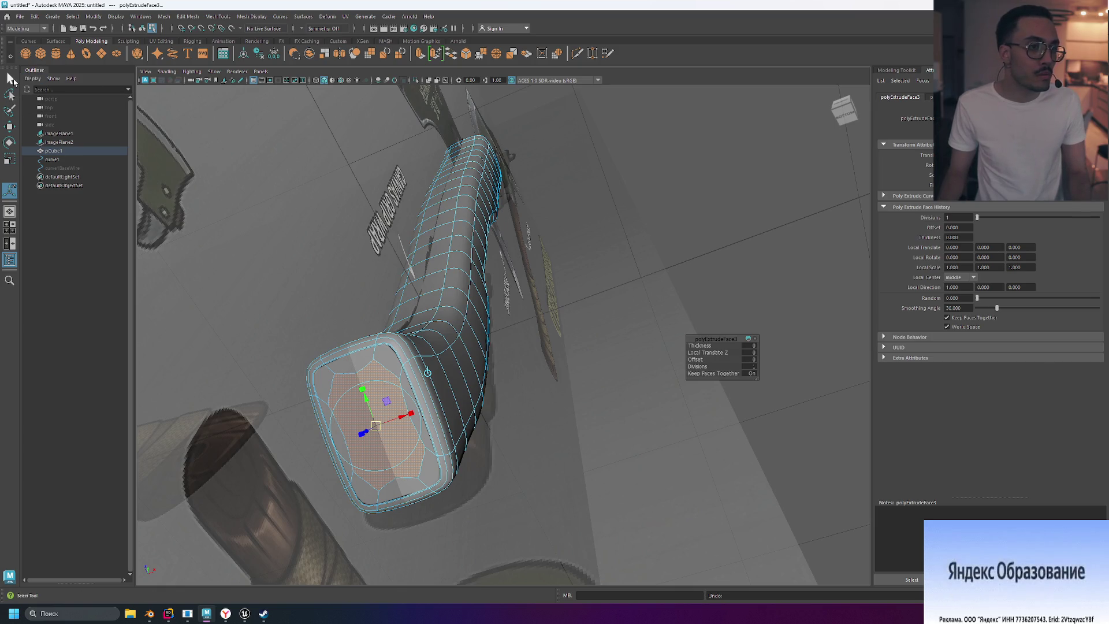
left_click(9, 77)
left_click(394, 417)
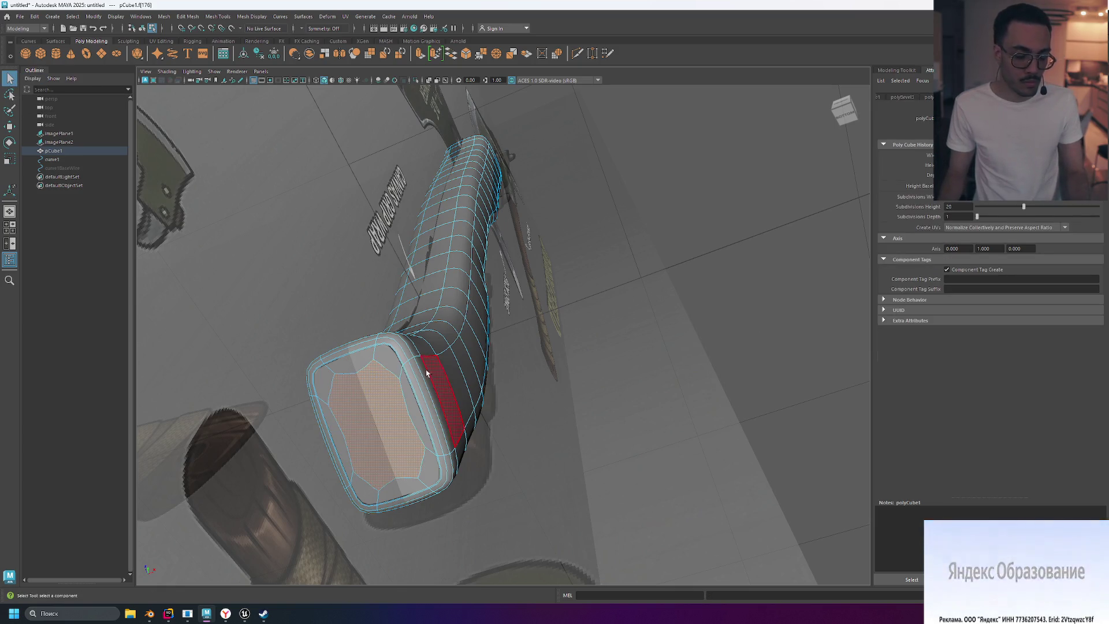
left_click(389, 426, "shift")
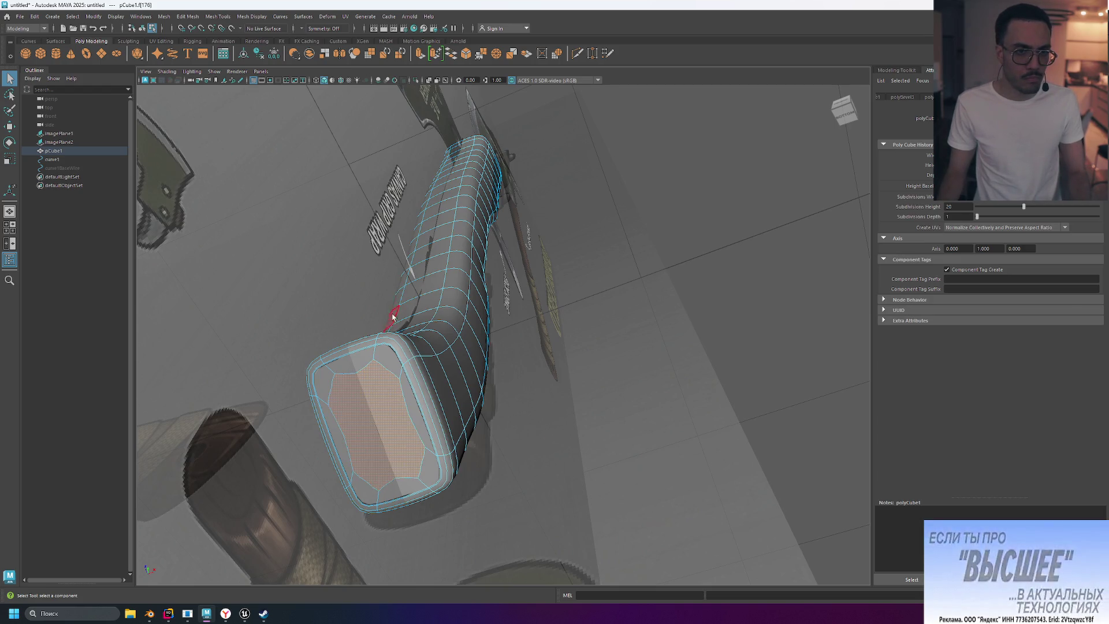
left_click(388, 417)
right_click_drag(373, 383, 373, 384)
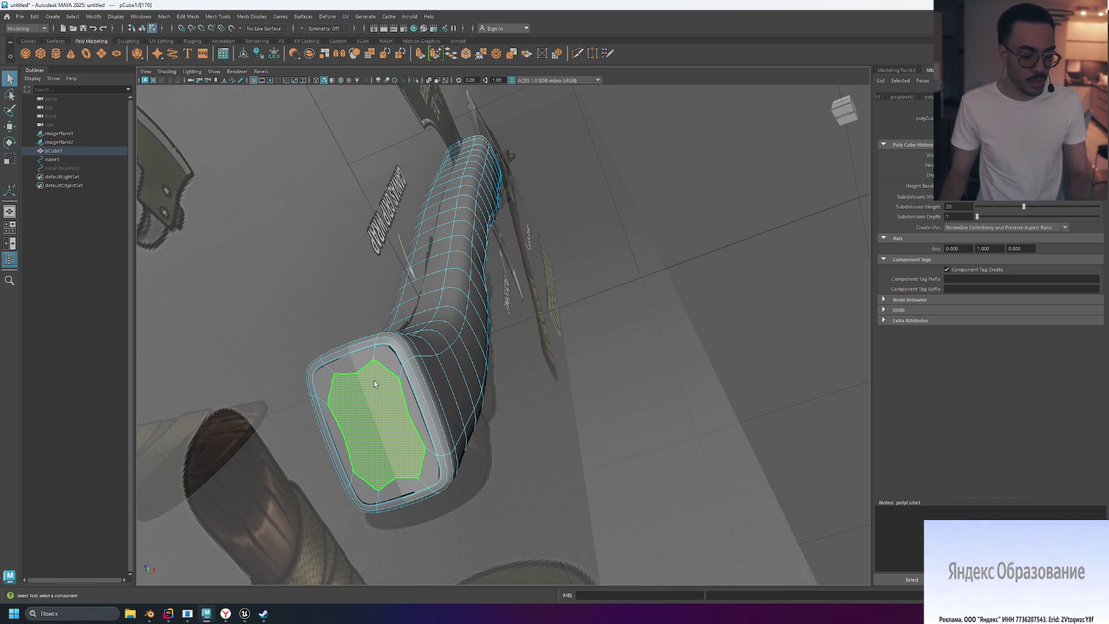
key("1")
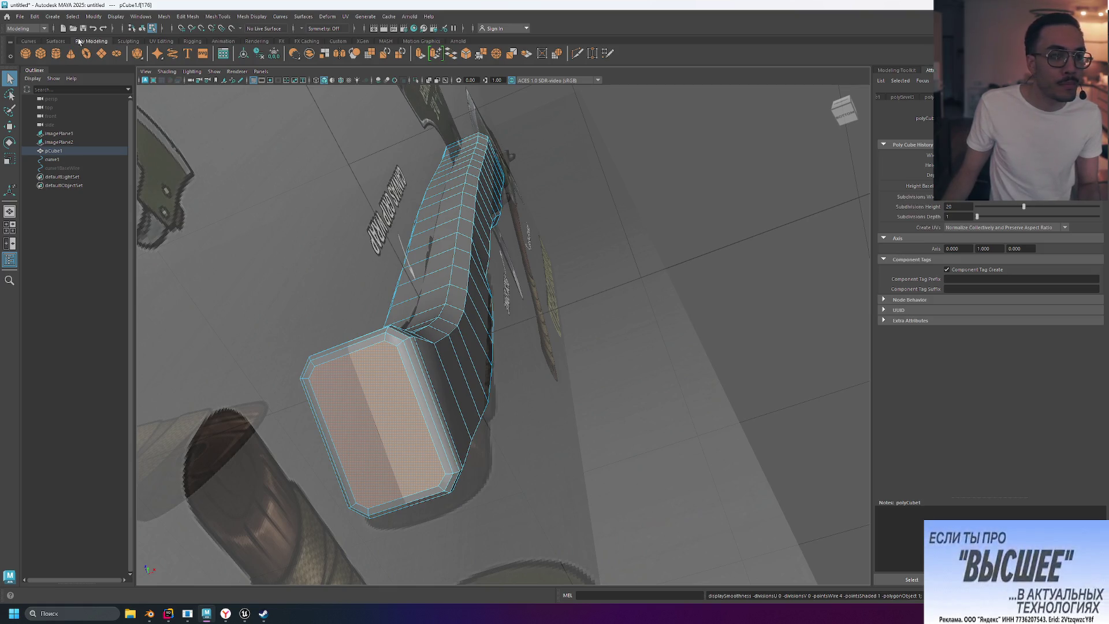
Step: Scale the end cap's inner face down so a border frames it, discarding a test move
left_click(9, 128)
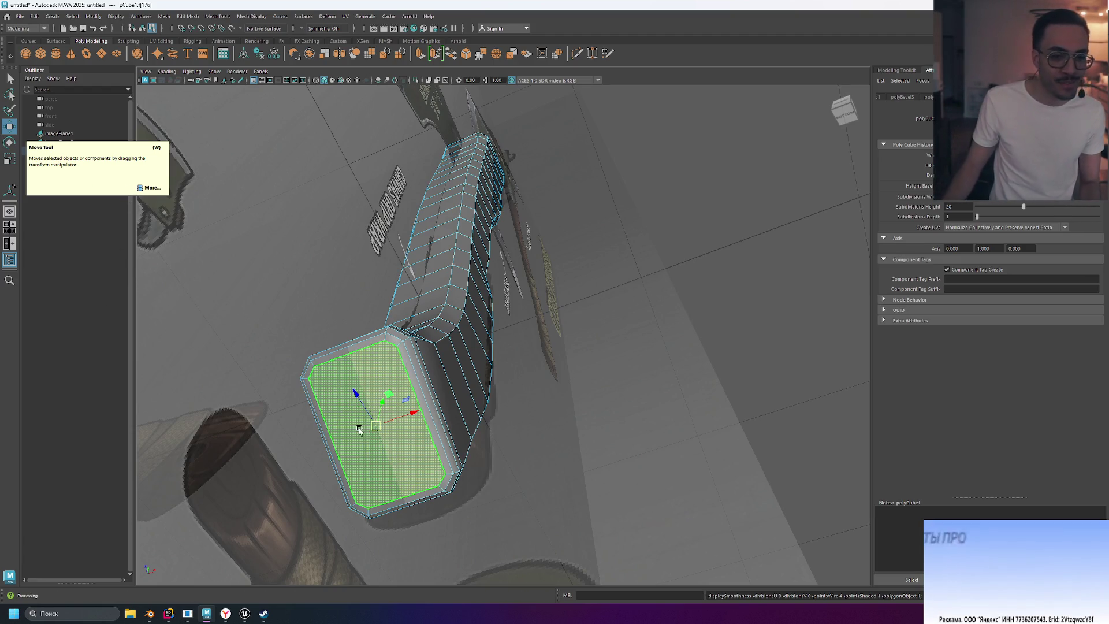
left_click_drag(412, 414, 398, 420)
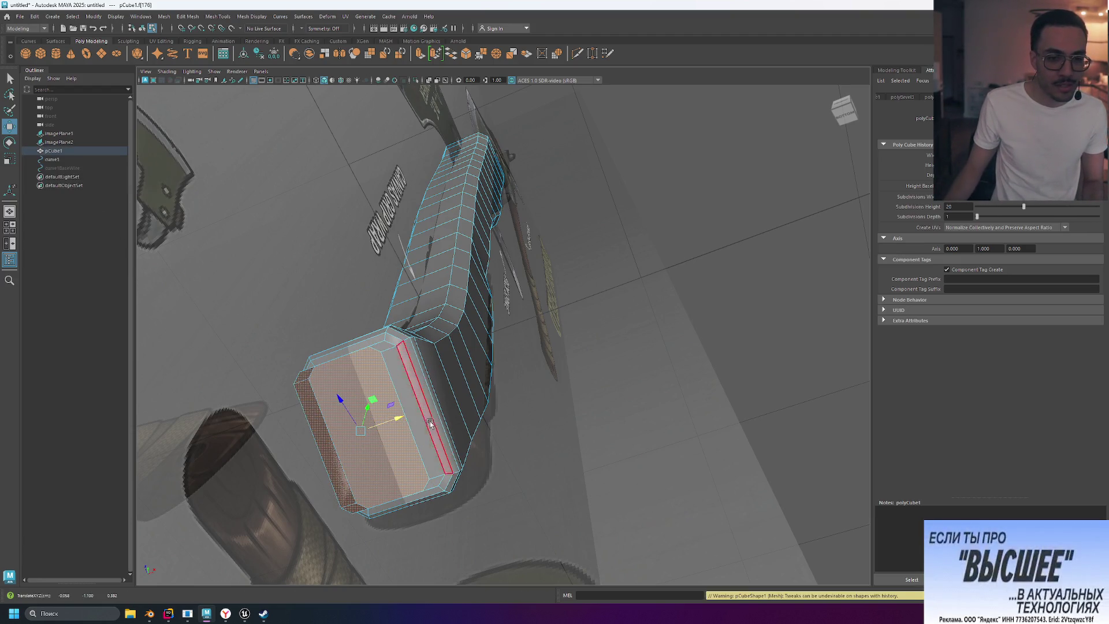
key("ctrl+z")
key("r")
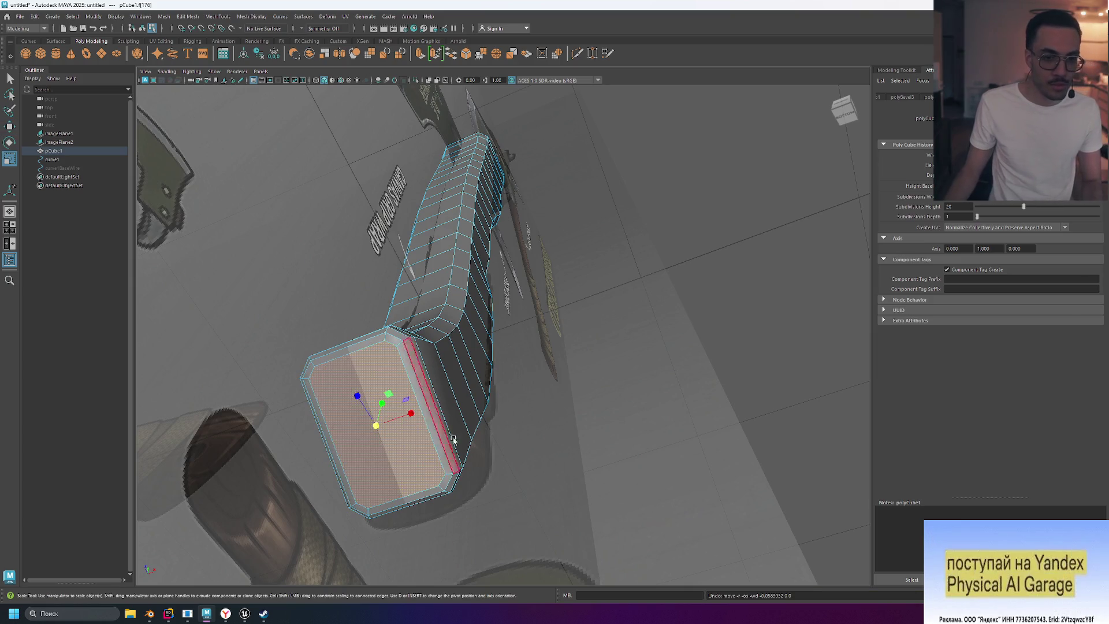
left_click_drag(381, 428, 370, 433)
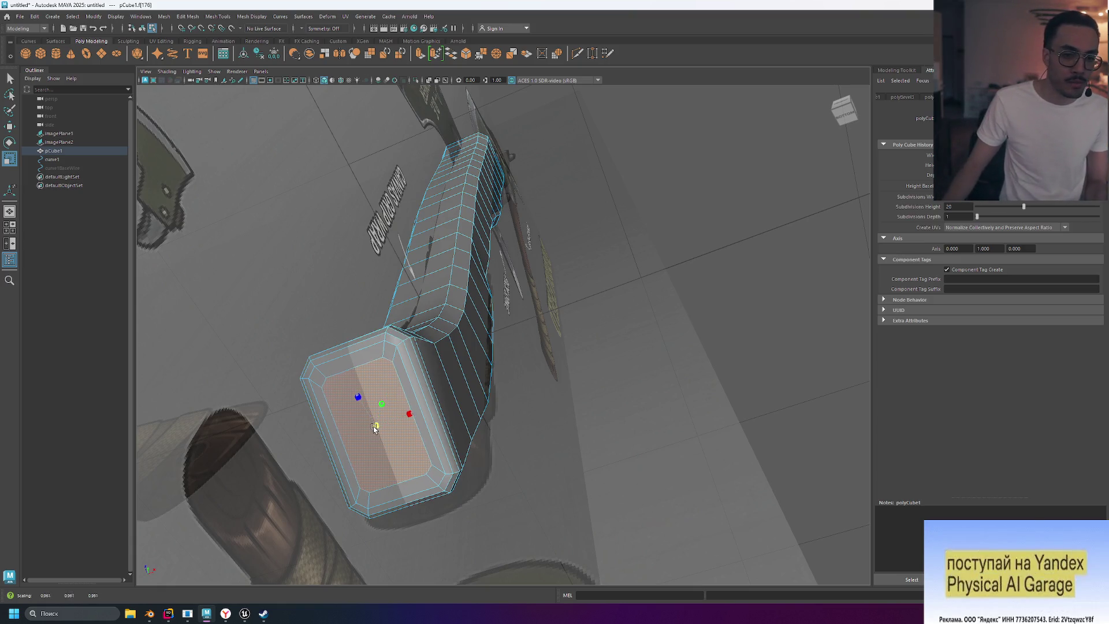
mouse_move(374, 428)
left_mouse_down()
mouse_move(349, 433)
mouse_move(371, 426)
left_mouse_up()
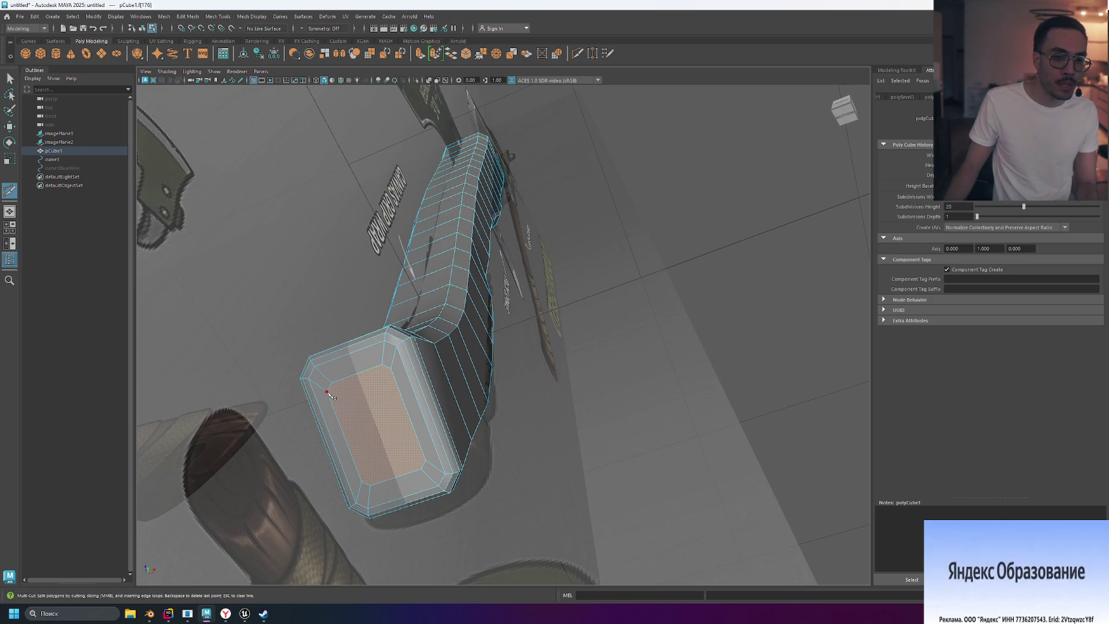
Step: Abandon a cut at the inner-face corner, deselect the handle, and turn smooth preview back on
left_click(327, 392)
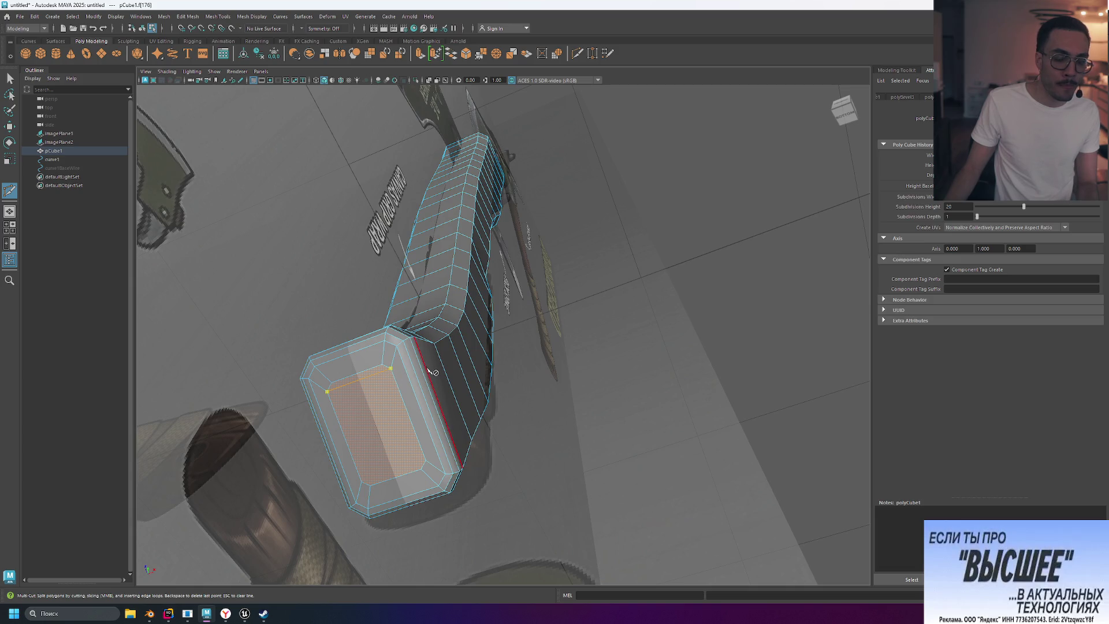
left_click(348, 513)
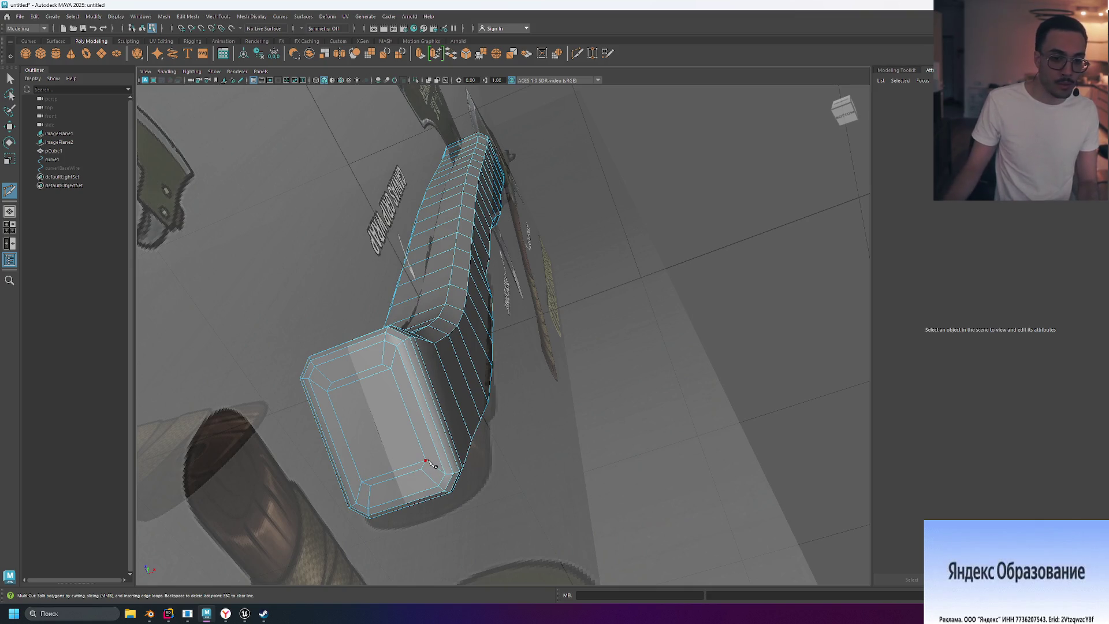
key("3")
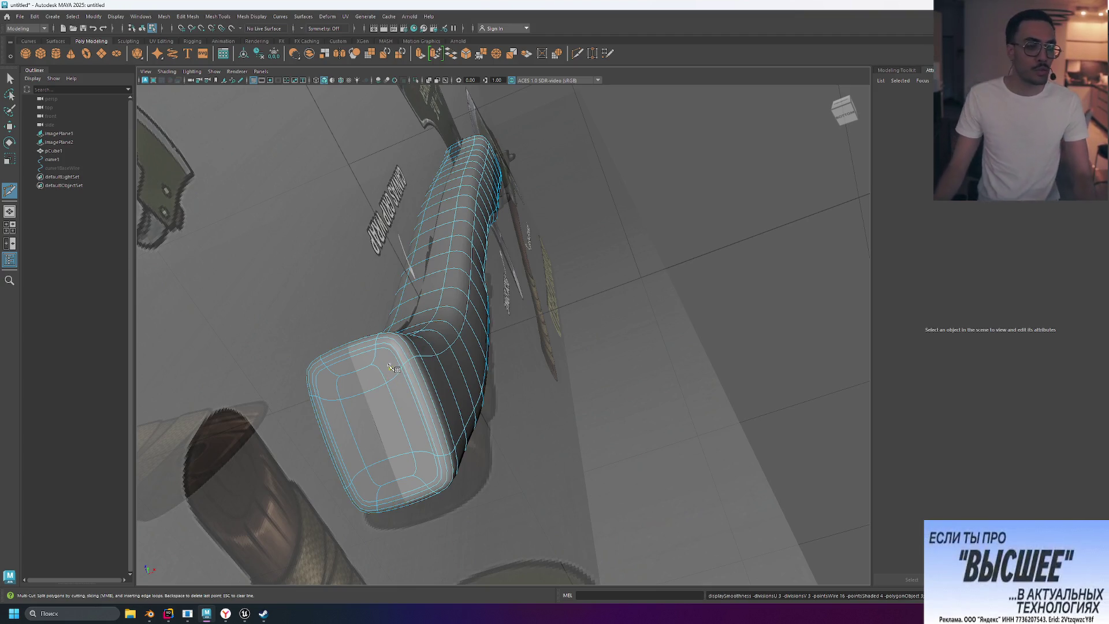
Step: Toggle the handle between cage and smooth preview, then orbit and zoom onto its top end
key("1")
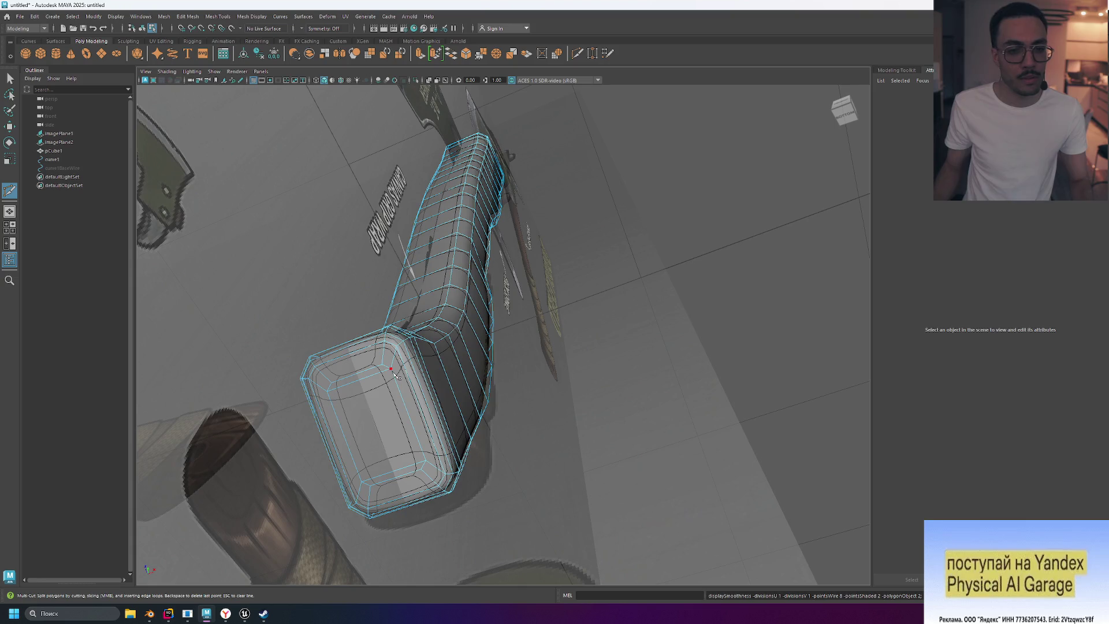
key("3")
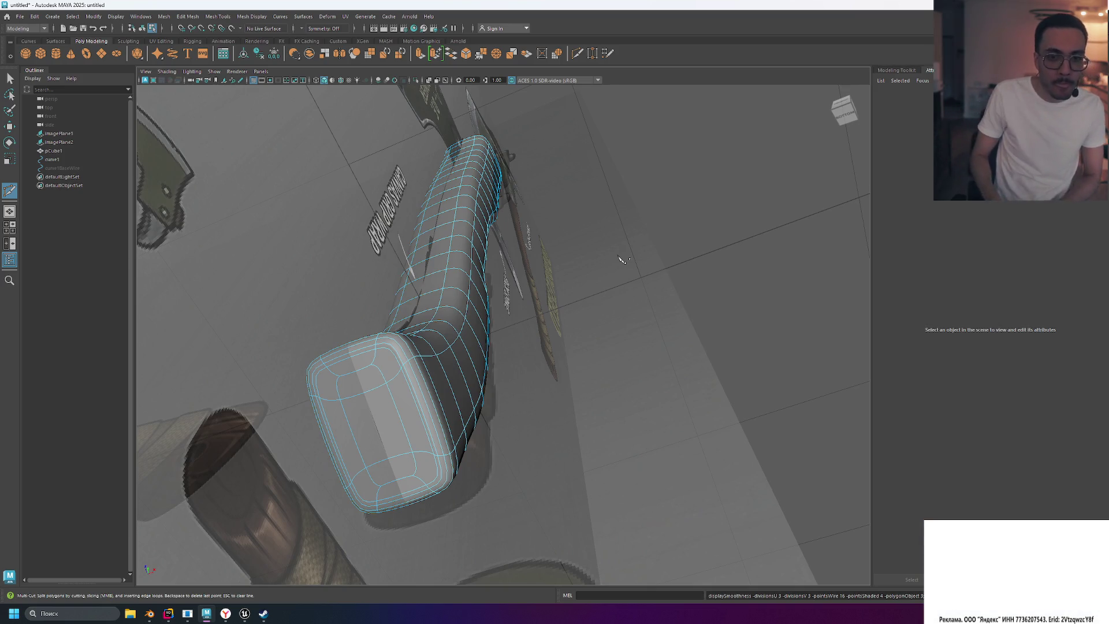
scroll(569, 177, "up", 2)
mouse_move(569, 176)
left_mouse_down("alt")
mouse_move(520, 222)
mouse_move(479, 218)
left_mouse_up("alt")
right_click_drag(479, 218, 436, 213, "alt")
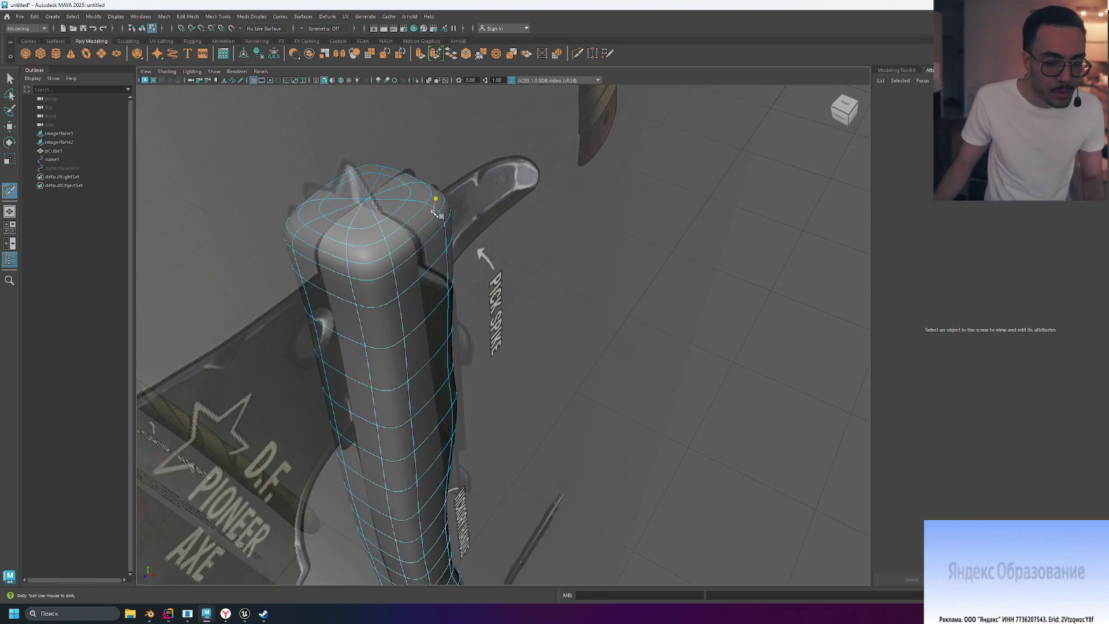
Step: Select face f[213] on the handle's top end and orbit to look along the handle
left_click(372, 208)
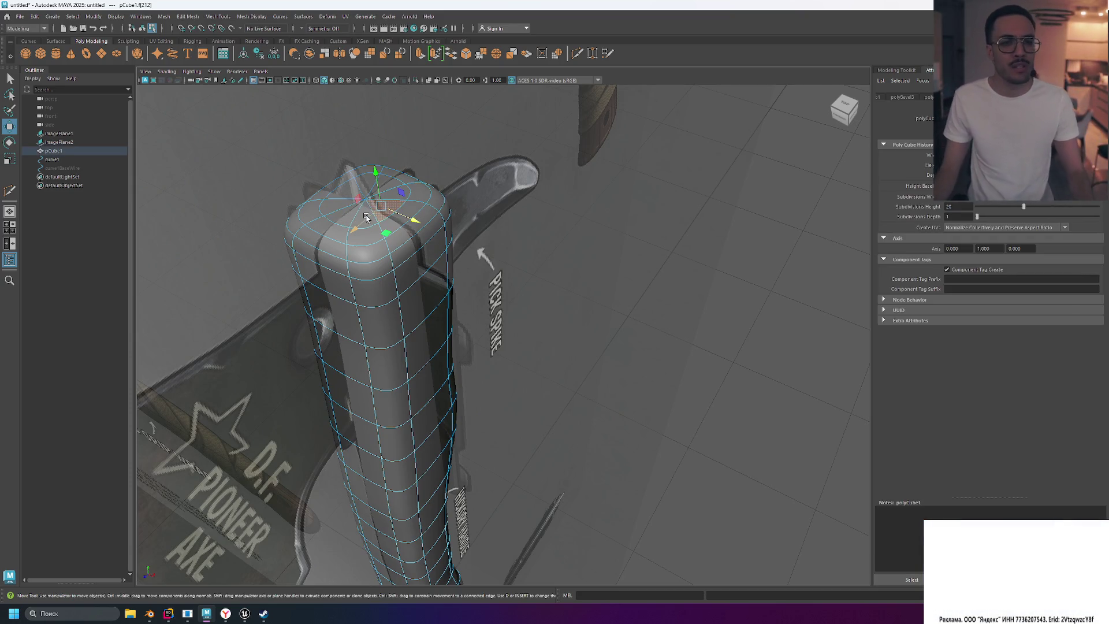
left_click(334, 217)
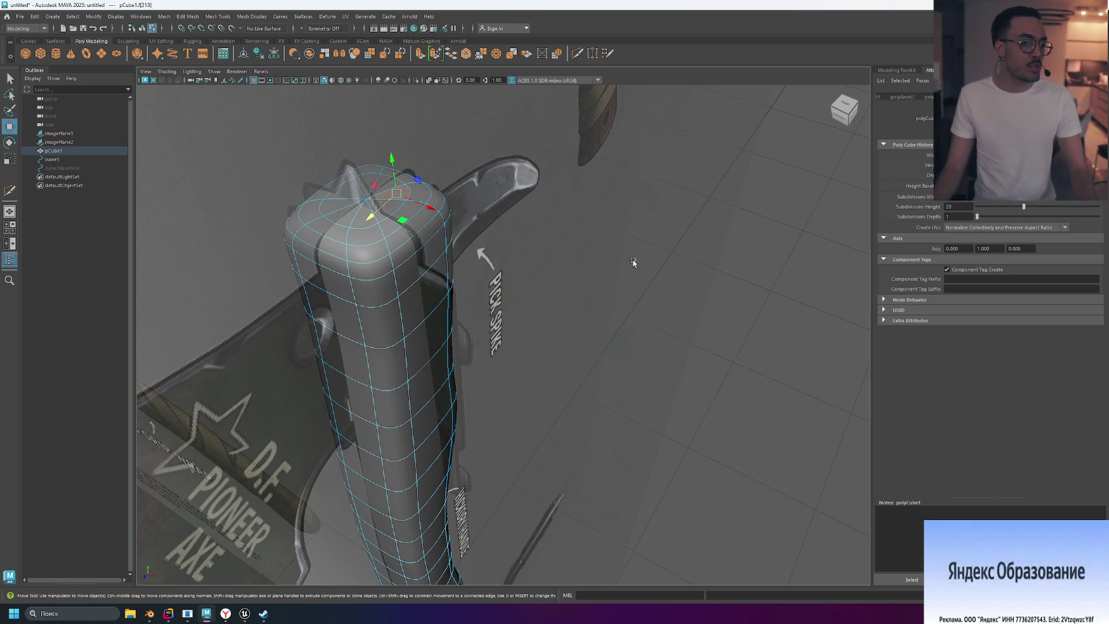
mouse_move(637, 320)
left_mouse_down("alt")
mouse_move(641, 228)
mouse_move(628, 247)
left_mouse_up("alt")
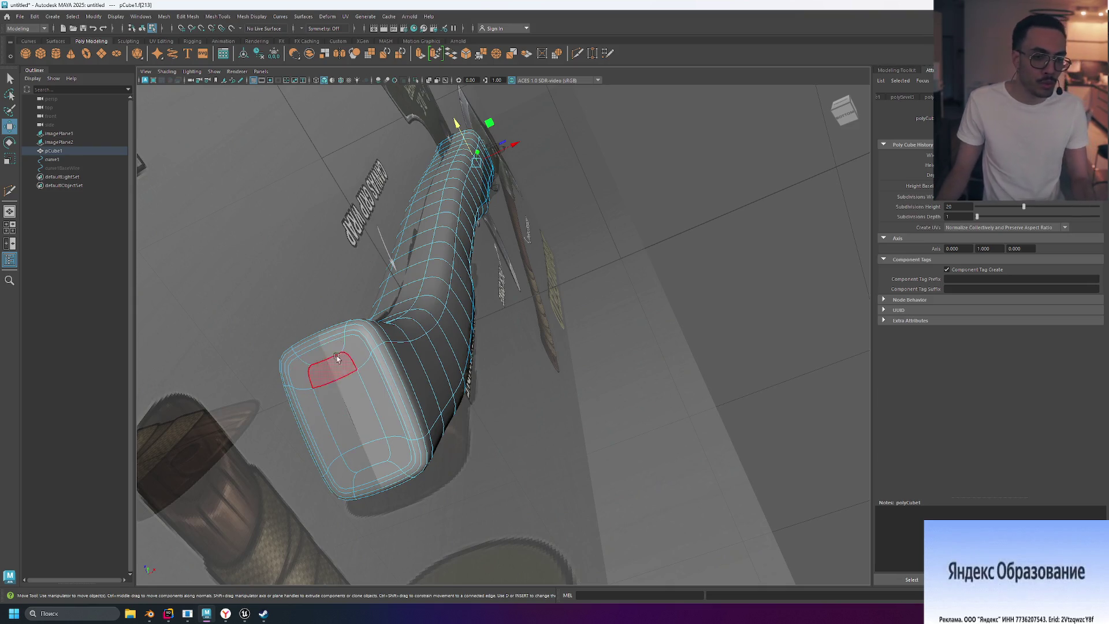
key("1")
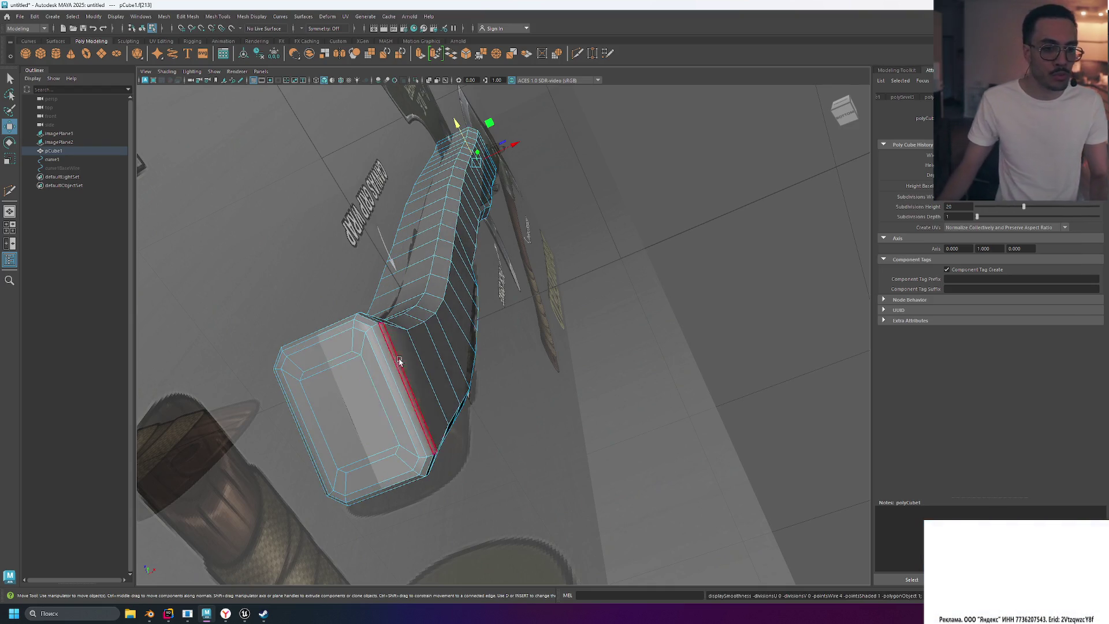
key("3")
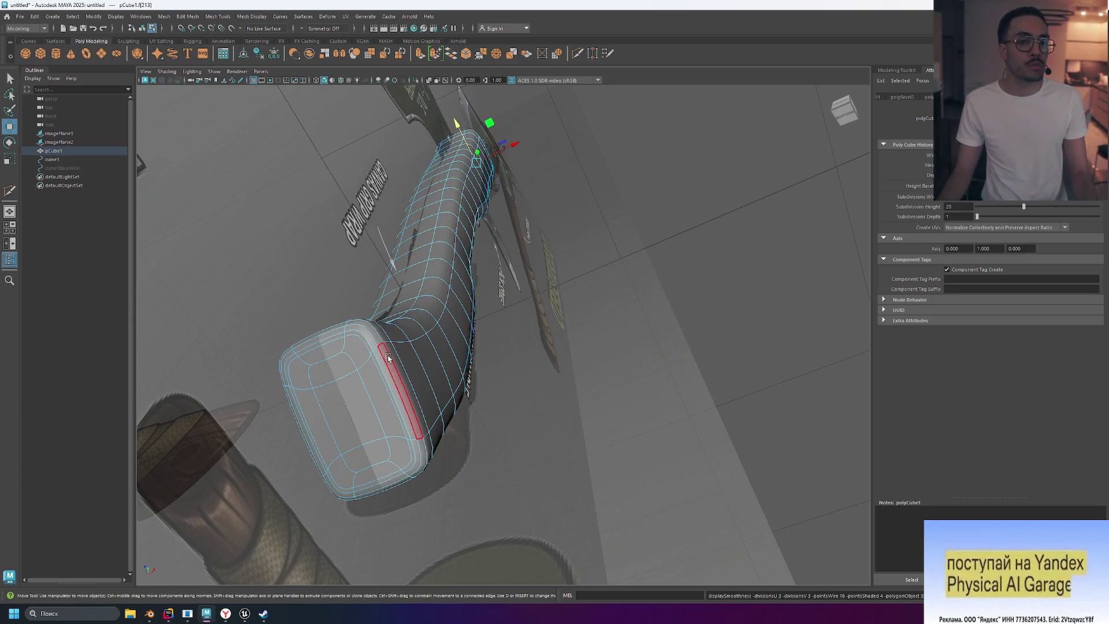
key("1")
key("3")
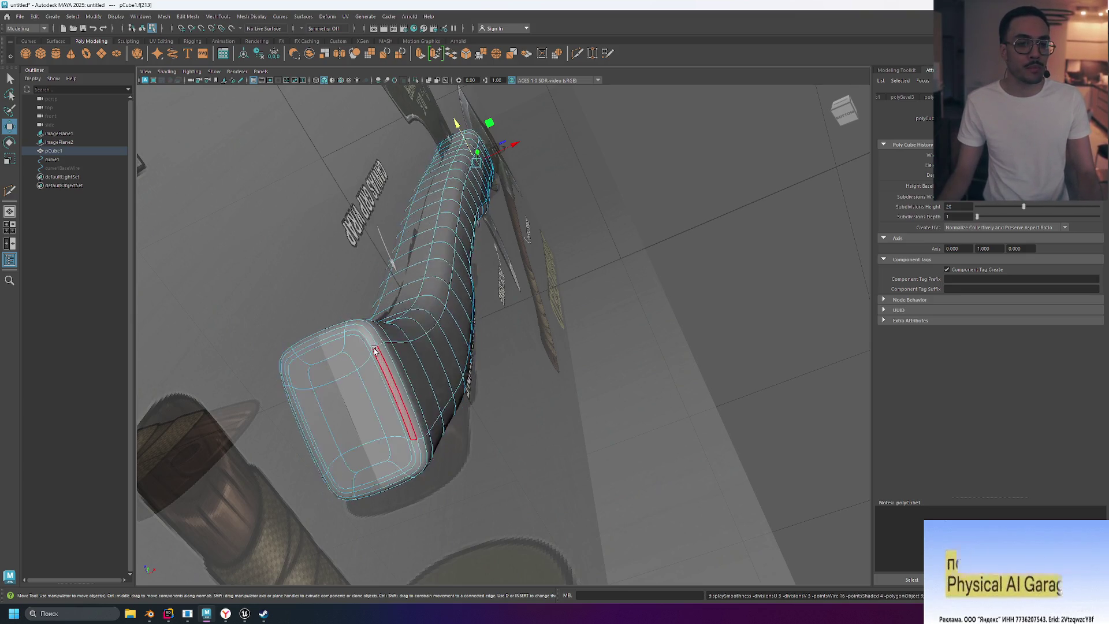
key("1")
key("3")
key("1")
key("3")
key("1")
key("3")
key("1")
key("3")
key("1")
key("3")
key("1")
key("3")
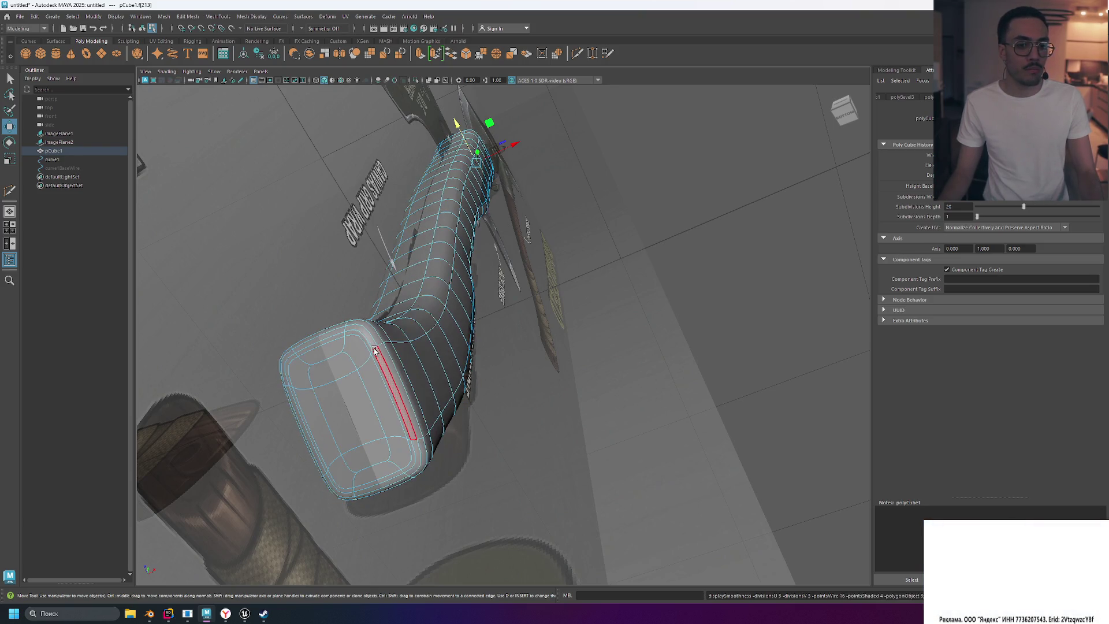
key("1")
key("3")
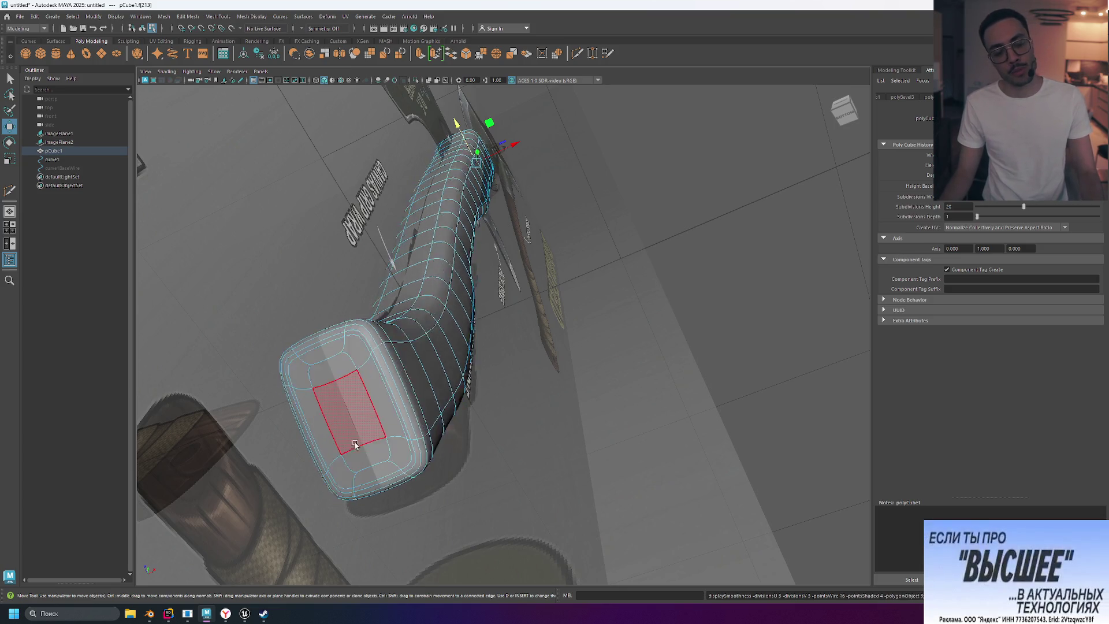
key("1")
key("3")
key("1")
key("3")
key("1")
key("3")
key("1")
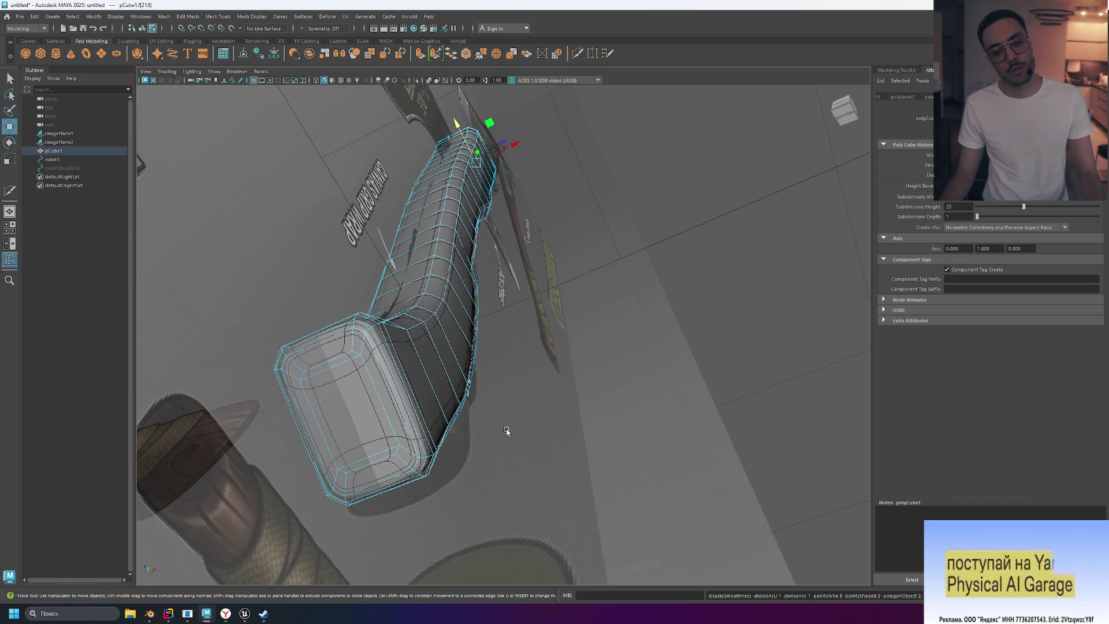
key("1")
key("3")
key("1")
key("3")
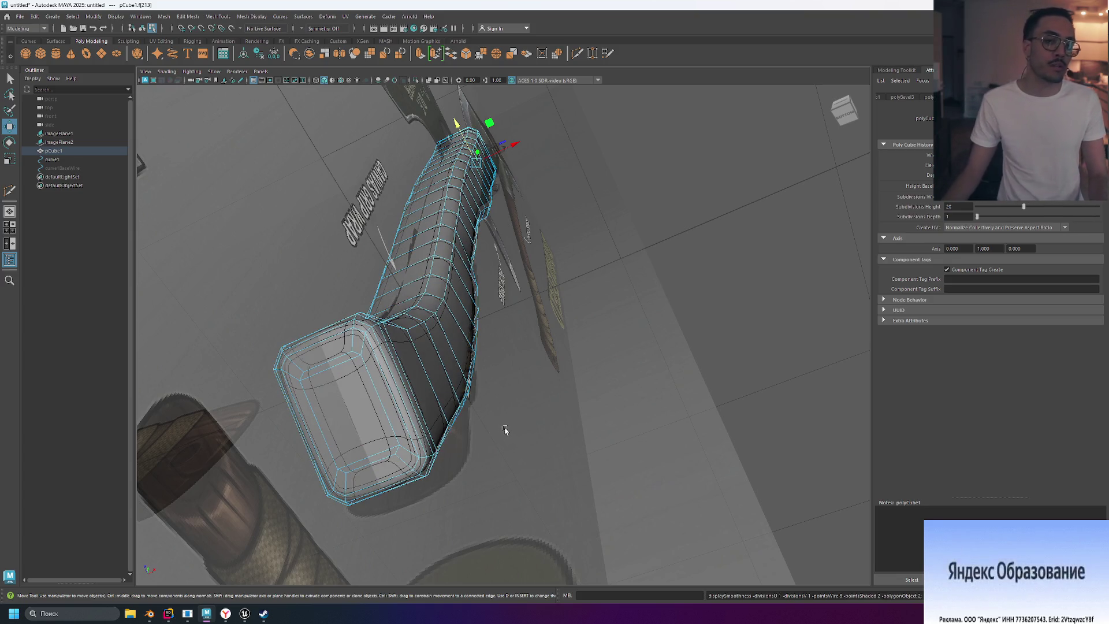
key("3")
key("1")
key("3")
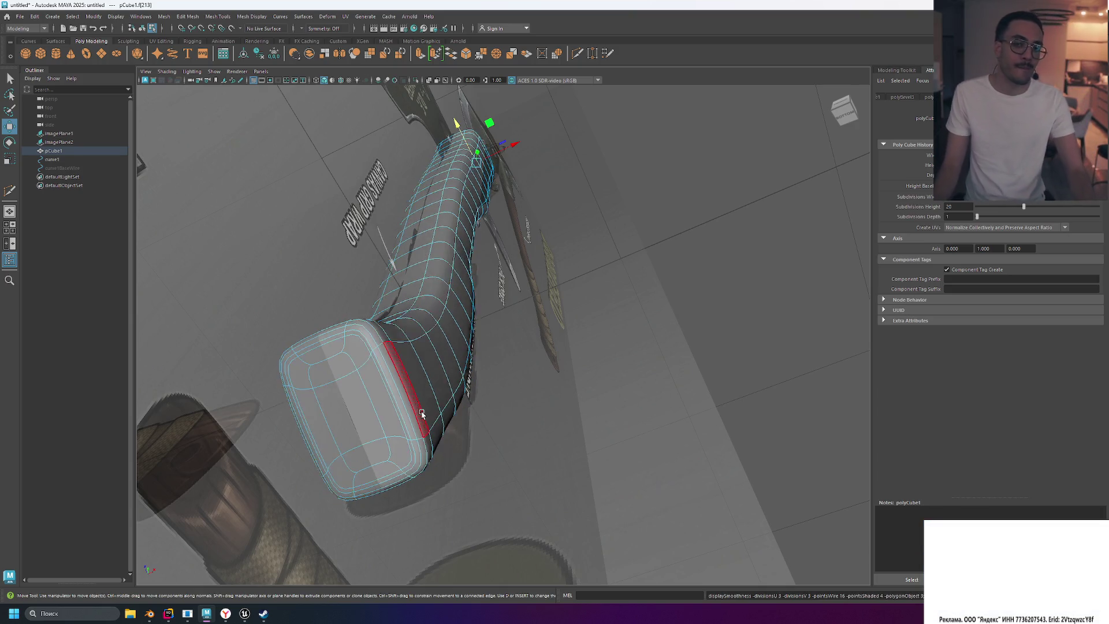
key("1")
key("3")
left_click(496, 398)
mouse_move(610, 362)
left_mouse_down("alt")
mouse_move(639, 296)
mouse_move(510, 331)
mouse_move(505, 351)
mouse_move(641, 307)
mouse_move(698, 304)
left_mouse_up("alt")
left_click(844, 108)
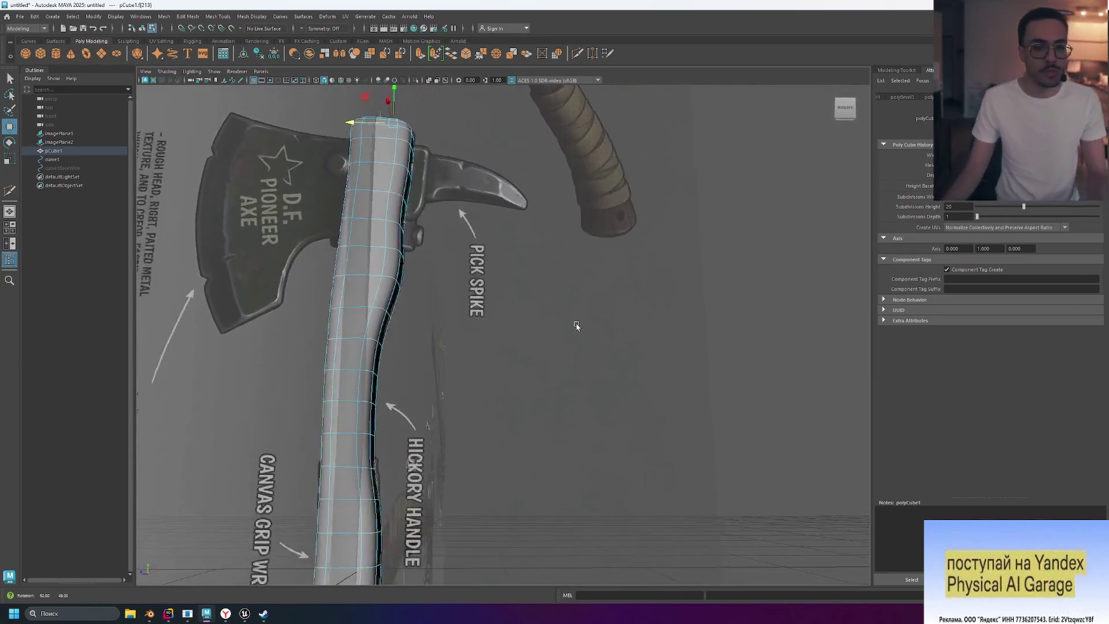
left_click(157, 616)
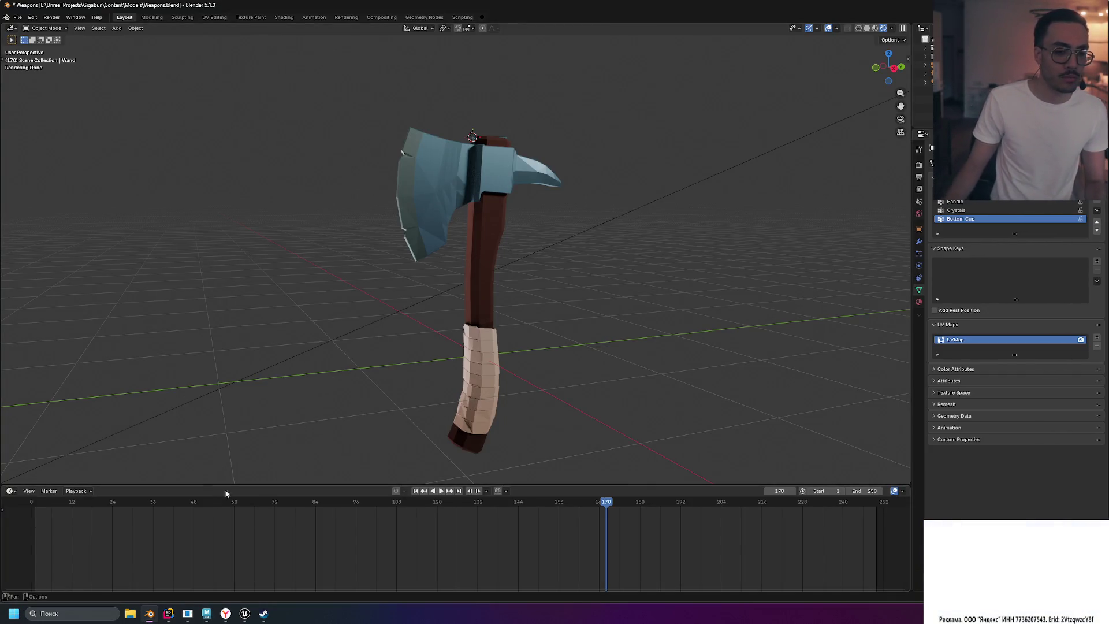
left_click(206, 613)
mouse_move(508, 346)
left_mouse_down("alt")
mouse_move(532, 350)
mouse_move(483, 321)
left_mouse_up("alt")
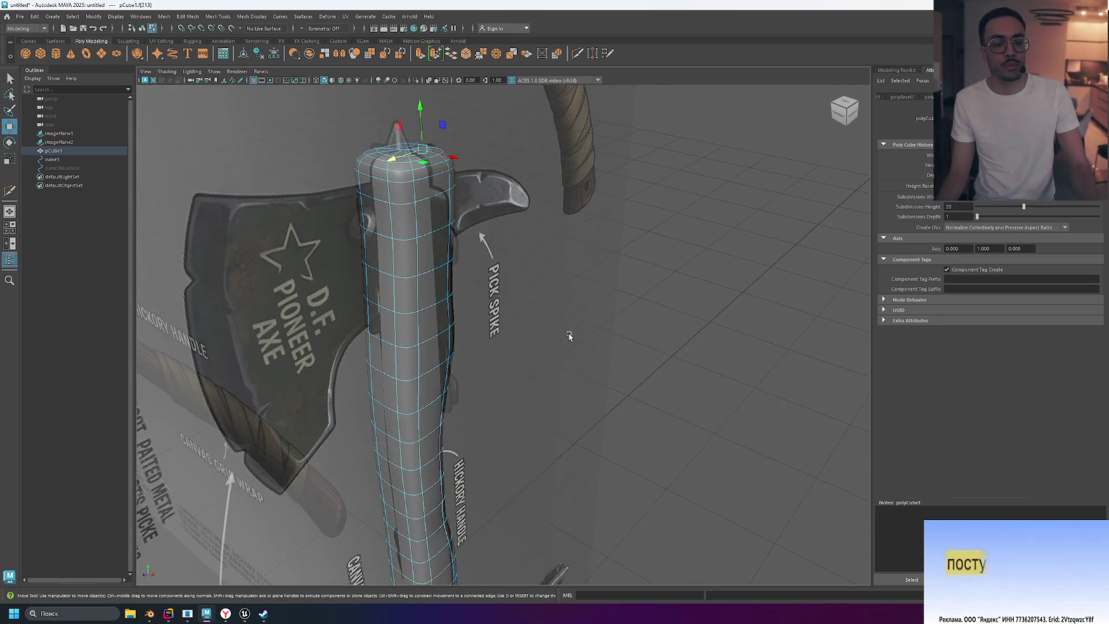
Step: Orbit around the handle from several angles and deselect its end face
mouse_move(522, 403)
left_mouse_down("alt")
mouse_move(508, 371)
mouse_move(525, 327)
left_mouse_up("alt")
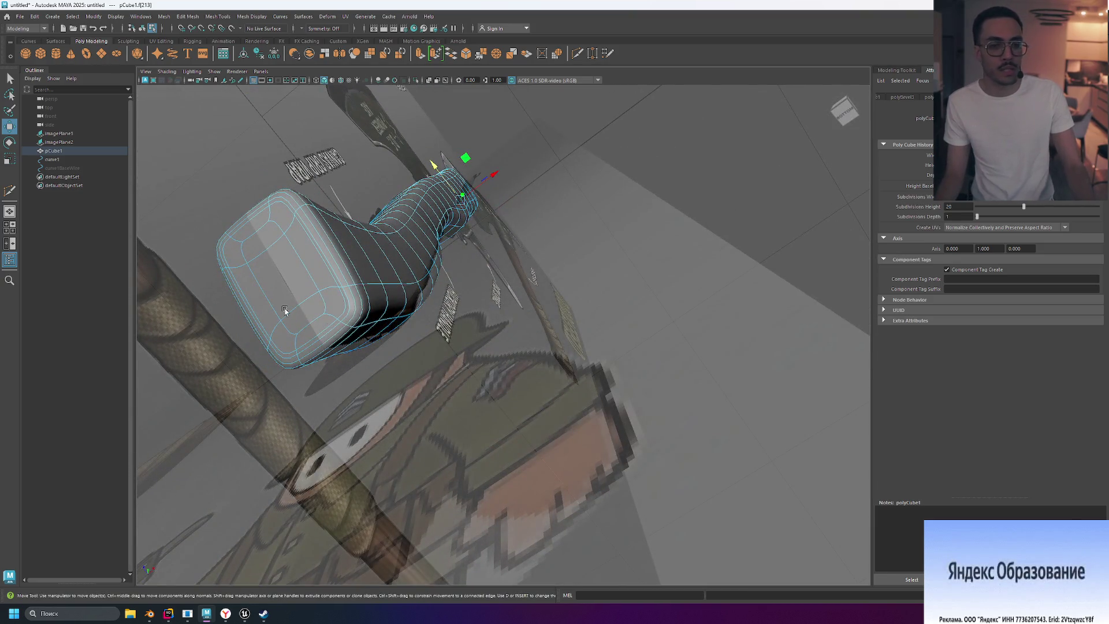
mouse_move(305, 247)
left_mouse_down("alt")
mouse_move(601, 250)
mouse_move(606, 266)
left_mouse_up("alt")
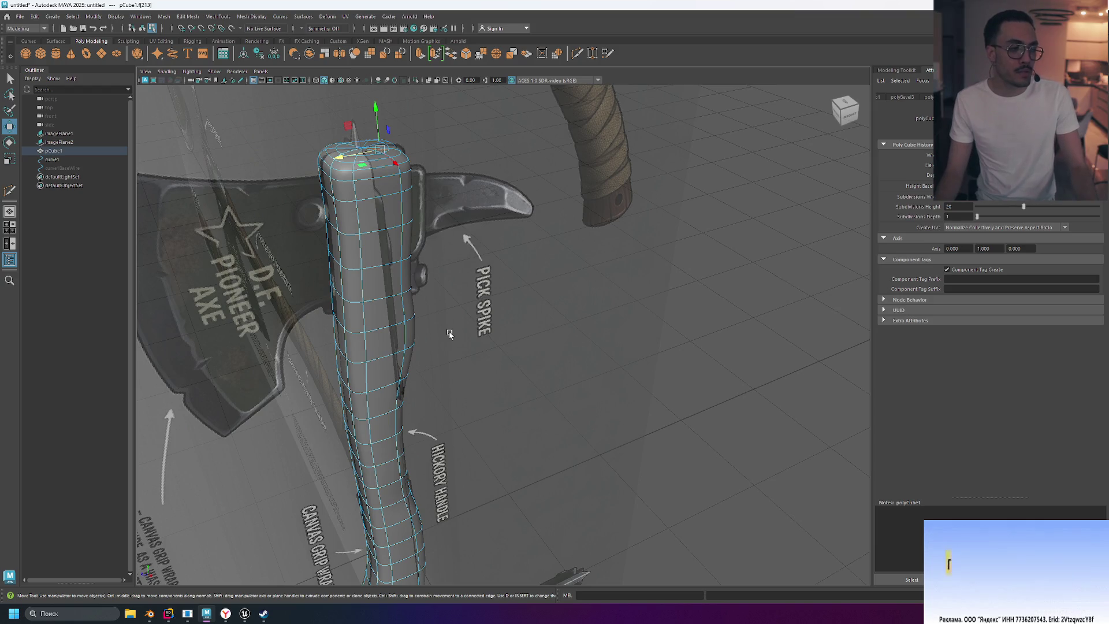
left_click_drag(512, 409, 514, 336, "alt")
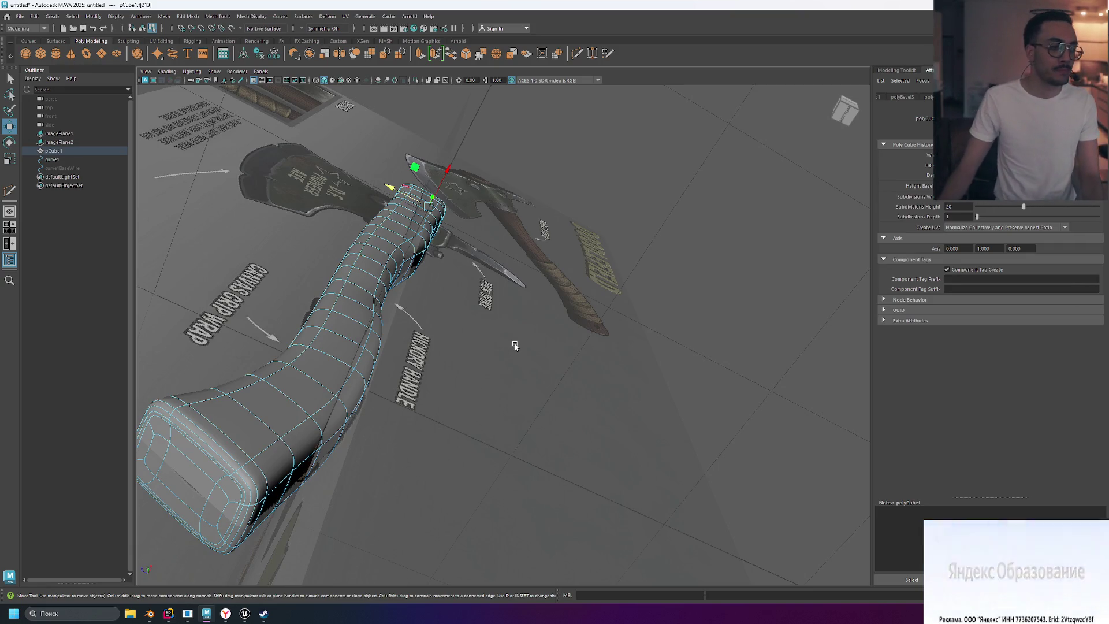
mouse_move(459, 341)
left_mouse_down("alt")
mouse_move(643, 400)
mouse_move(495, 403)
mouse_move(456, 324)
left_mouse_up("alt")
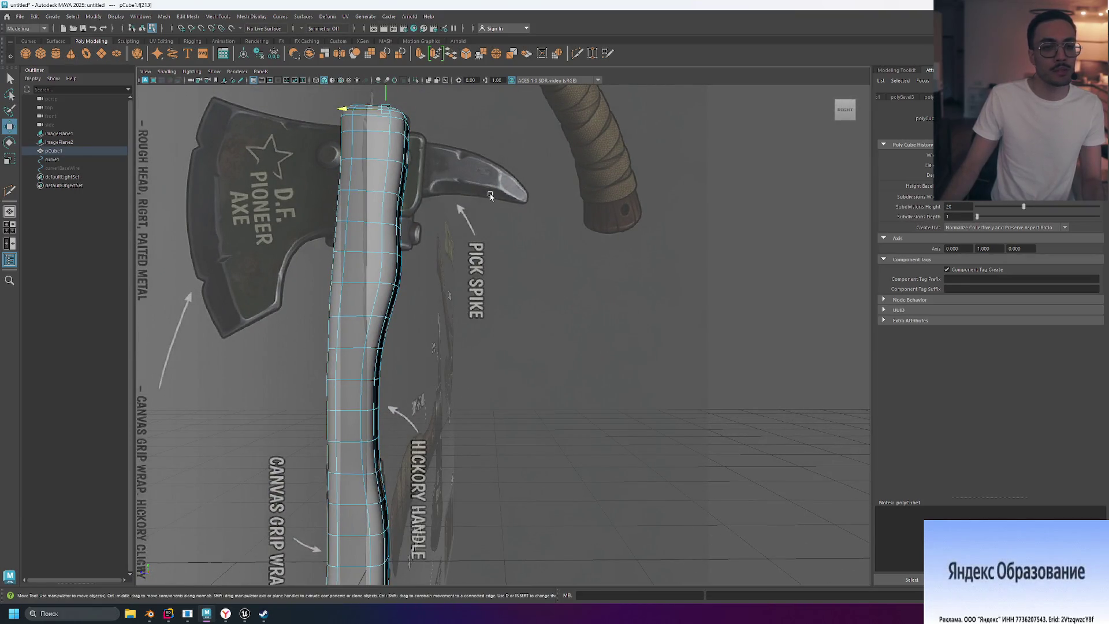
mouse_move(390, 239)
left_mouse_down("alt")
mouse_move(534, 249)
mouse_move(460, 291)
left_mouse_up("alt")
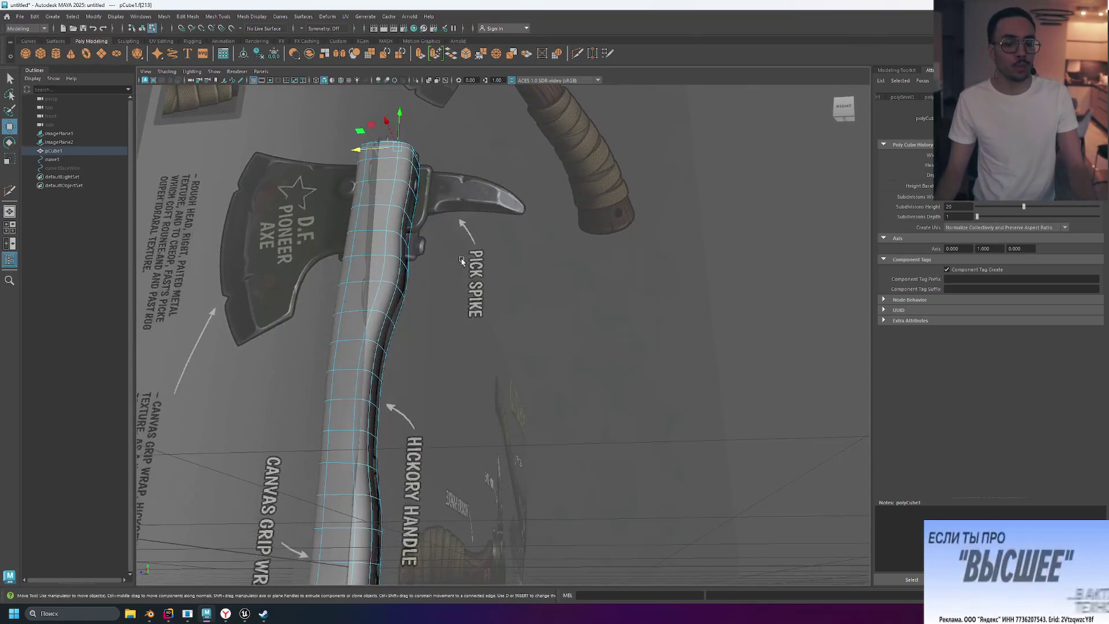
left_click(475, 368)
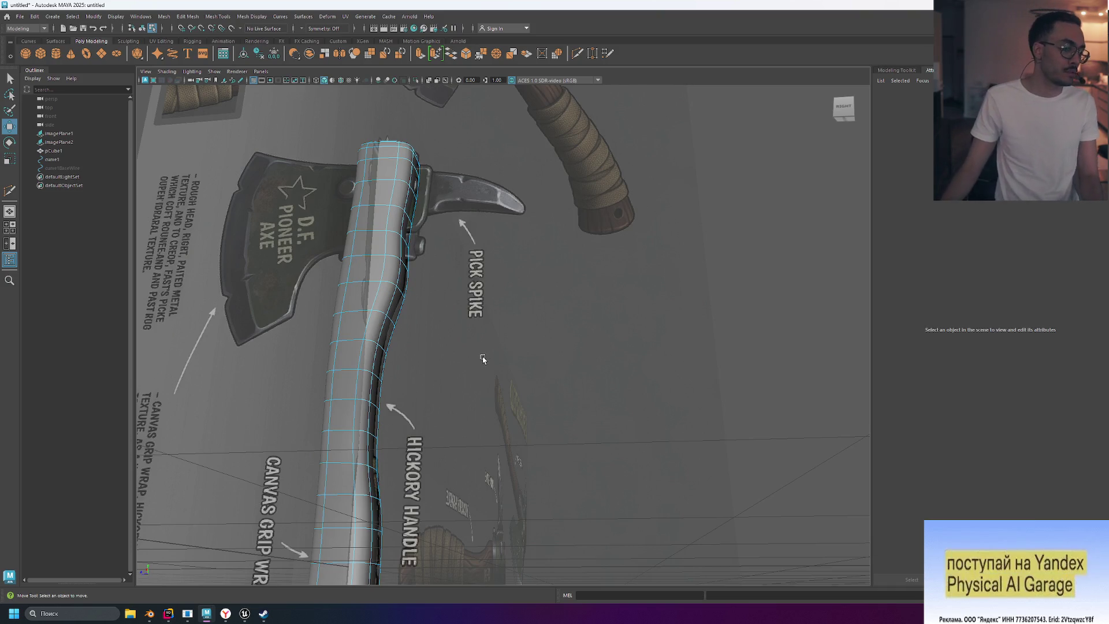
mouse_move(482, 355)
left_mouse_down("alt")
mouse_move(535, 342)
mouse_move(503, 404)
mouse_move(457, 427)
mouse_move(369, 346)
left_mouse_up("alt")
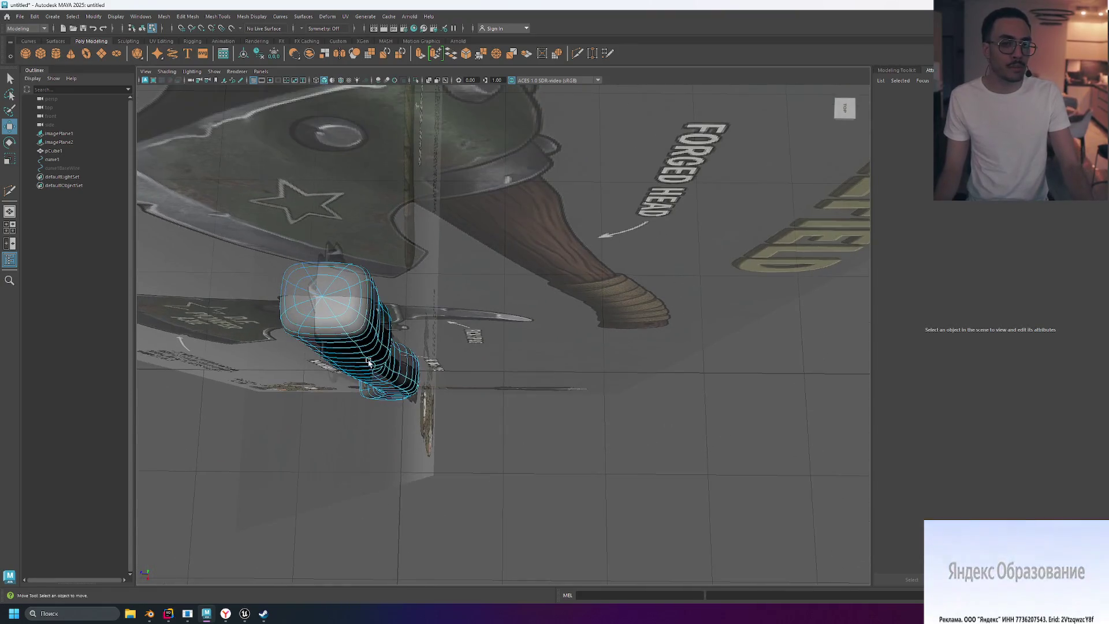
mouse_move(488, 347)
left_mouse_down("alt")
mouse_move(527, 366)
mouse_move(537, 347)
left_mouse_up("alt")
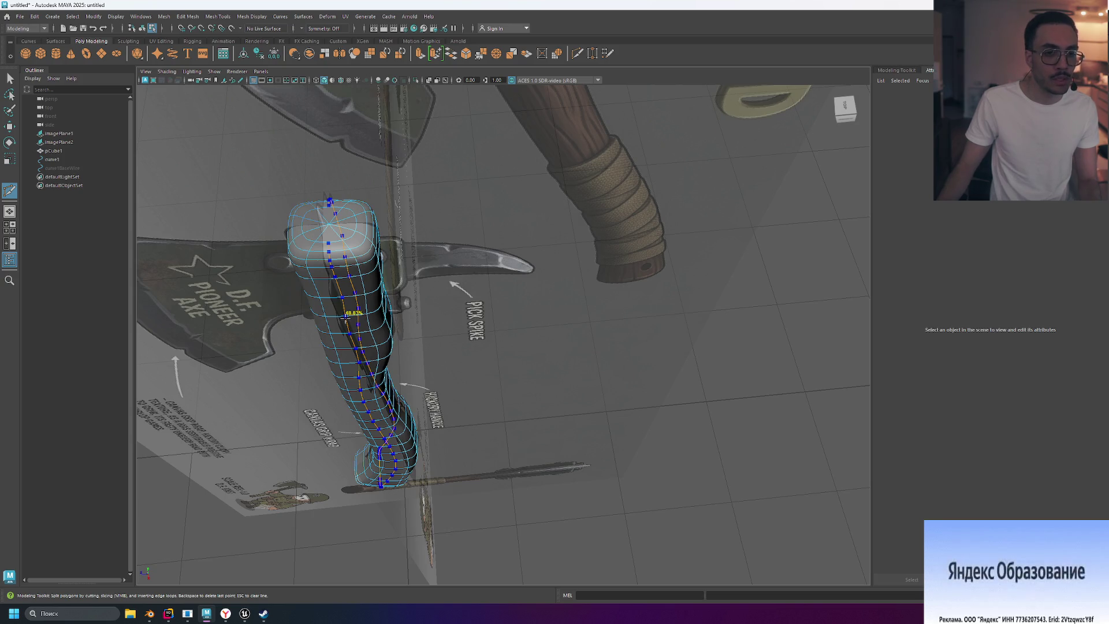
left_click(319, 318)
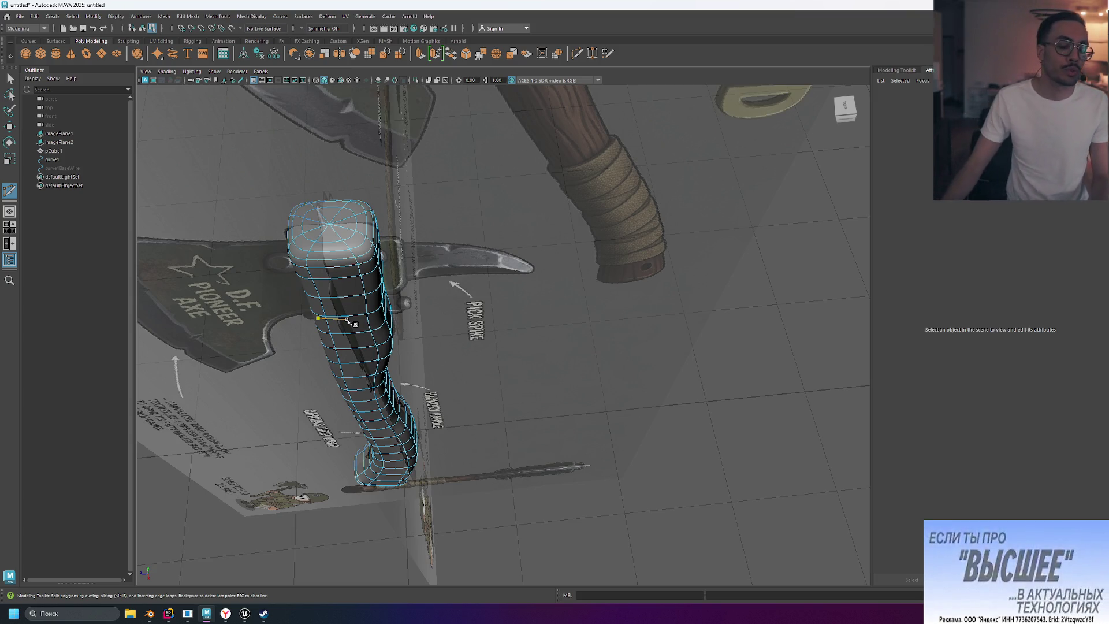
key("ctrl")
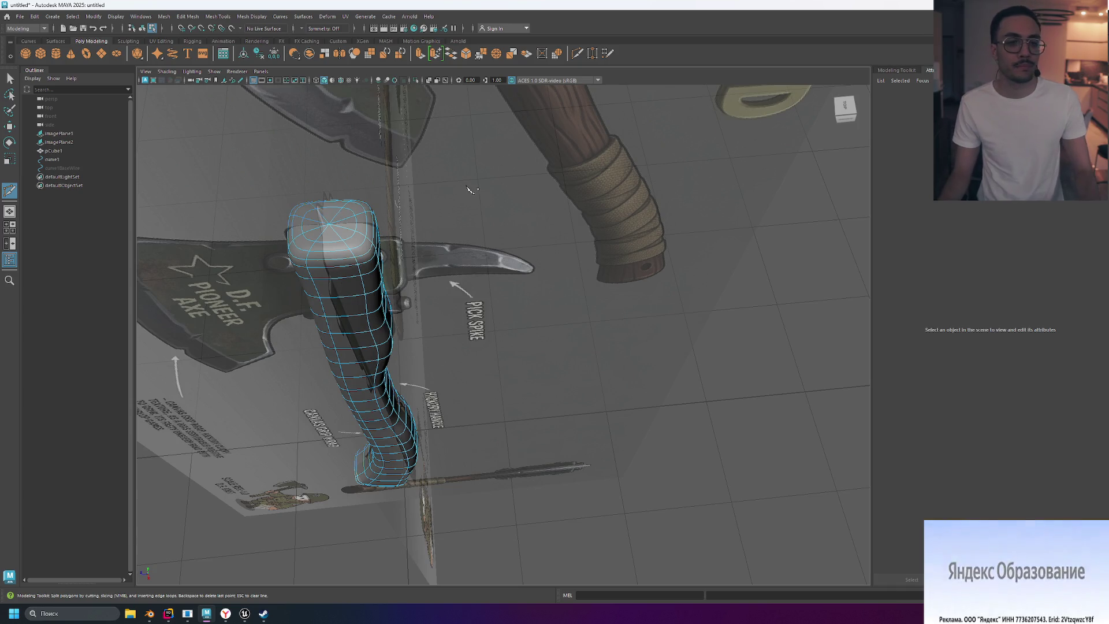
mouse_move(461, 185)
left_mouse_down("alt")
mouse_move(450, 280)
mouse_move(518, 233)
mouse_move(513, 288)
mouse_move(470, 327)
mouse_move(656, 324)
mouse_move(525, 336)
mouse_move(555, 326)
mouse_move(509, 332)
mouse_move(520, 300)
left_mouse_up("alt")
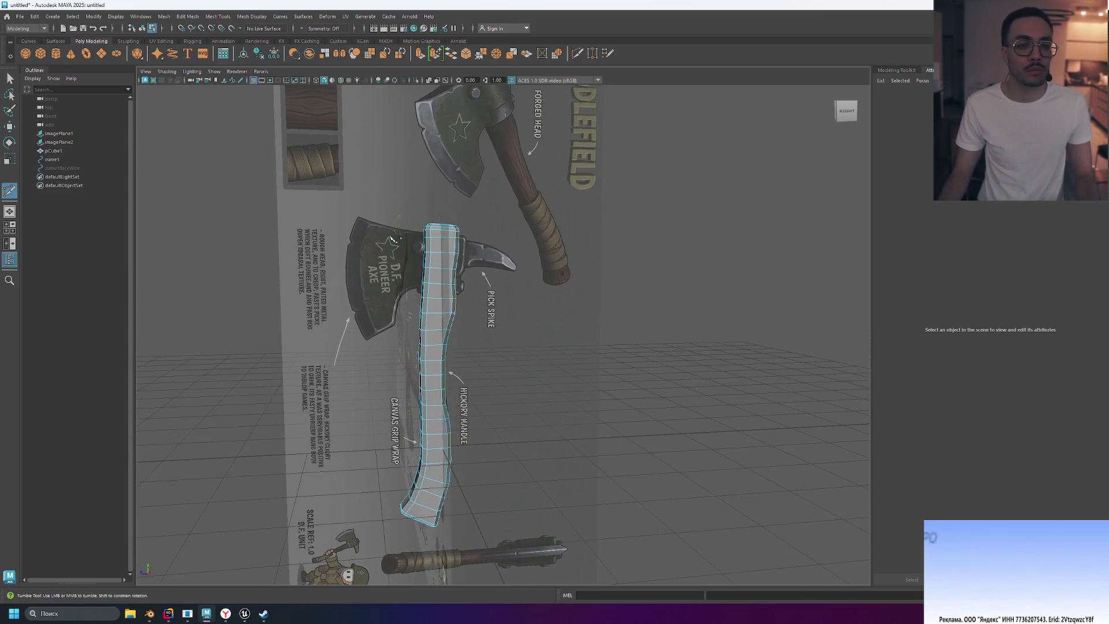
Step: Delete the leftover wire curve curve1 and its base wire from the Outliner
left_click(58, 159)
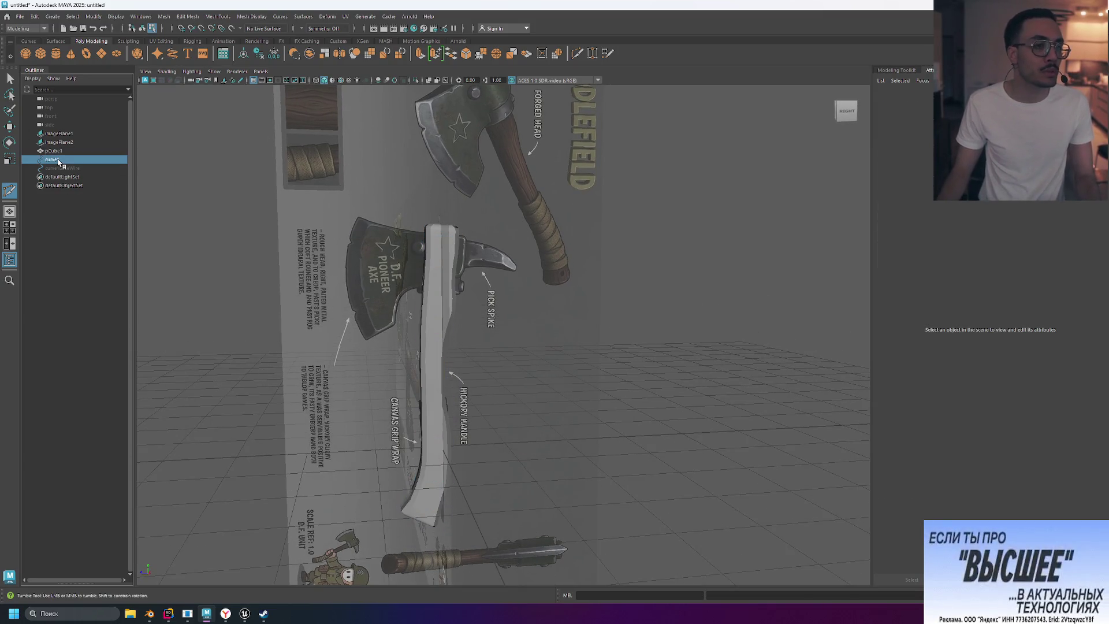
left_click(81, 167)
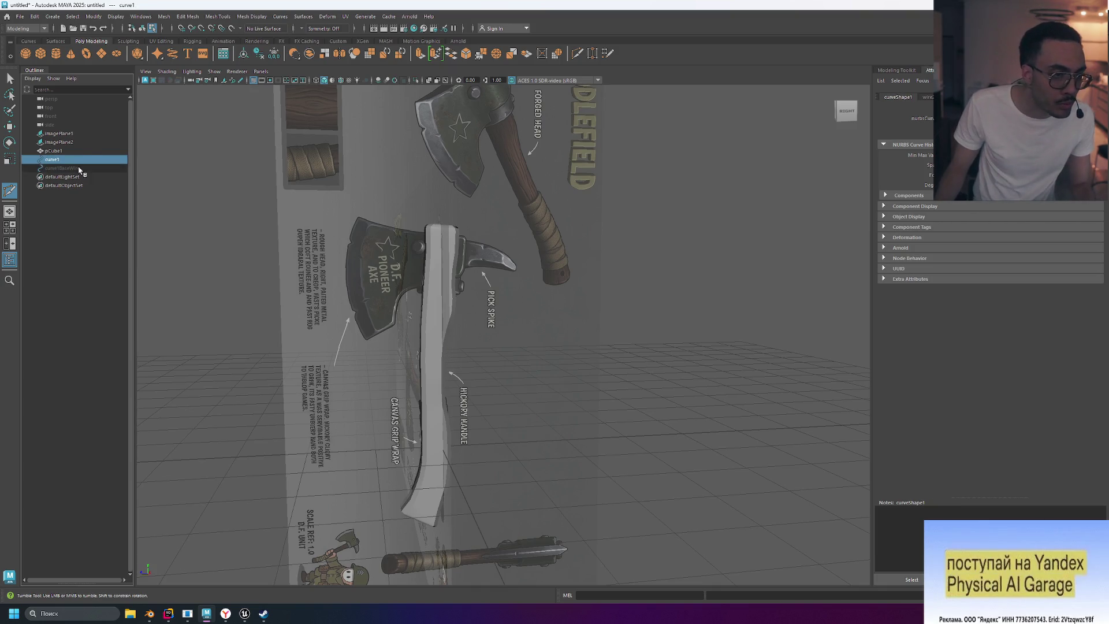
key("Delete")
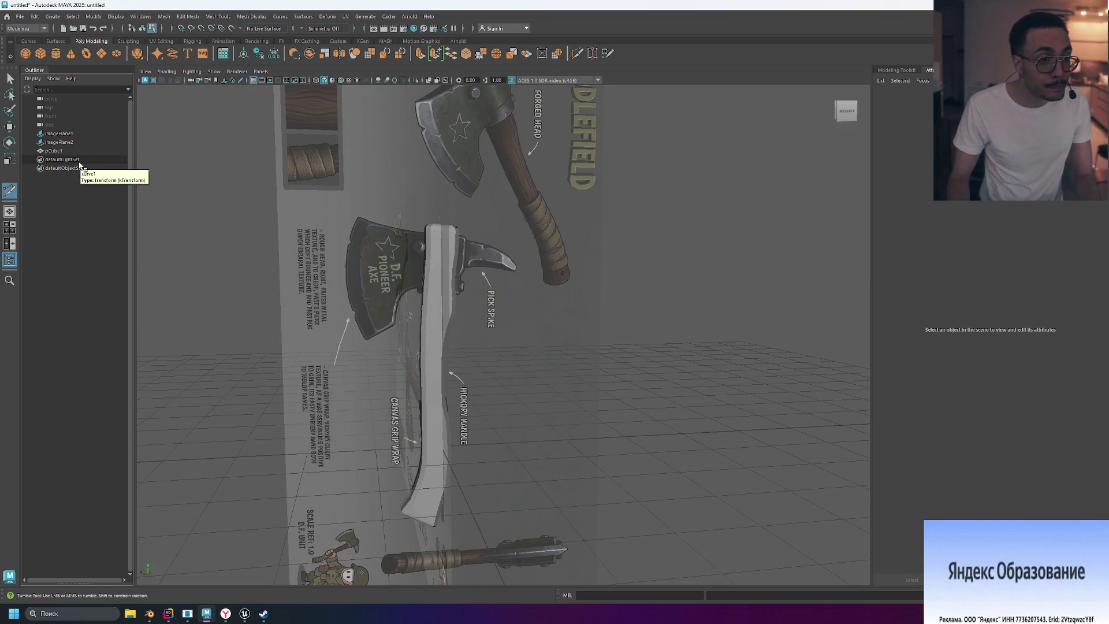
Step: Rename the pCube1 mesh to 'handle' in the Outliner
left_click(81, 150)
left_click(81, 141)
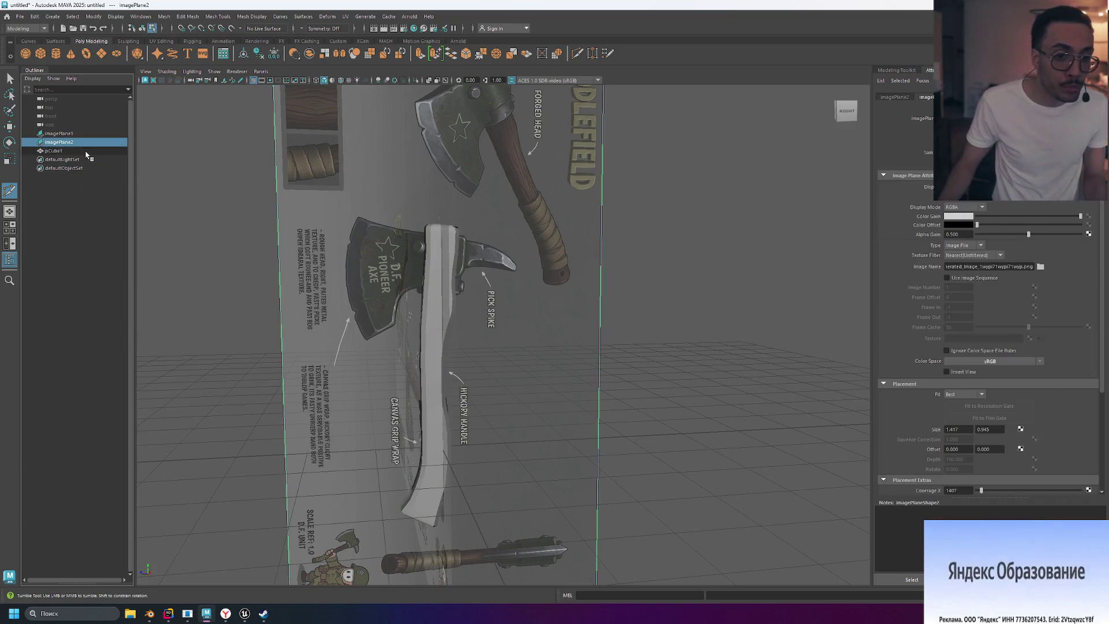
left_click(85, 150)
double_click(55, 151)
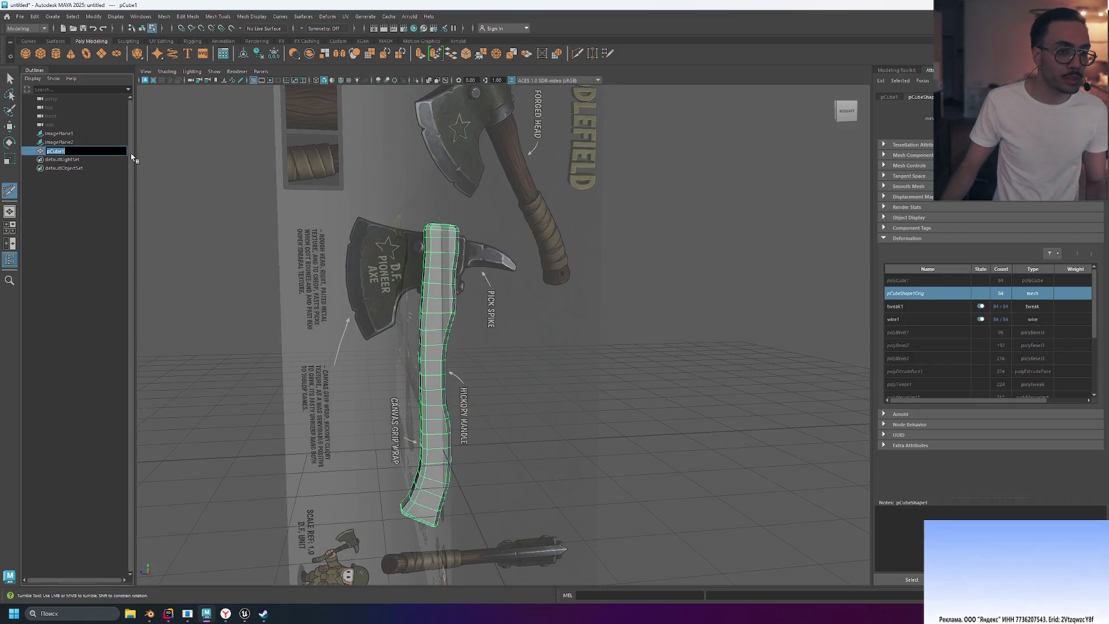
type("handle")
key("Return")
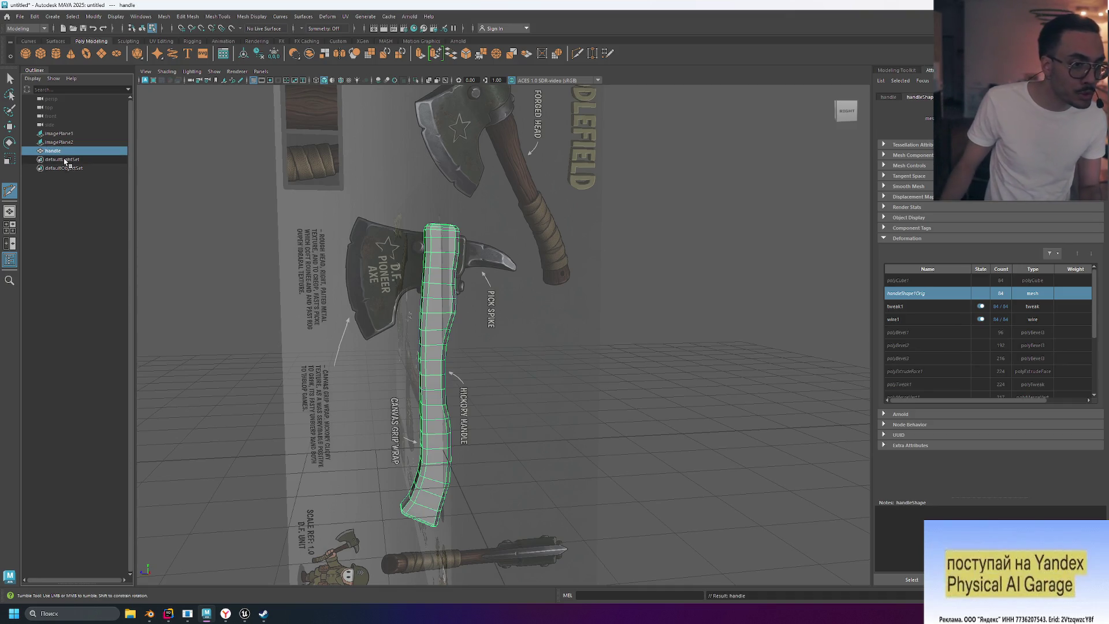
Step: Deselect the handle mesh and dismiss the Outliner context menu
right_click(65, 161)
left_click(50, 223)
right_click(50, 223)
mouse_move(91, 295)
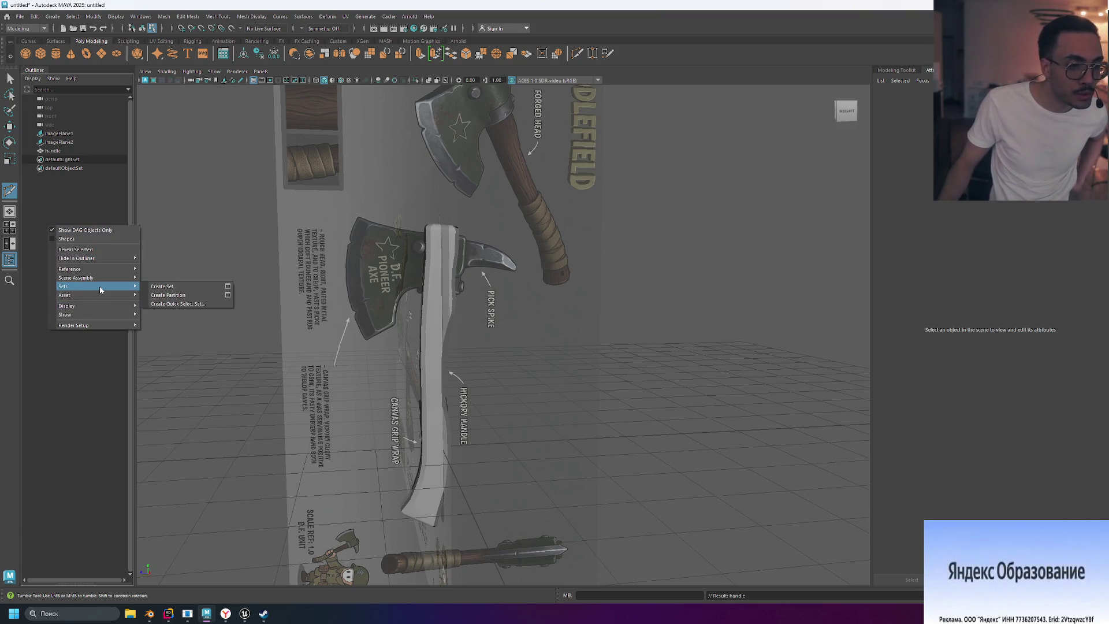
left_click(56, 203)
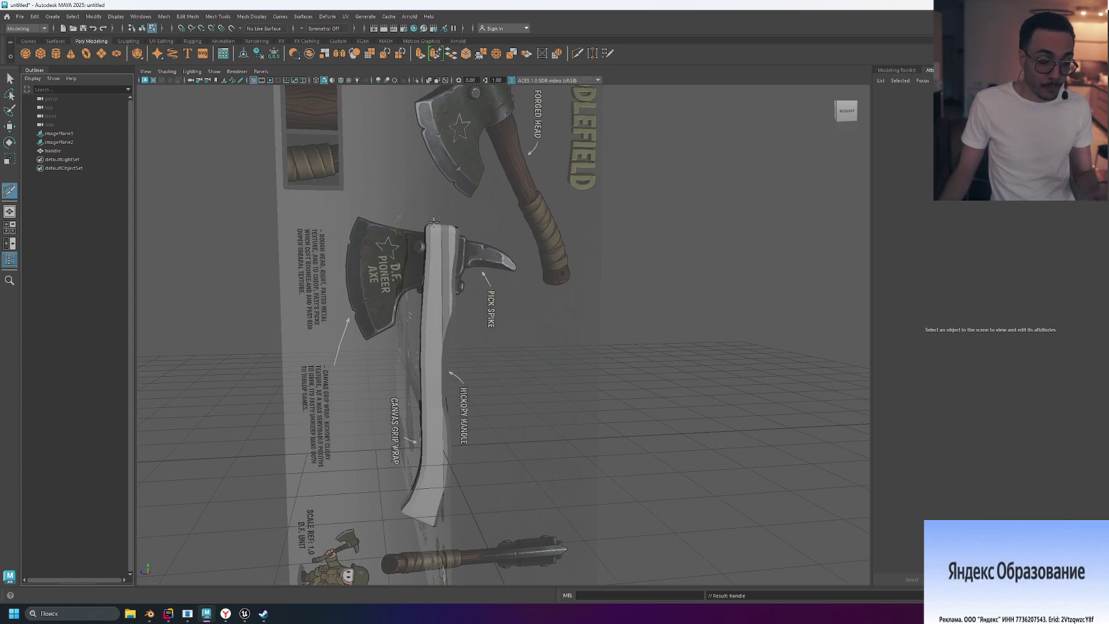
scroll(469, 247, "down", 2)
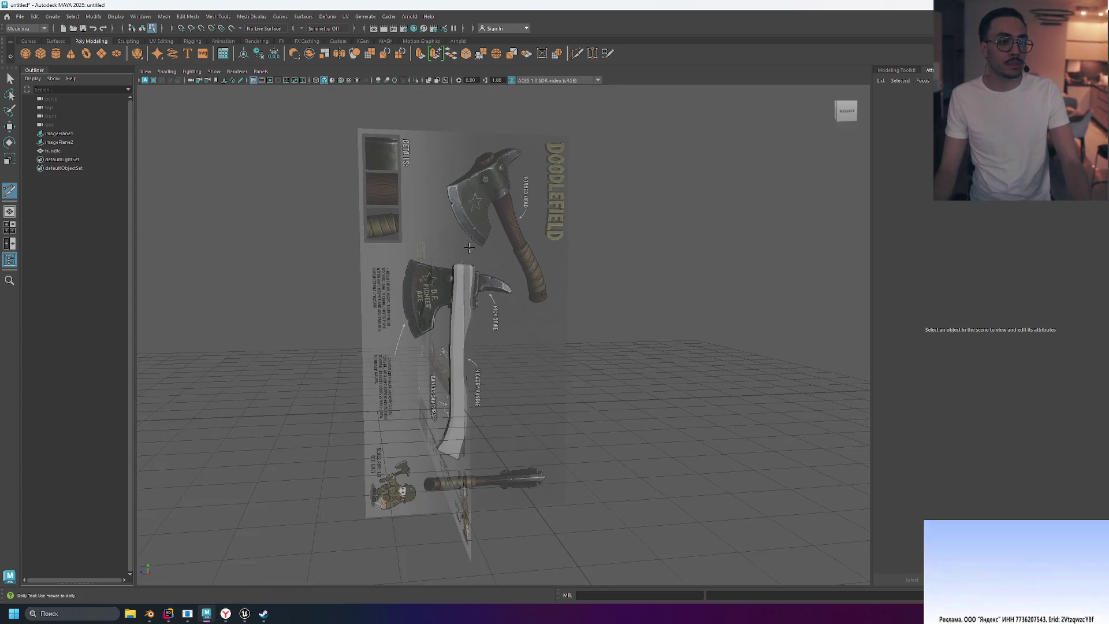
scroll(502, 241, "up", 2)
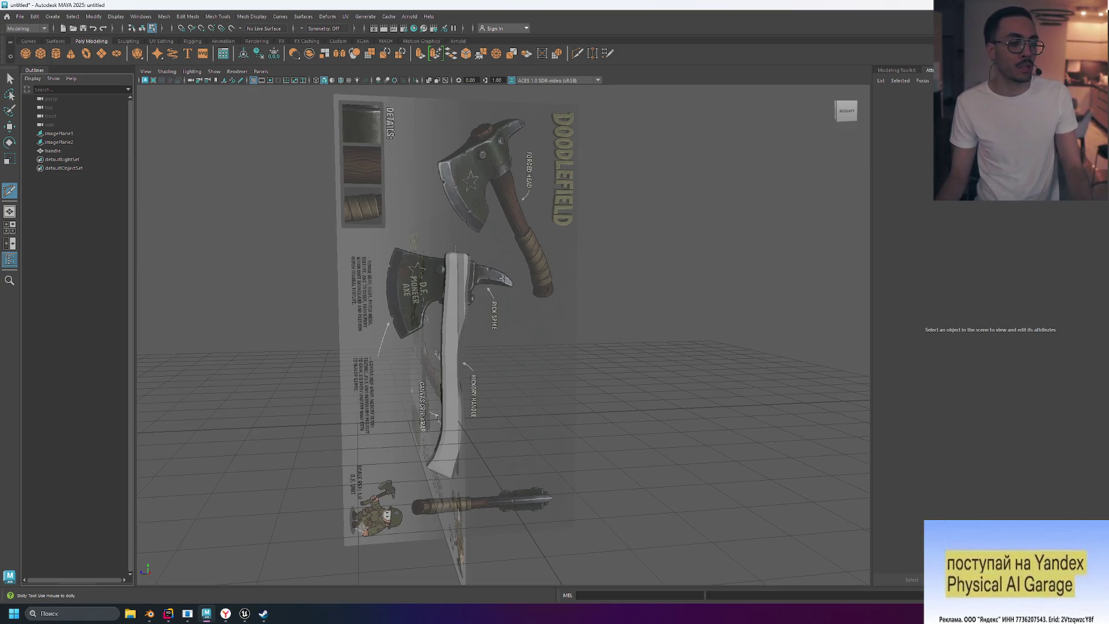
scroll(572, 263, "up", 1)
scroll(572, 263, "up", 1)
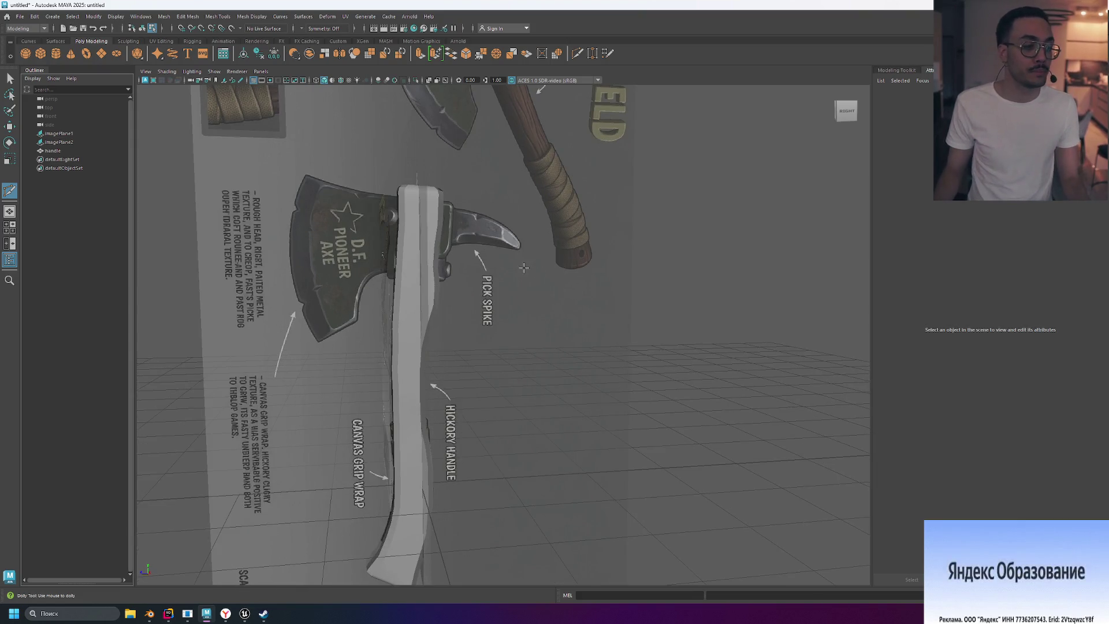
scroll(569, 280, "down", 1)
scroll(560, 283, "down", 1)
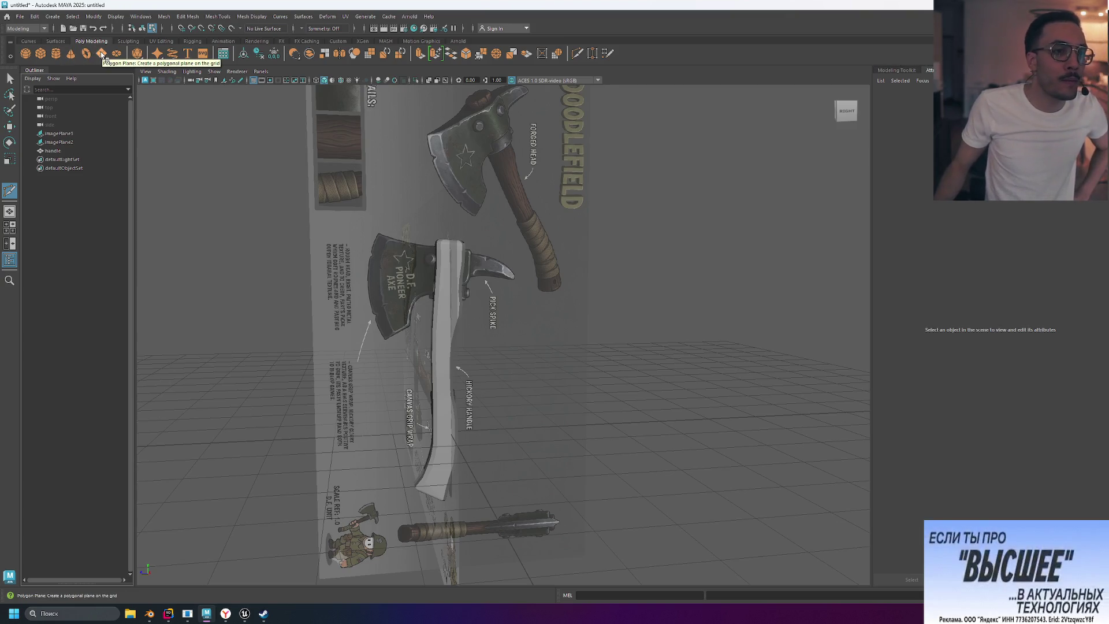
Step: Create a new polygon plane and view the scene from the Right side
left_click(102, 55)
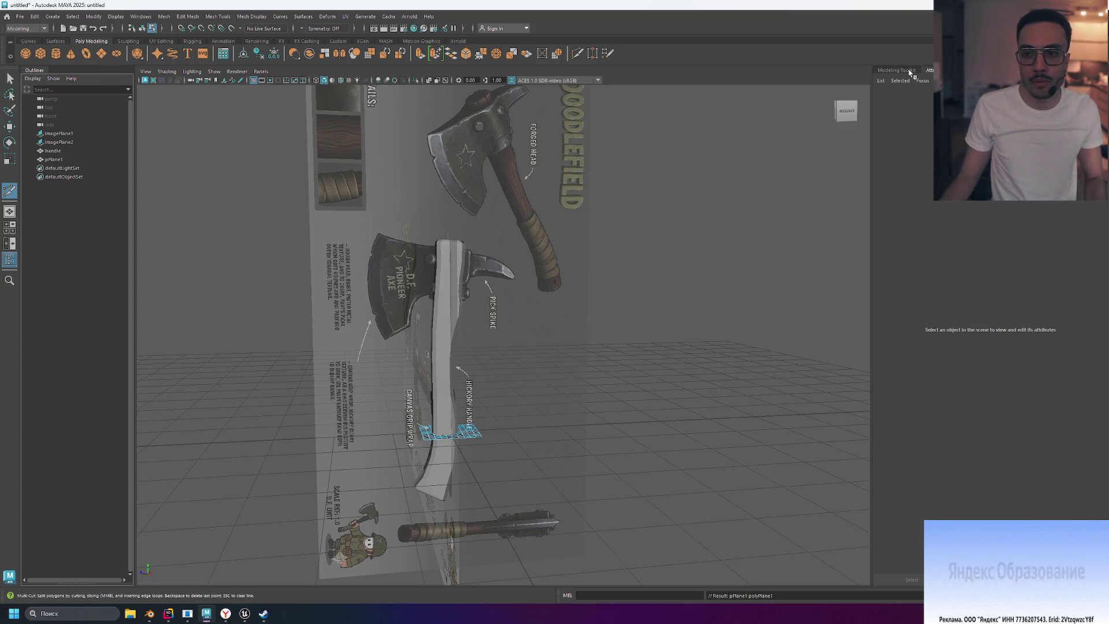
left_click(847, 113)
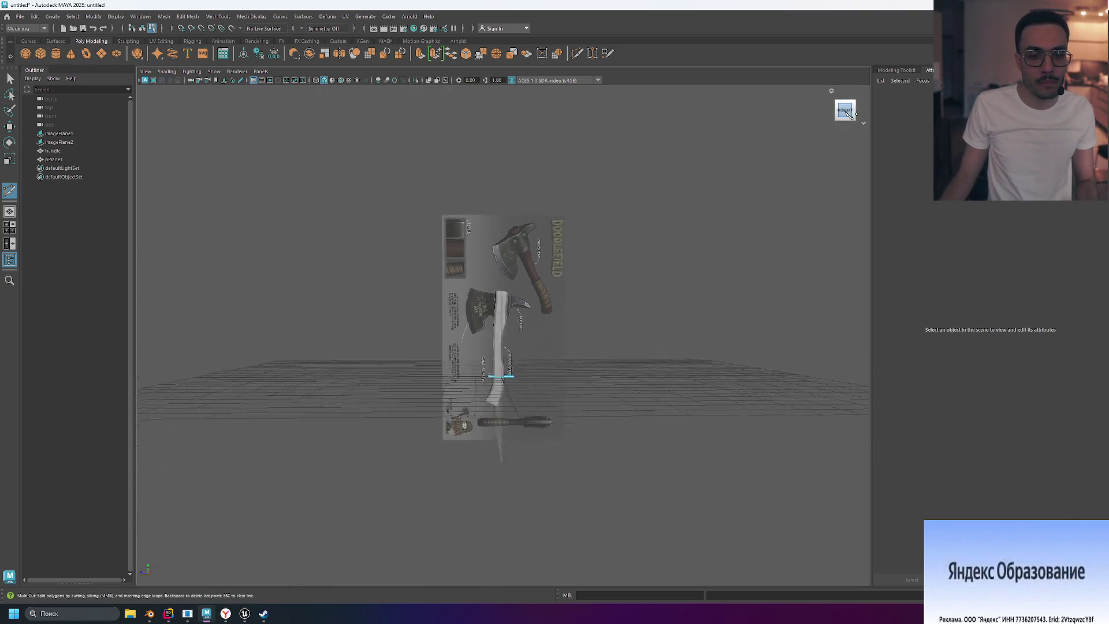
scroll(601, 354, "up", 5)
scroll(592, 354, "down", 2)
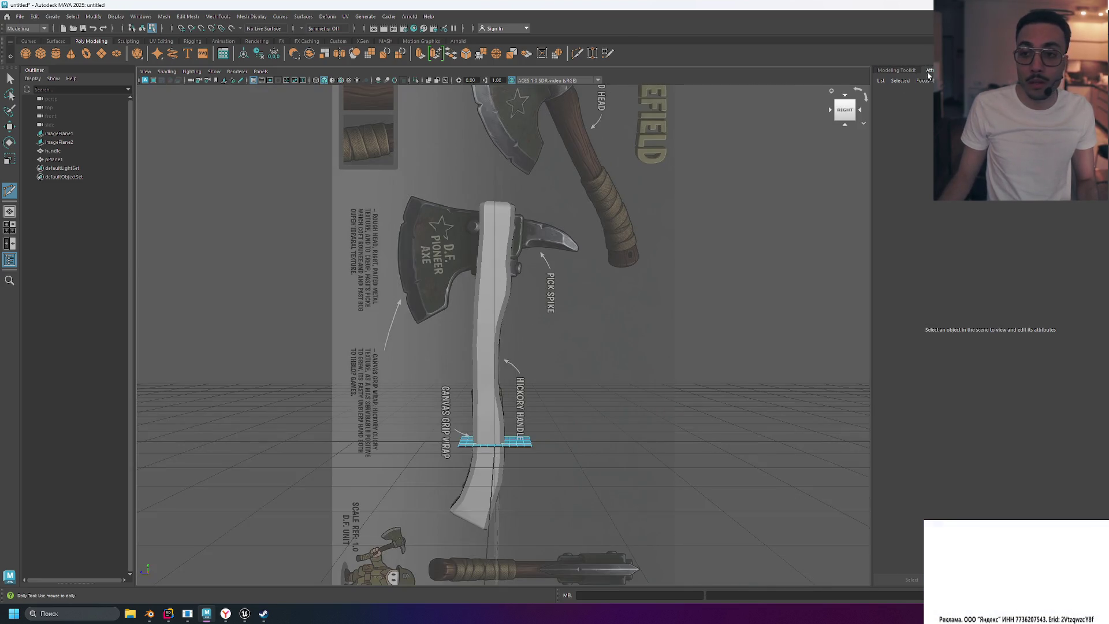
Step: Select pPlane1 and show its transform attributes in the Attribute Editor
left_click(912, 73)
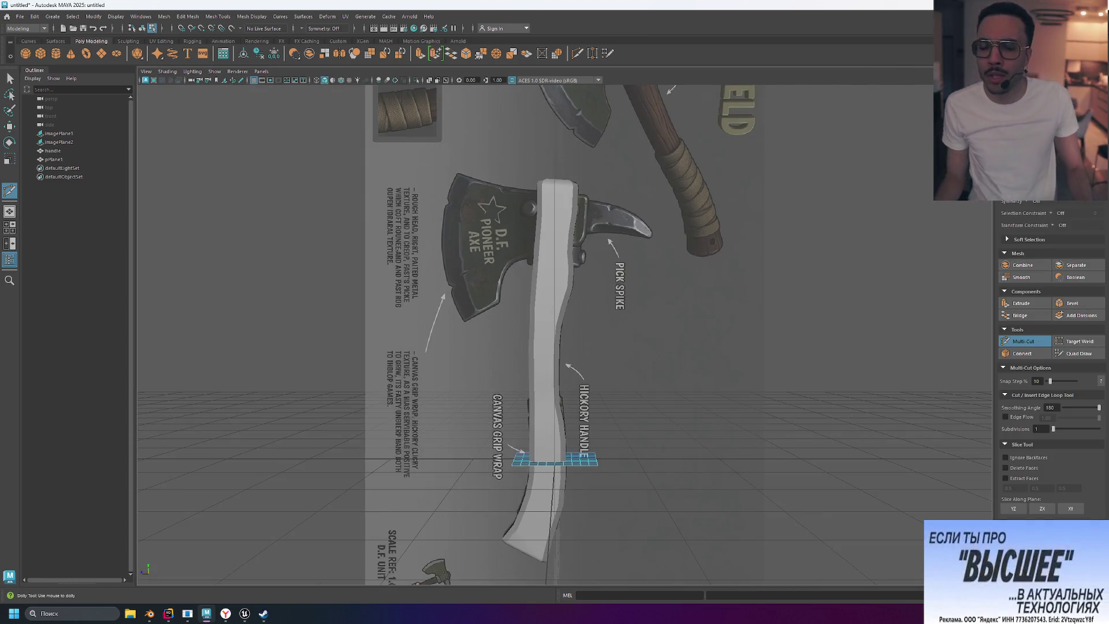
key("ctrl+a")
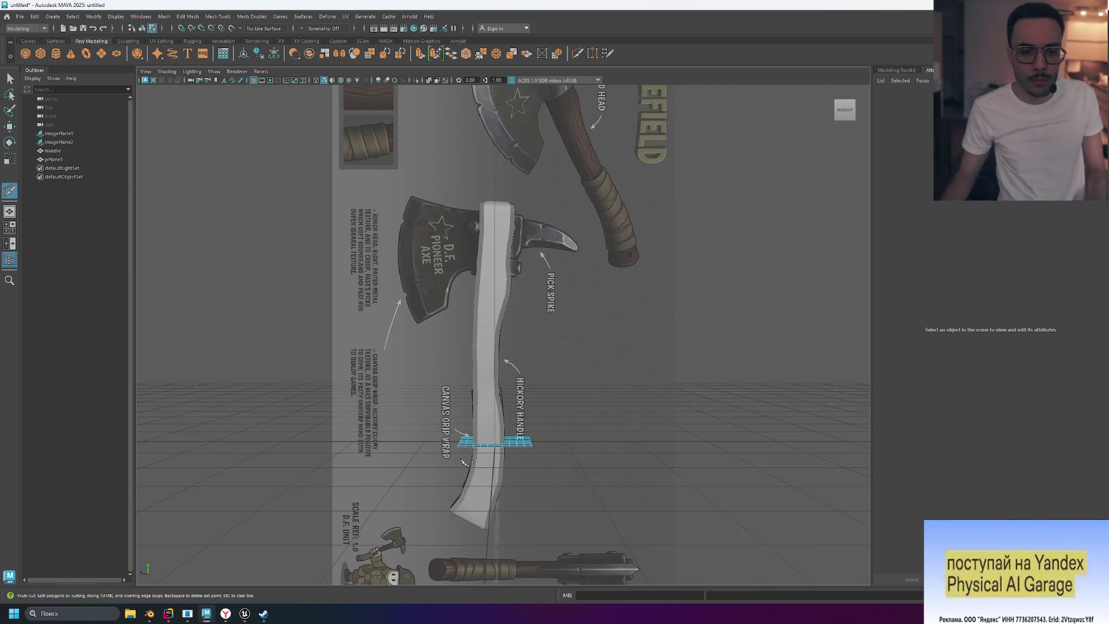
mouse_move(470, 445)
right_mouse_down()
mouse_move(496, 370)
mouse_move(527, 344)
right_mouse_up()
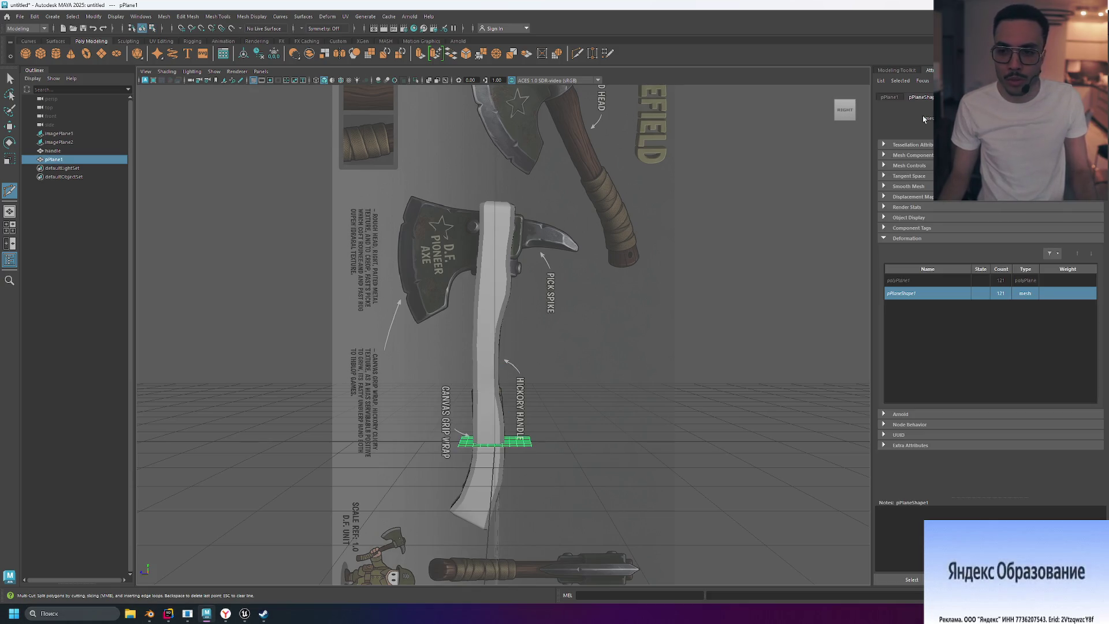
left_click(889, 97)
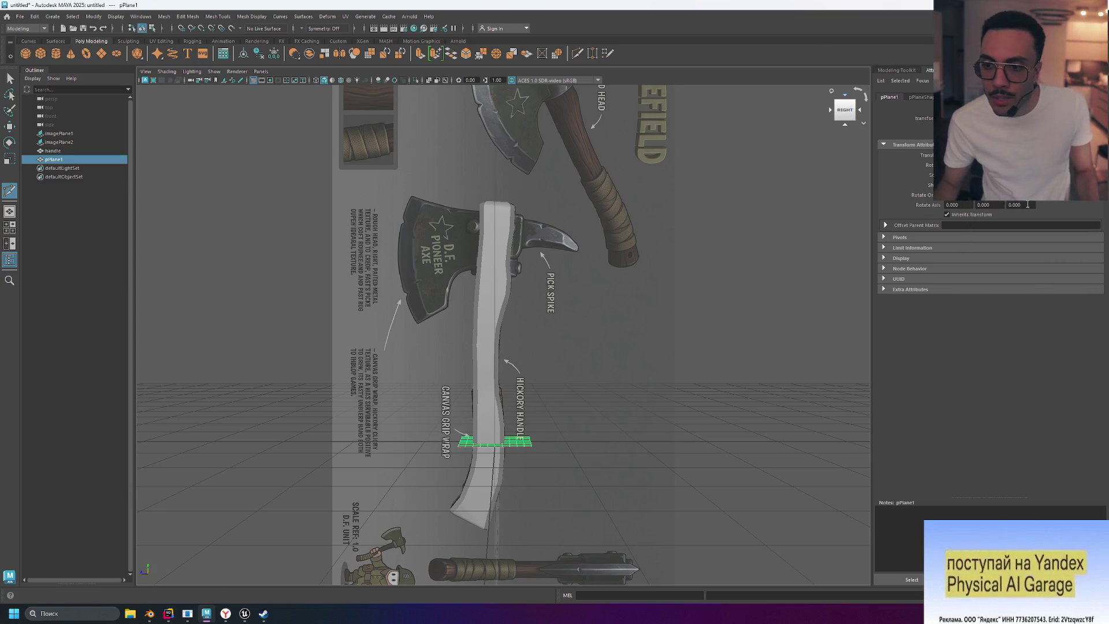
Step: Set pPlane1's Rotate Z to -90, then switch to the YouTube axe tutorial
left_click(1027, 204)
type("90")
key("Return")
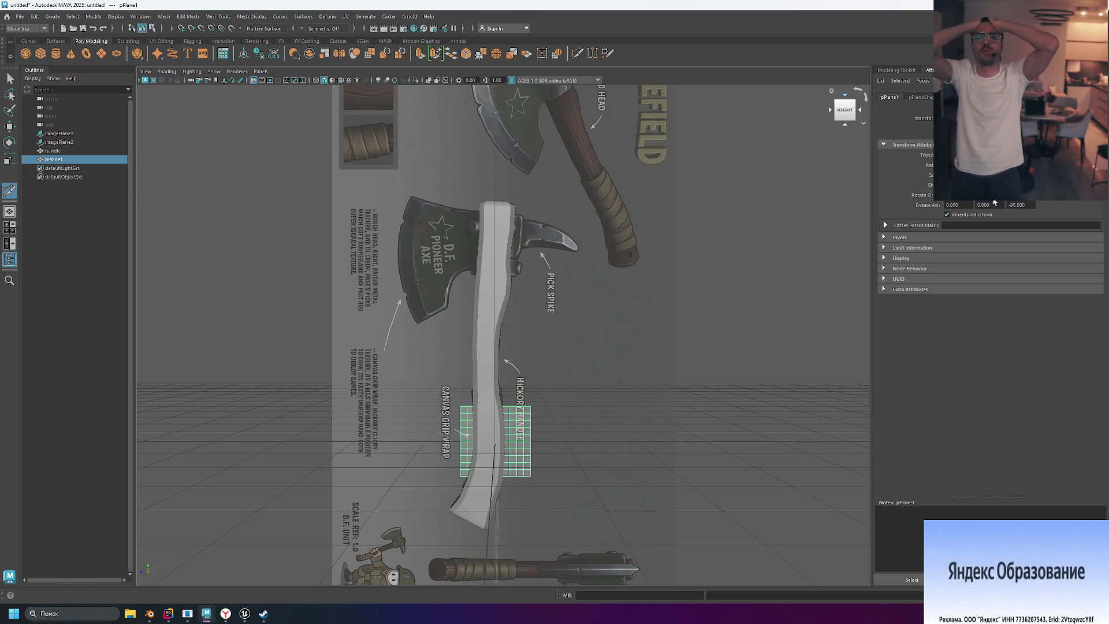
scroll(588, 458, "up", 5)
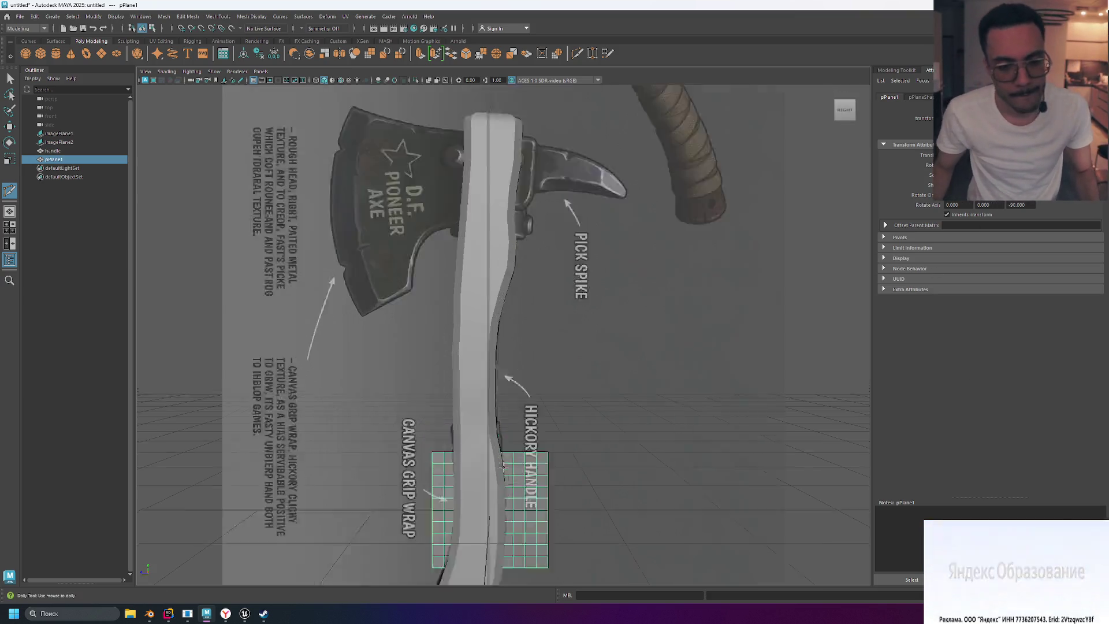
scroll(601, 426, "down", 2)
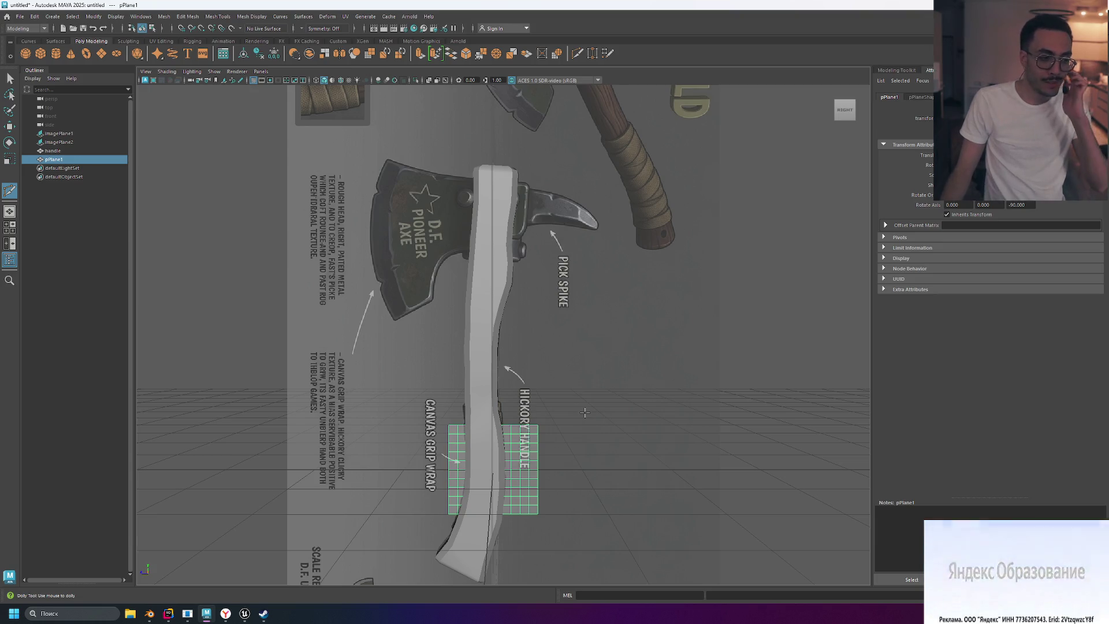
key("alt+Tab")
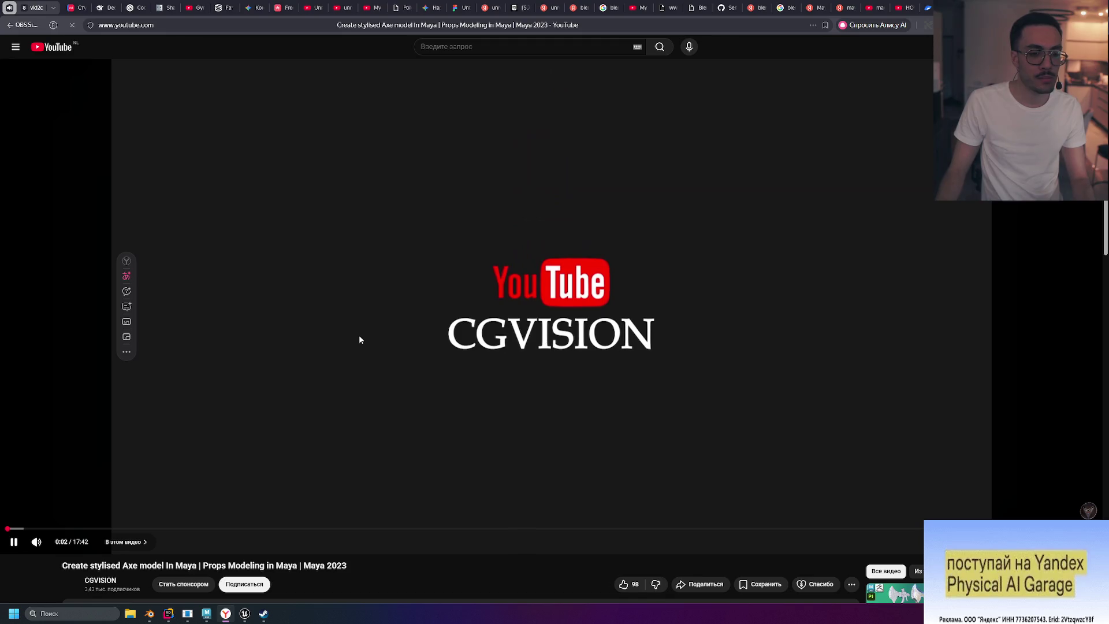
Step: Skip the tutorial through 1:23, 2:13, 4:53 and 6:54 to 8:01, then return to Maya
left_click(91, 527)
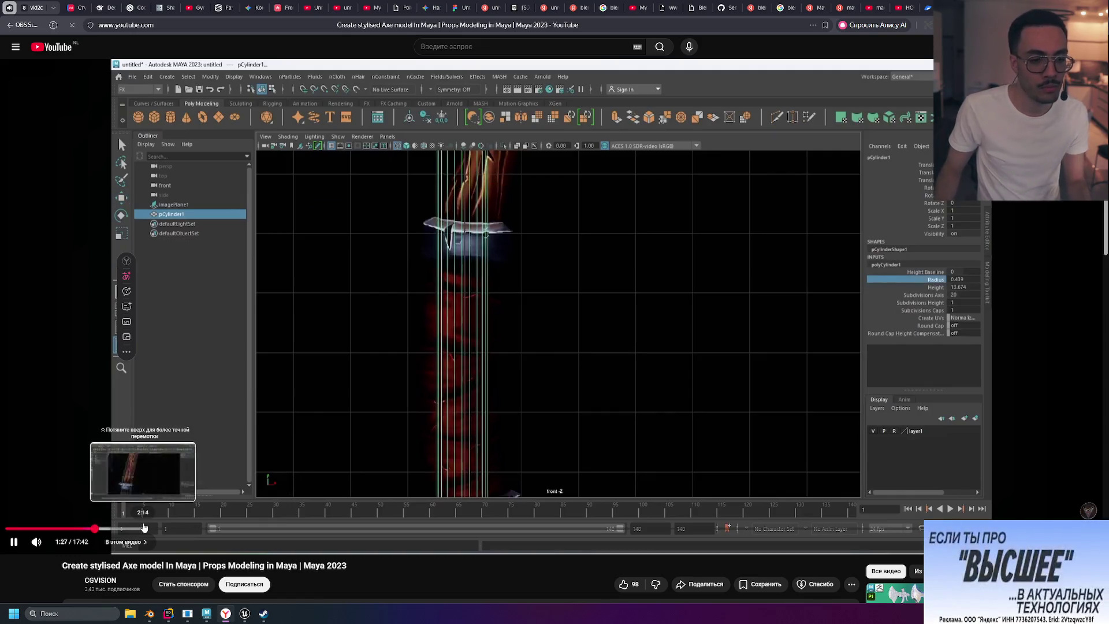
left_click(143, 528)
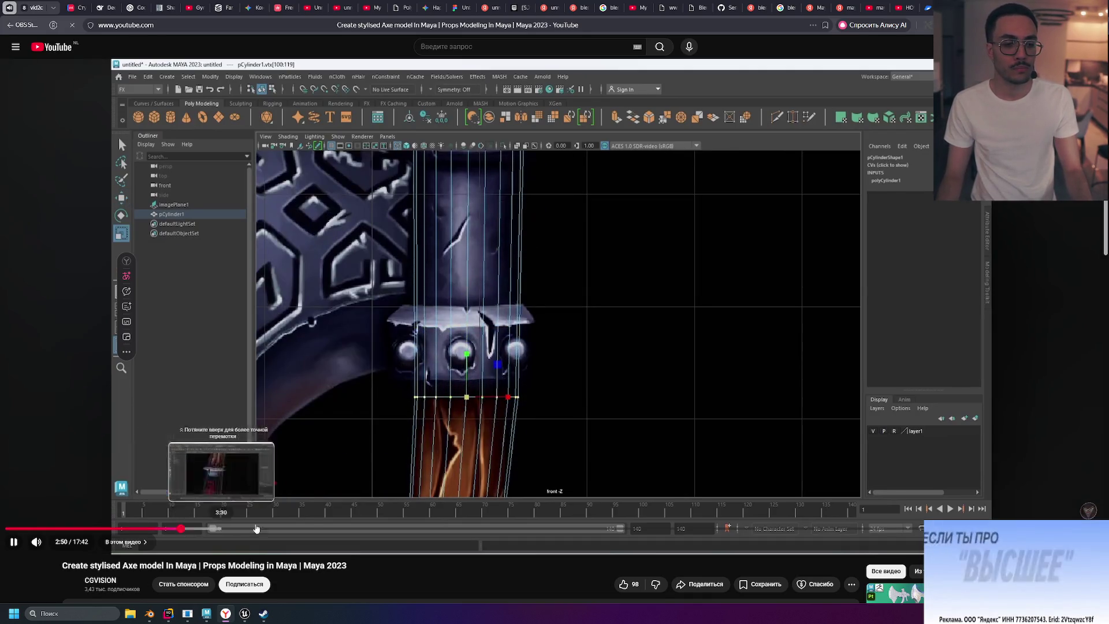
left_click(306, 528)
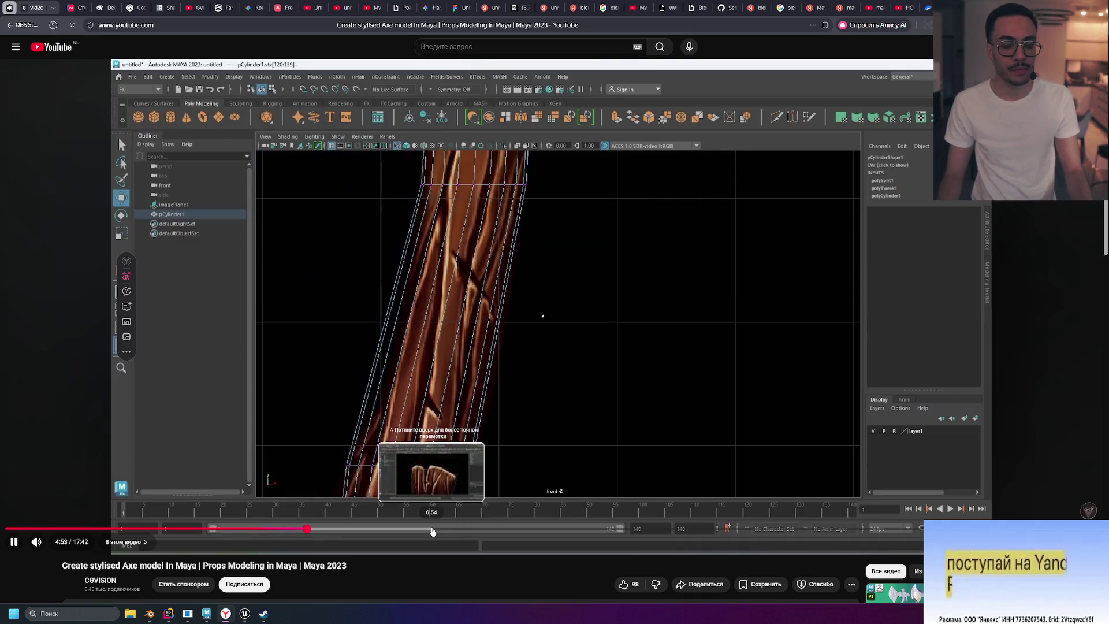
left_click(432, 528)
left_click(500, 527)
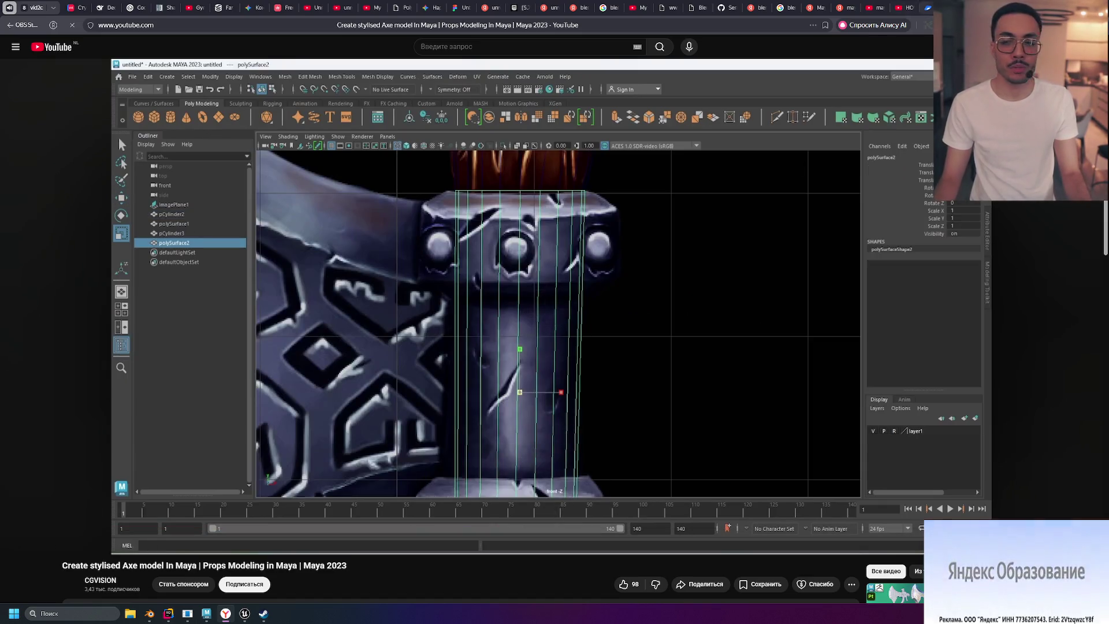
key("alt+Tab")
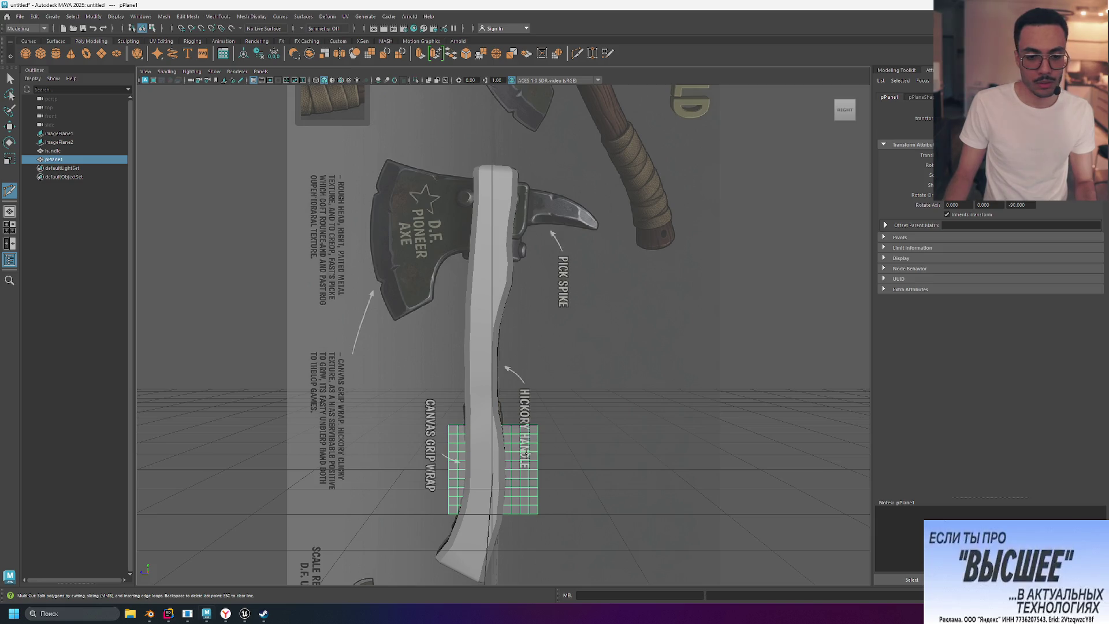
Step: Move the grid plane up from the handle grip onto the axe head
left_click(538, 450)
right_click(529, 444)
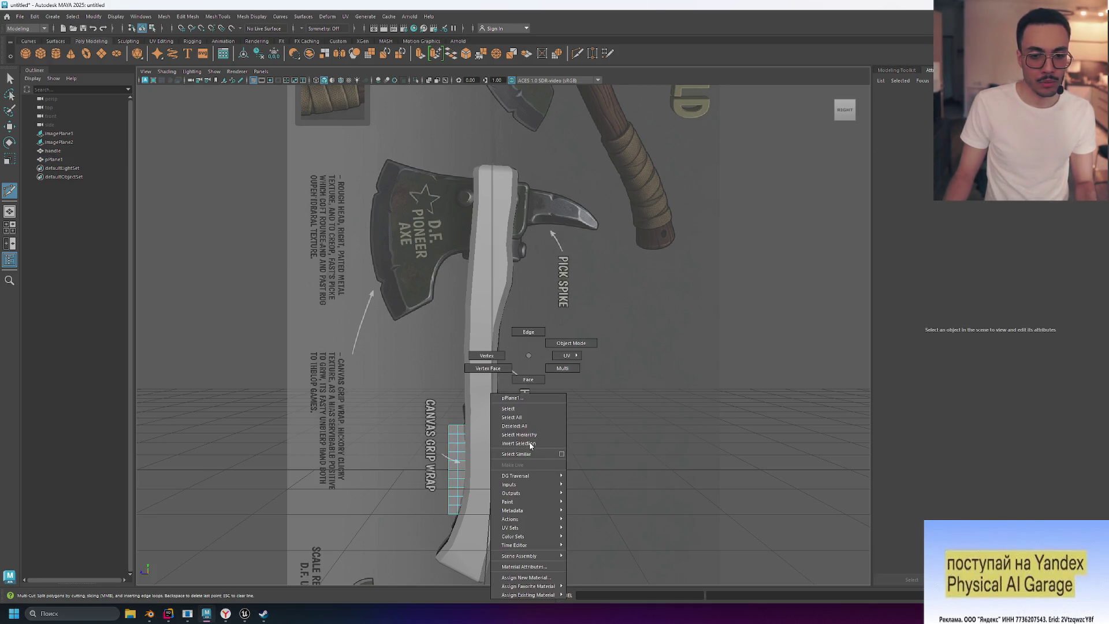
left_click(571, 343)
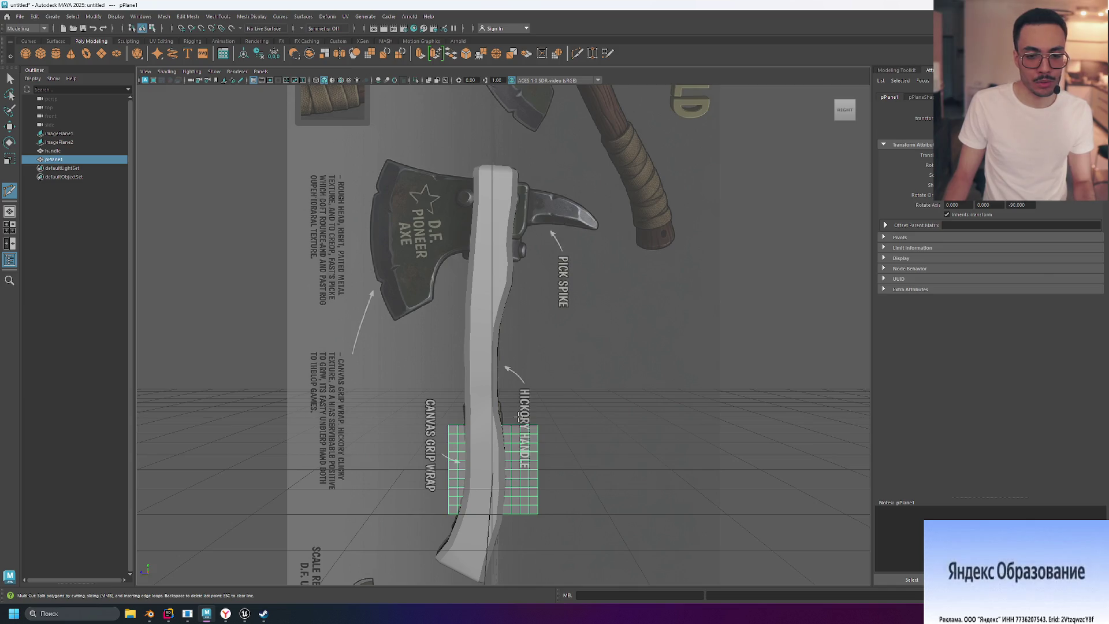
key("w")
mouse_move(496, 474)
left_mouse_down()
mouse_move(438, 197)
mouse_move(433, 208)
left_mouse_up()
left_click(450, 289)
left_click(427, 207)
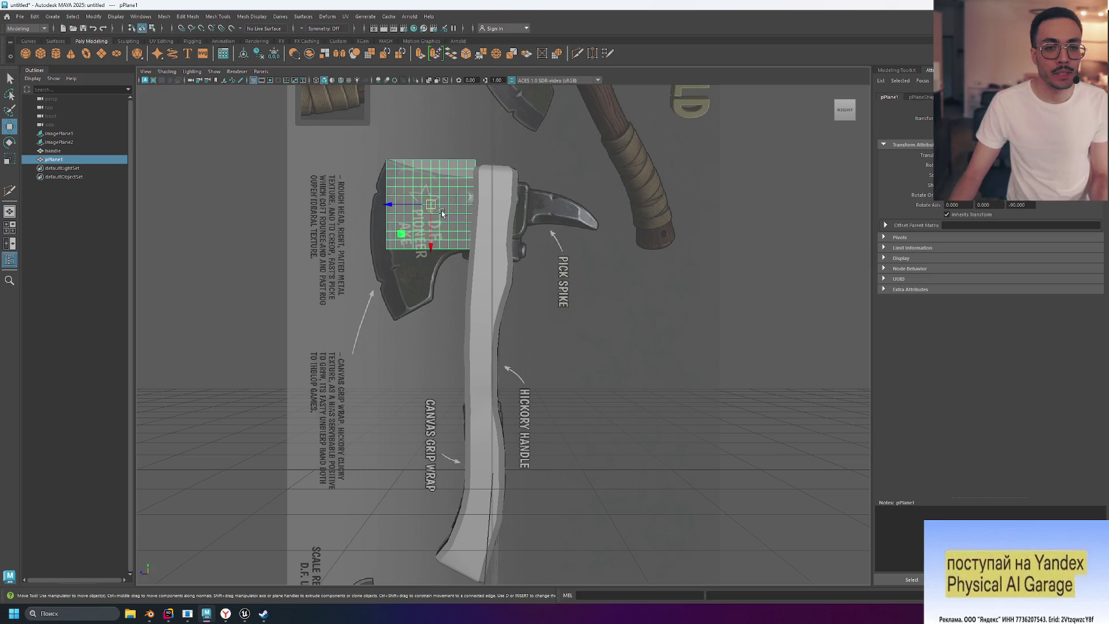
mouse_move(442, 214)
left_mouse_down()
mouse_move(471, 227)
mouse_move(505, 223)
mouse_move(445, 234)
left_mouse_up()
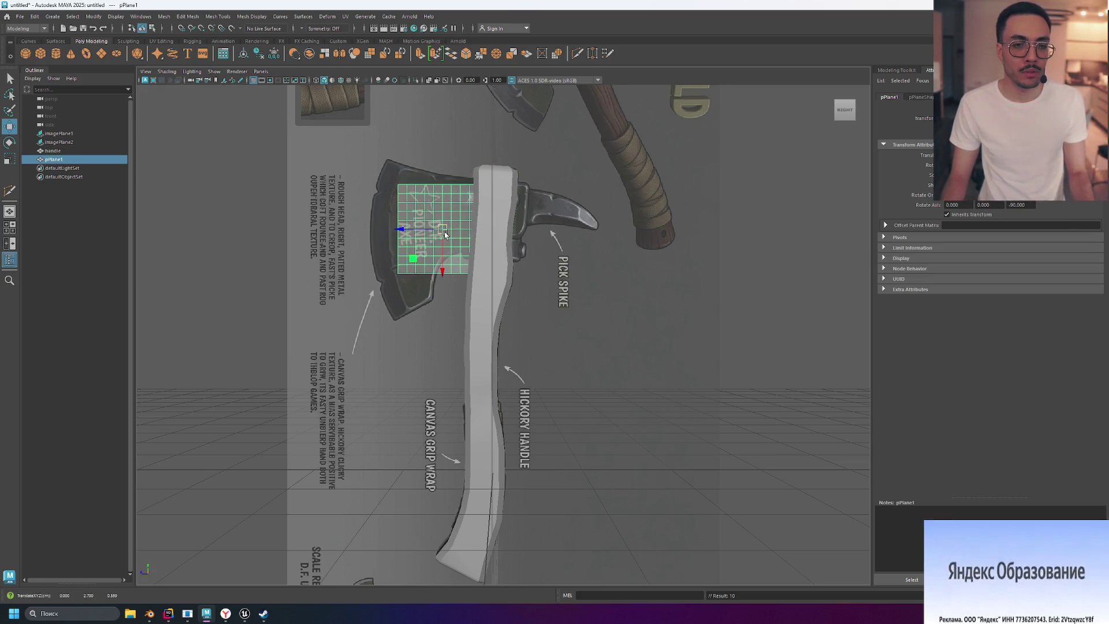
Step: Scale the plane wider and taller and reposition it to cover the head and spike
key("e")
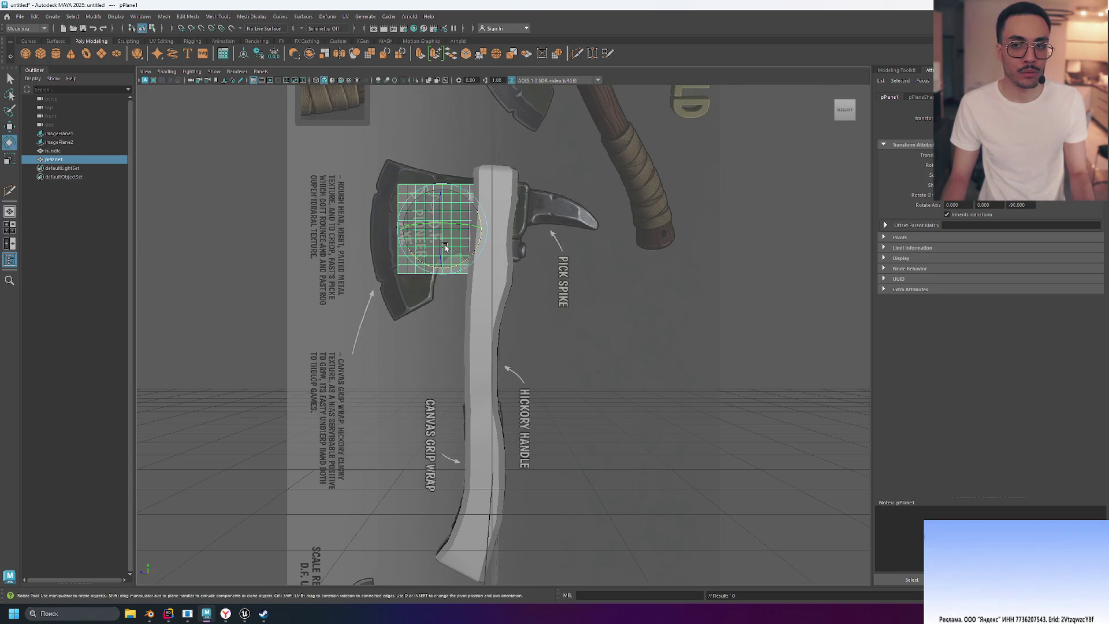
key("r")
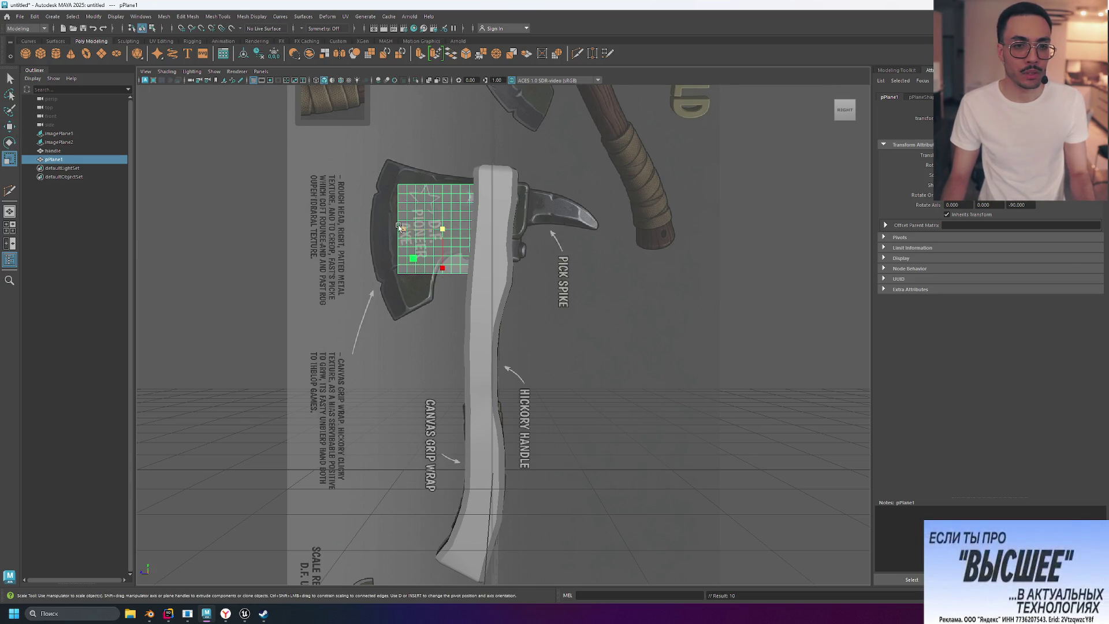
left_click_drag(398, 227, 350, 231)
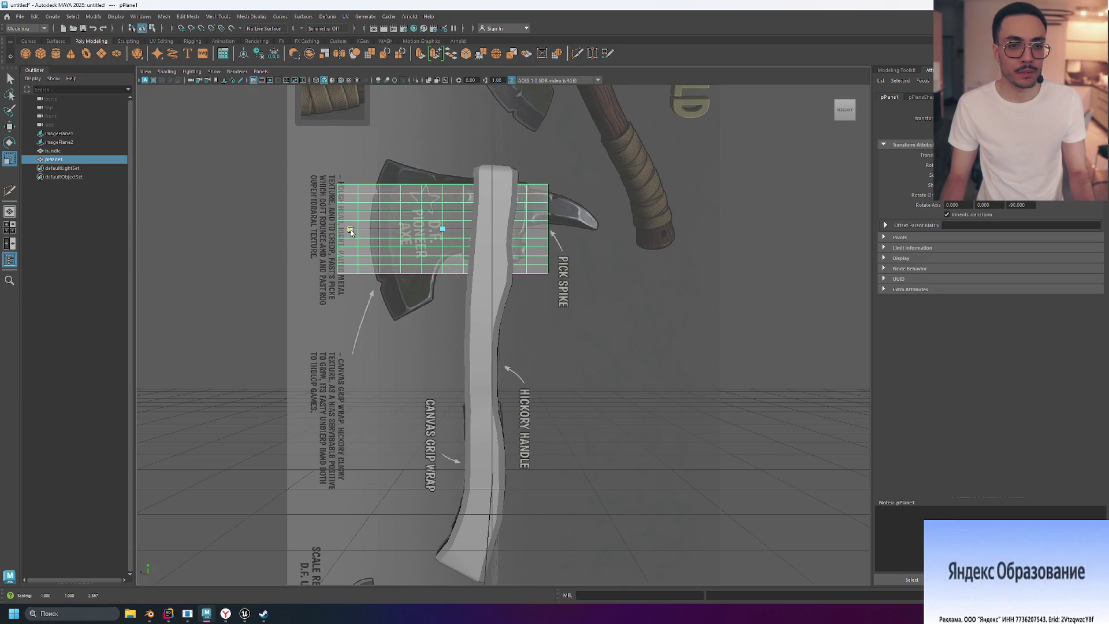
key("w")
mouse_move(443, 230)
left_mouse_down()
mouse_move(483, 233)
mouse_move(491, 202)
left_mouse_up()
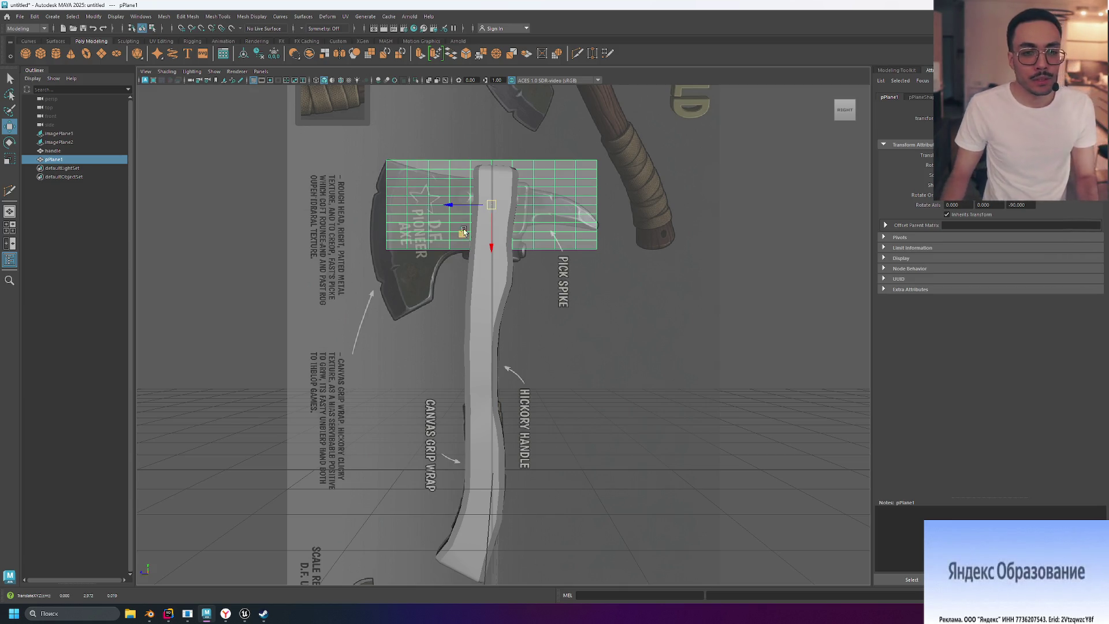
key("r")
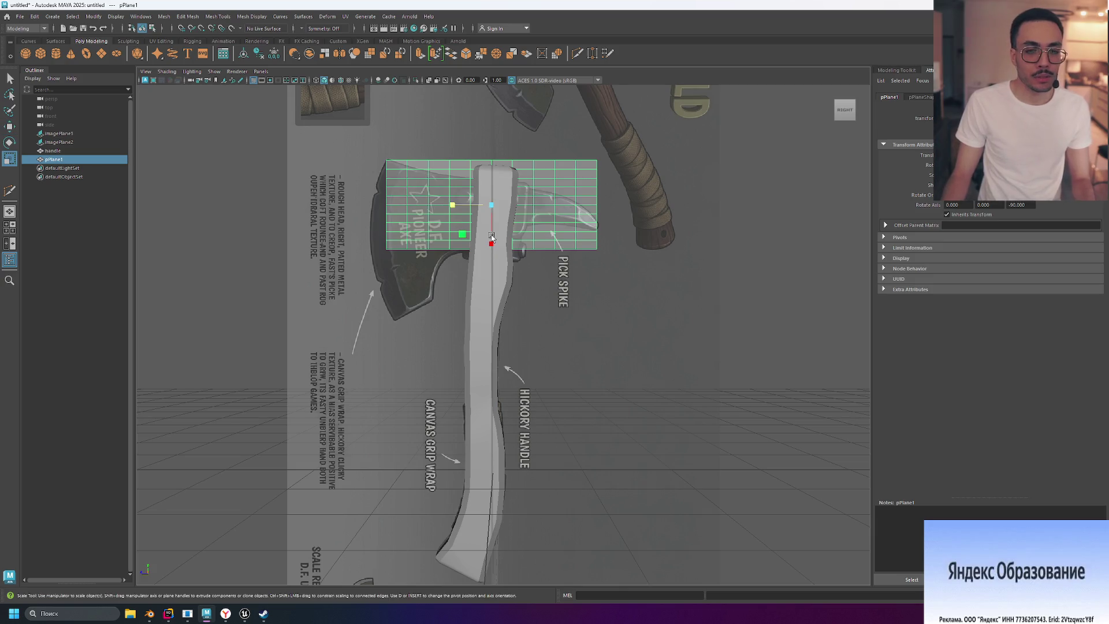
left_click_drag(491, 246, 491, 275)
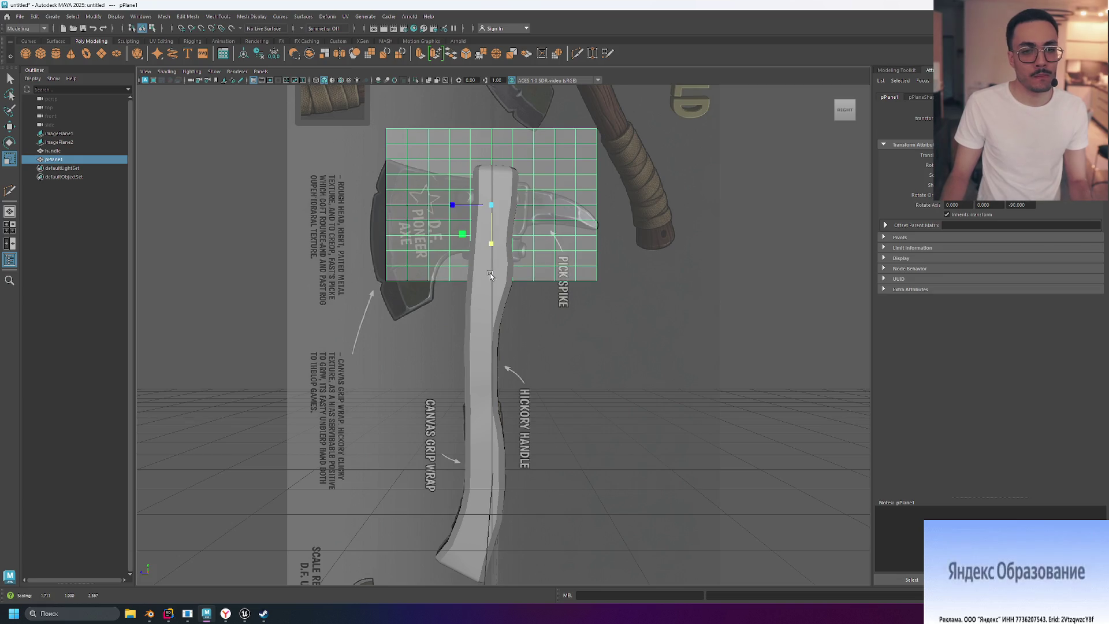
key("w")
left_click_drag(494, 206, 495, 240)
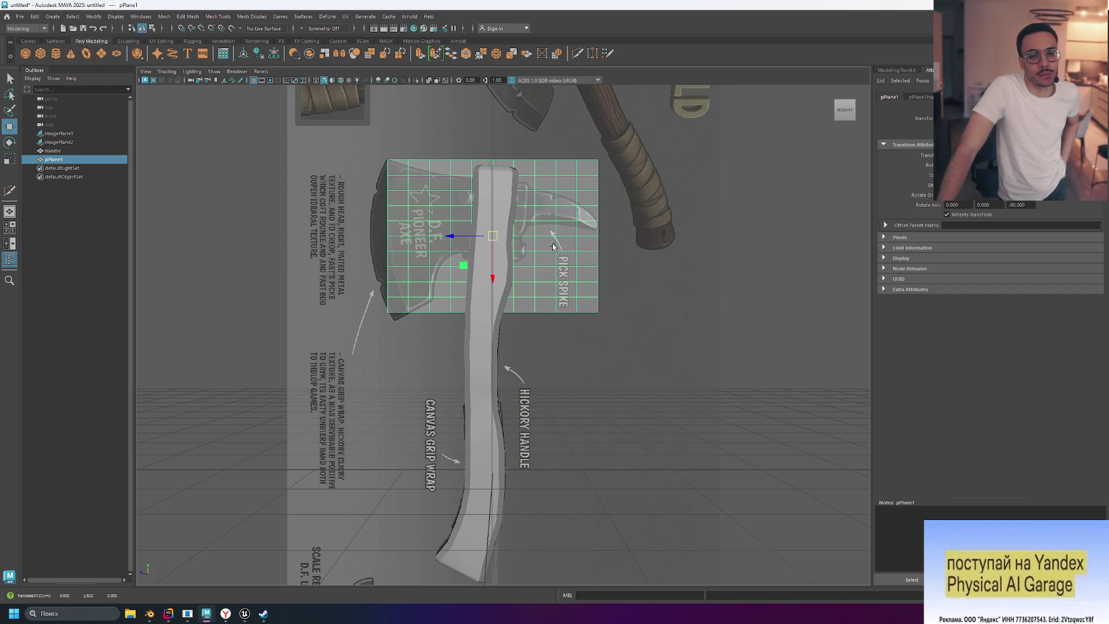
Step: Reselect the grid plane and switch over to the Blender window
left_click(108, 184)
left_click(69, 161)
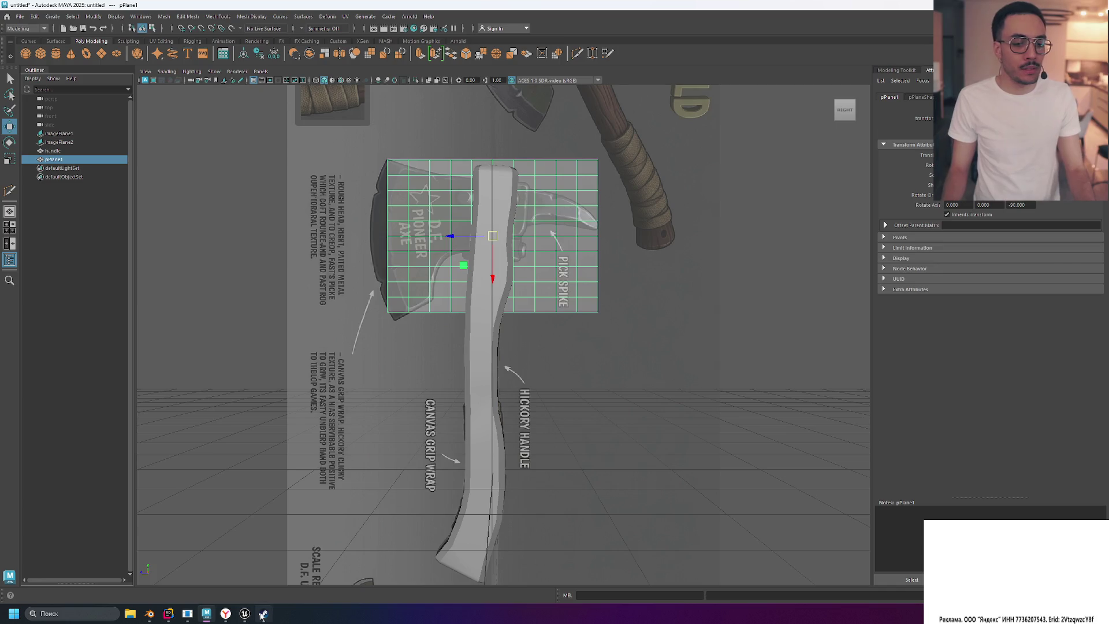
left_click(149, 613)
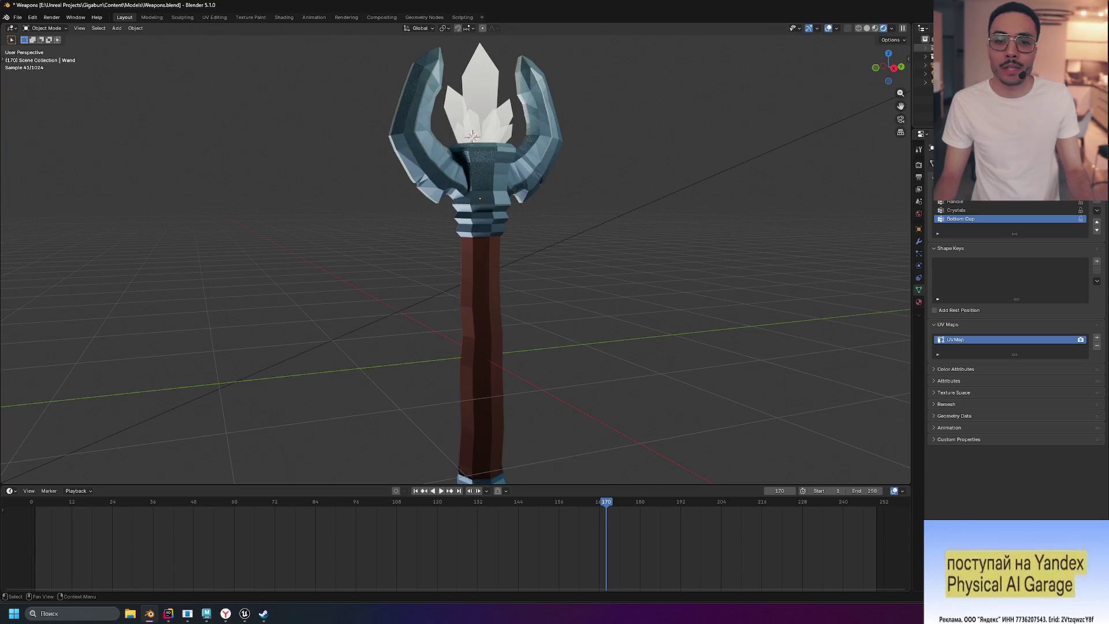
left_click(416, 130)
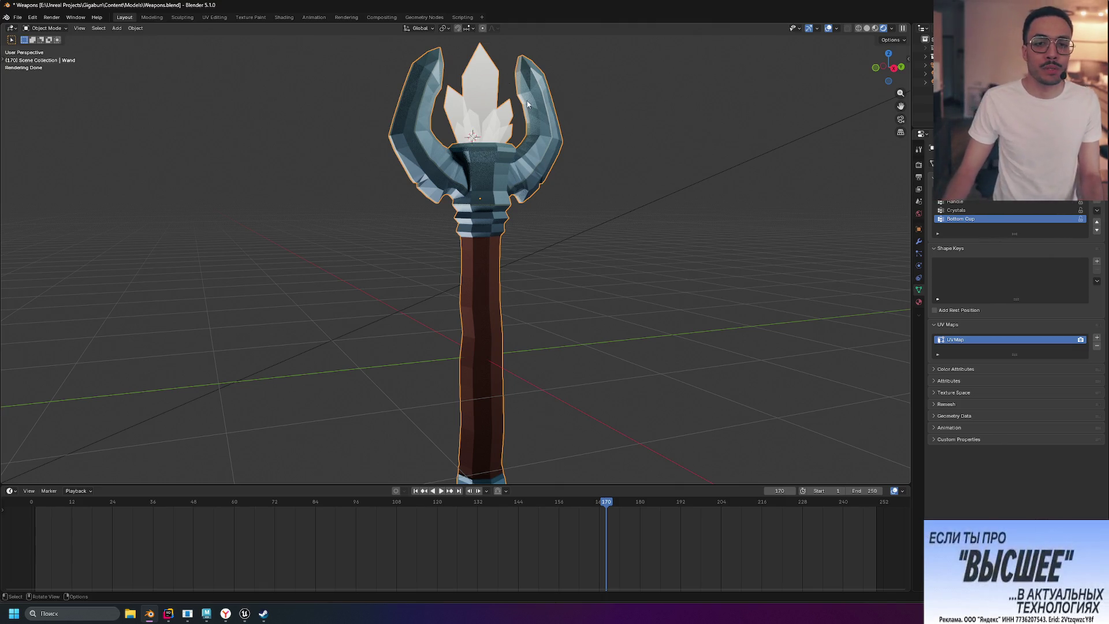
left_click(591, 289)
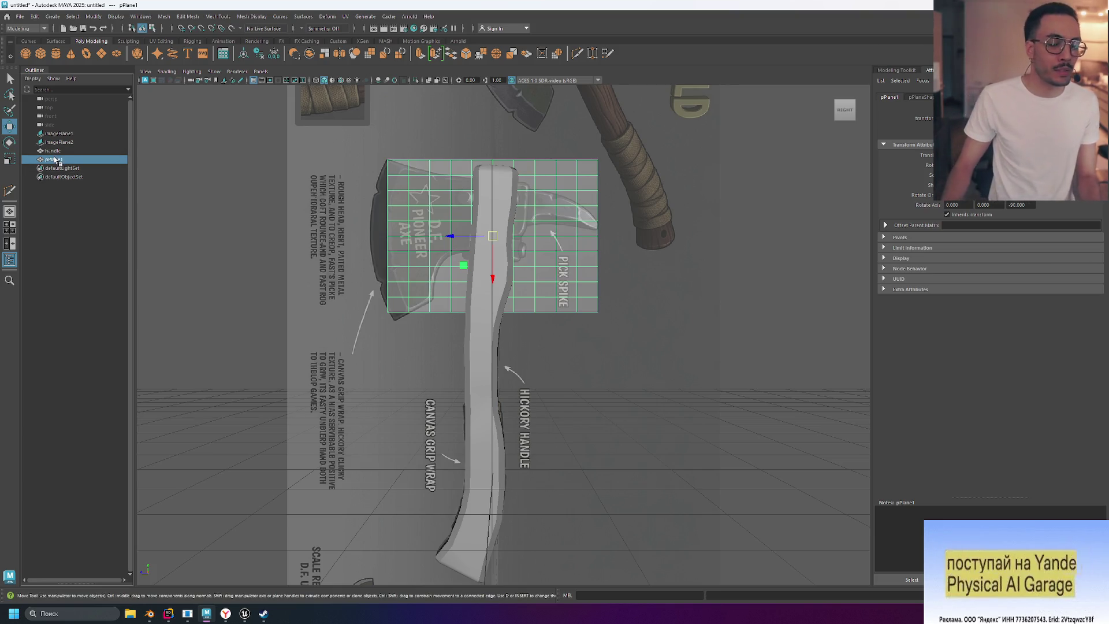
Step: Delete pPlane1 and raise a new polygon cube to the top of the handle
key("Delete")
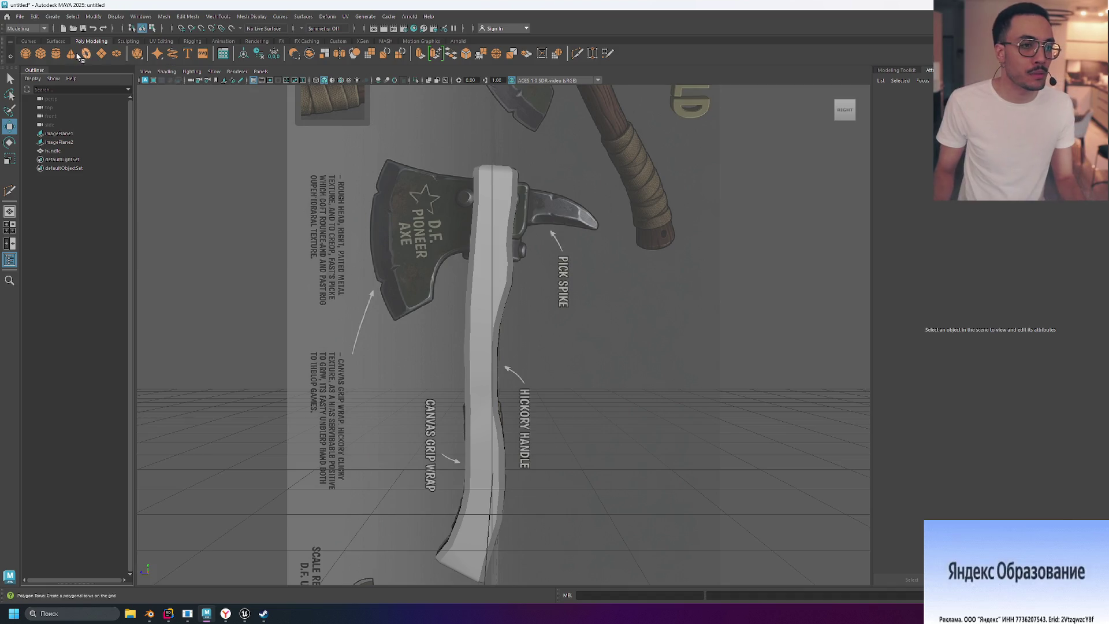
left_click(42, 56)
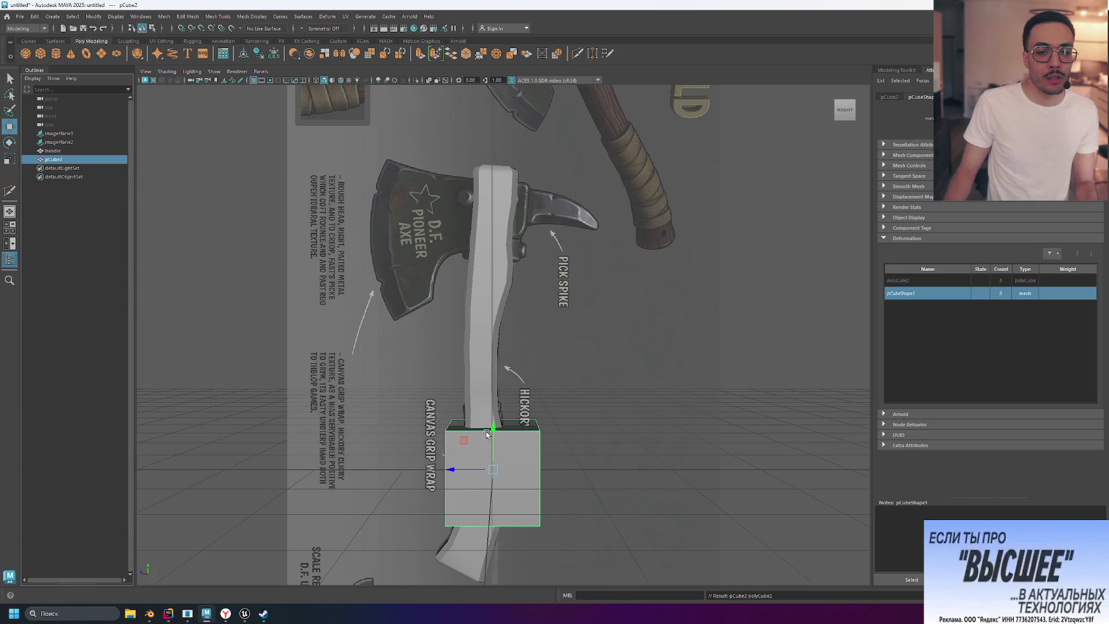
left_click_drag(494, 430, 505, 182)
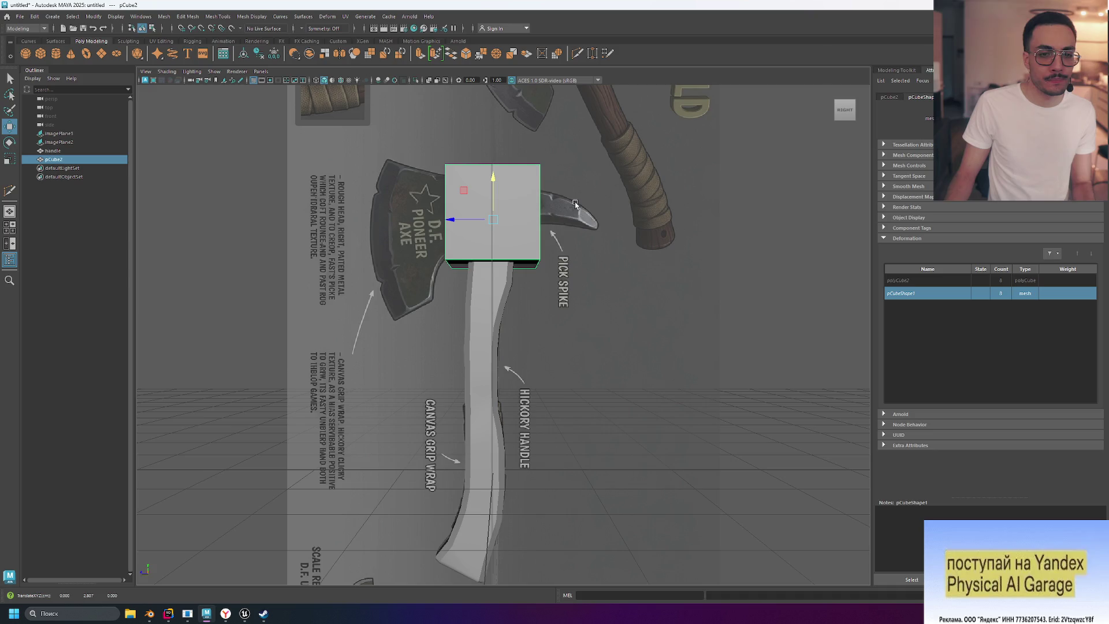
Step: Shrink the cube to fit the handle top and tilt it about 6 degrees
key("r")
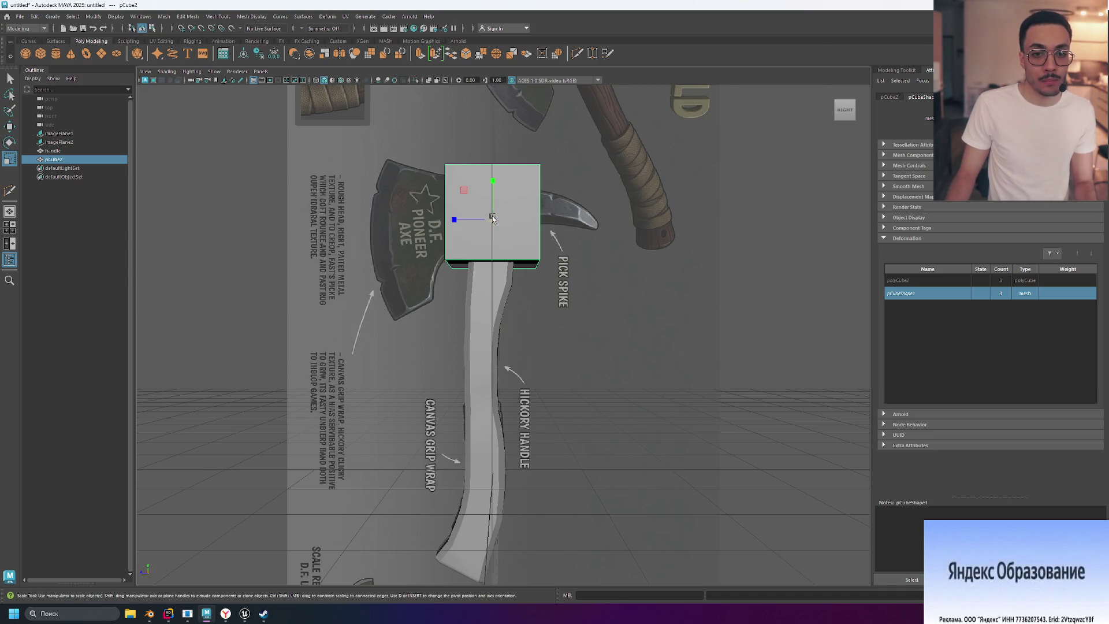
mouse_move(492, 217)
left_mouse_down()
mouse_move(435, 276)
mouse_move(461, 252)
left_mouse_up()
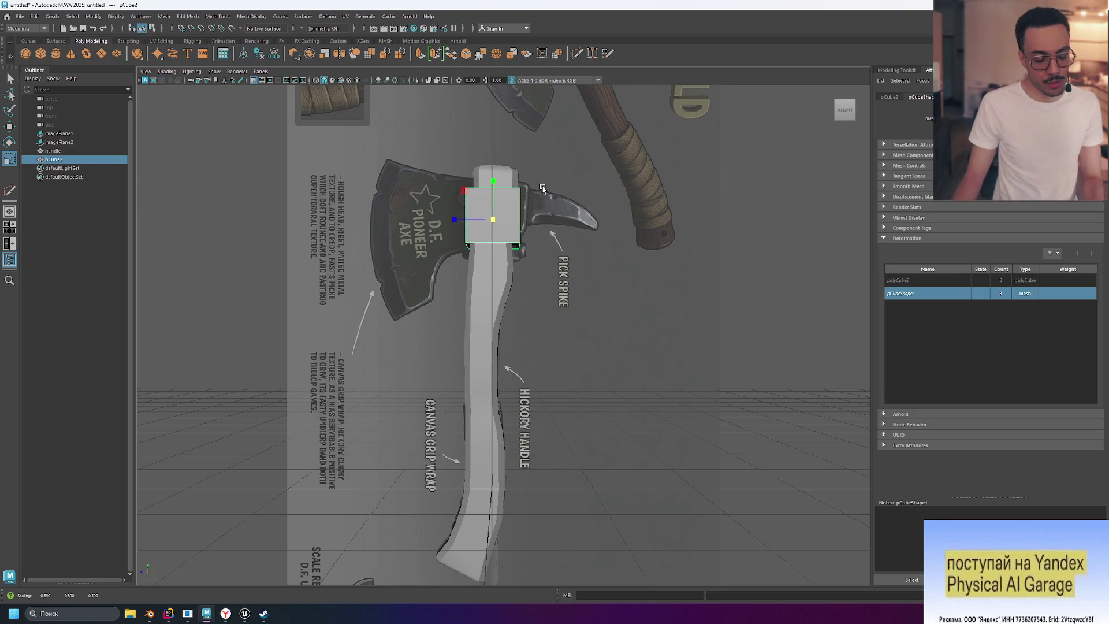
key("e")
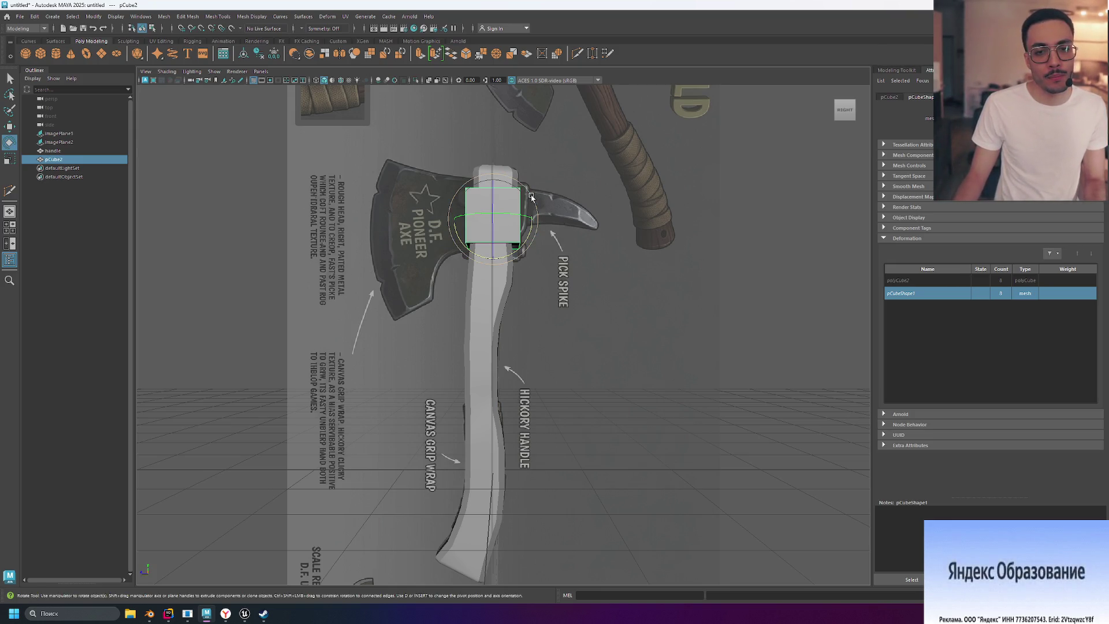
left_click_drag(531, 197, 493, 216)
key("w")
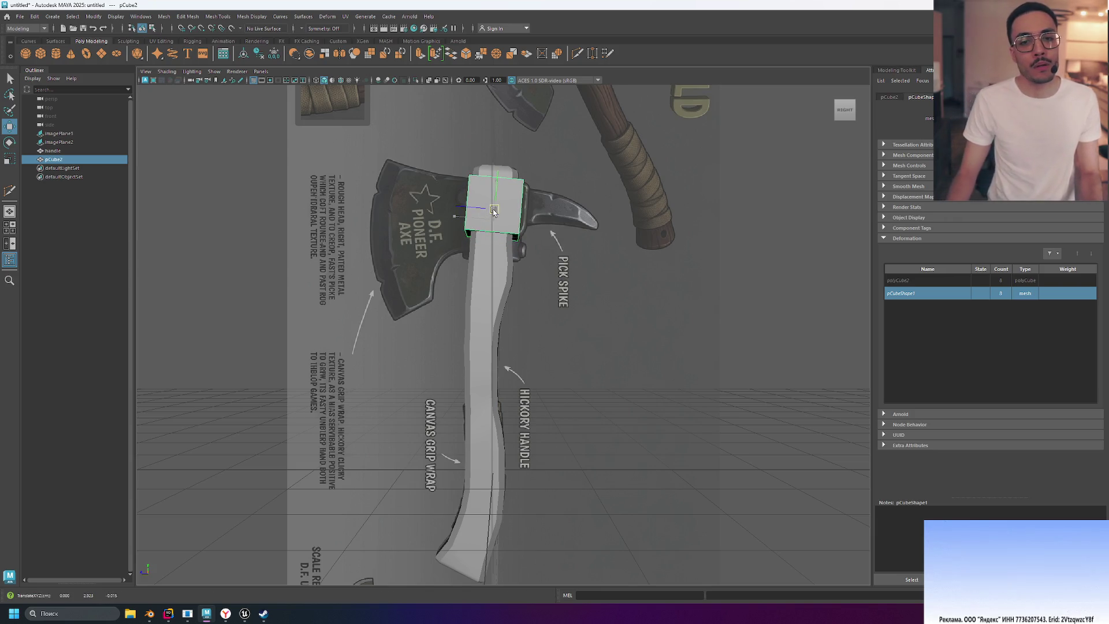
Step: Frame the cube, tilt it slightly and scale it taller and wider over the eye
scroll(743, 126, "up", 3)
key("f")
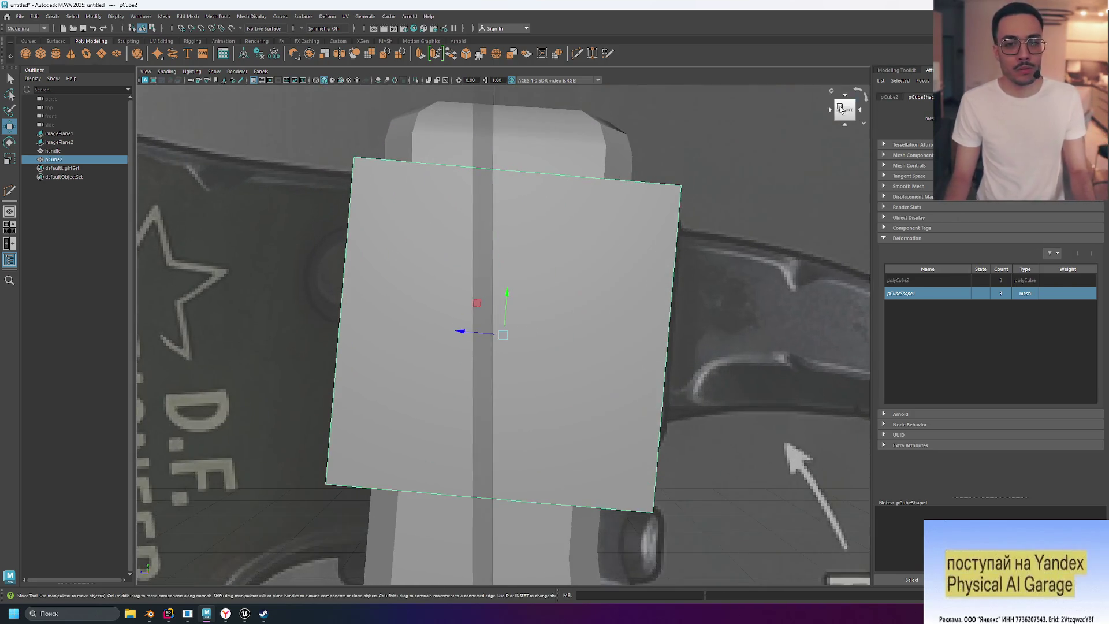
scroll(713, 271, "down", 5)
scroll(716, 248, "up", 3)
scroll(716, 248, "up", 1)
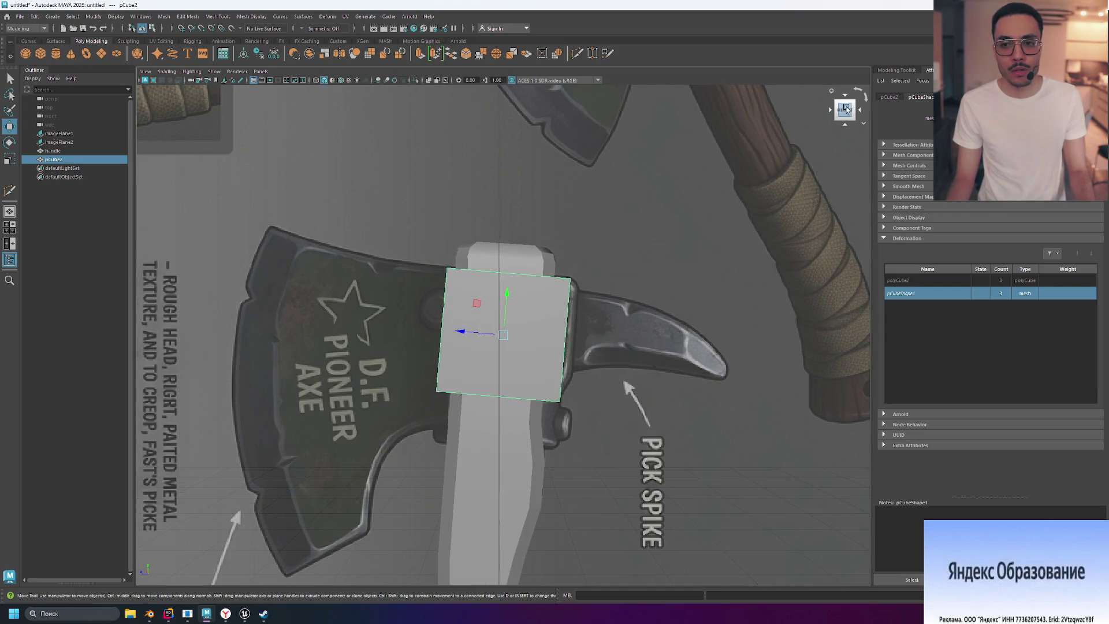
key("space")
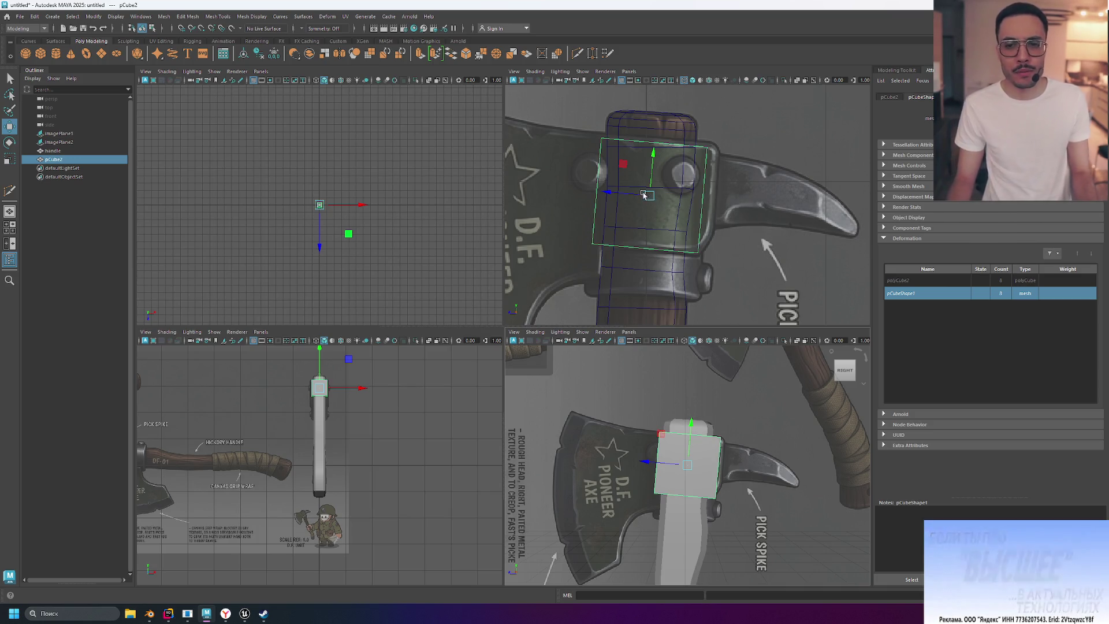
key("space")
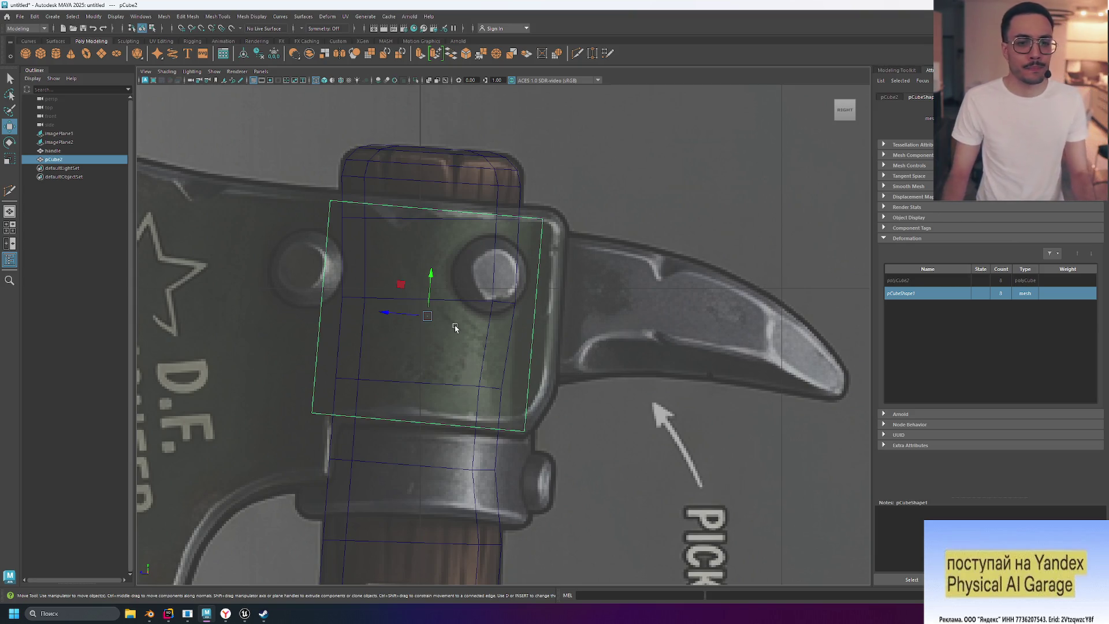
key("t")
key("e")
left_click_drag(470, 301, 473, 307)
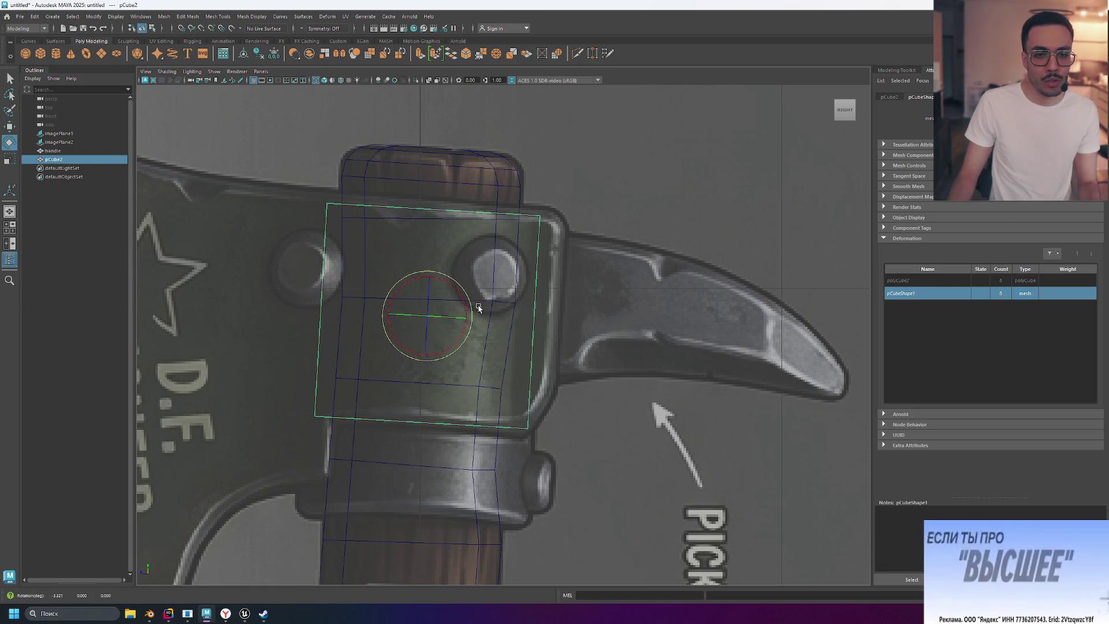
key("r")
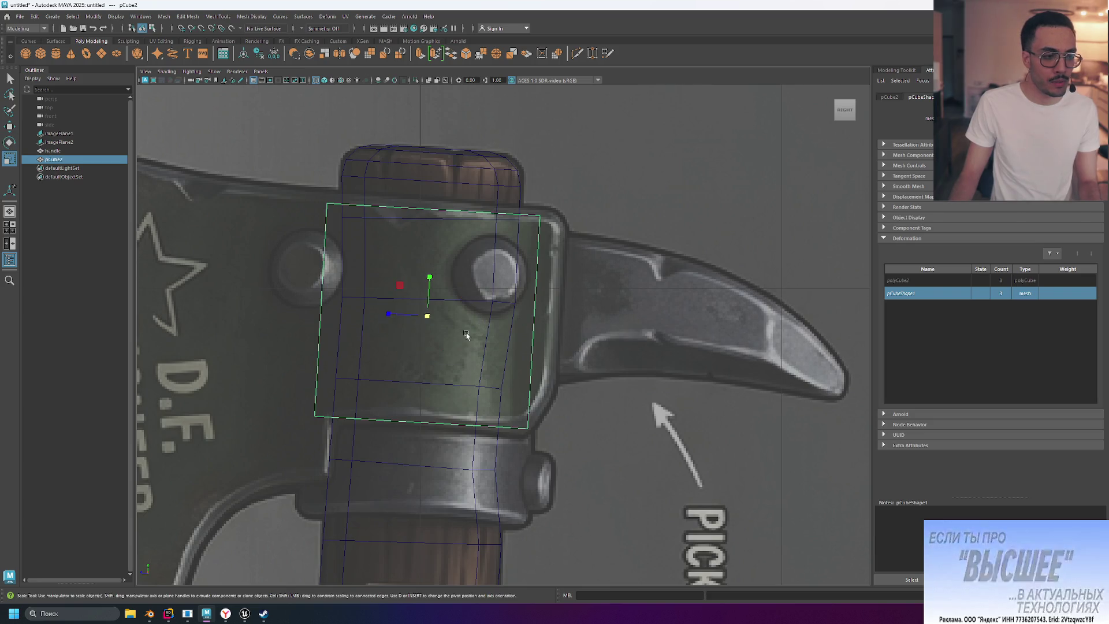
left_click_drag(431, 277, 430, 275)
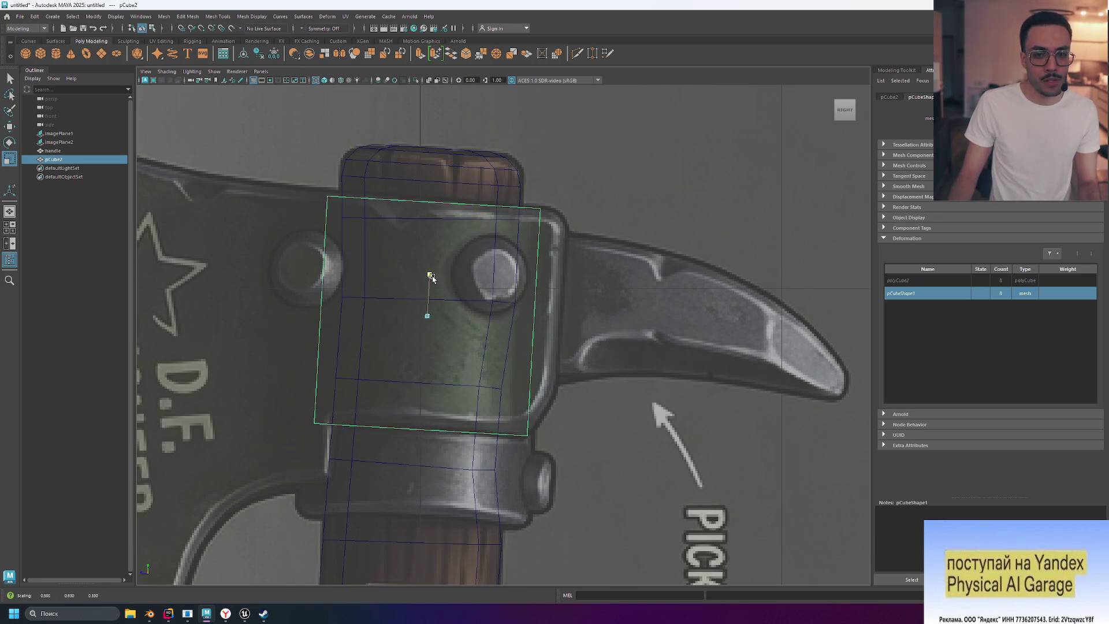
left_click_drag(388, 313, 385, 315)
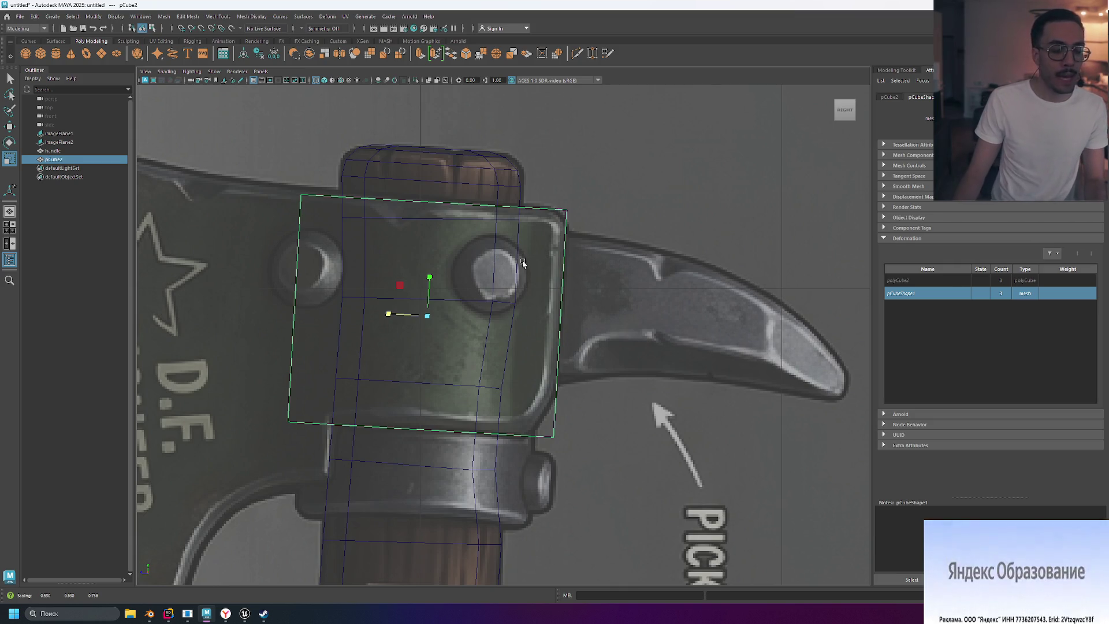
Step: Zoom around the cube and bring up its component-mode choices
left_click_drag(410, 190, 436, 195, "alt")
scroll(423, 244, "up", 1)
scroll(423, 243, "down", 3)
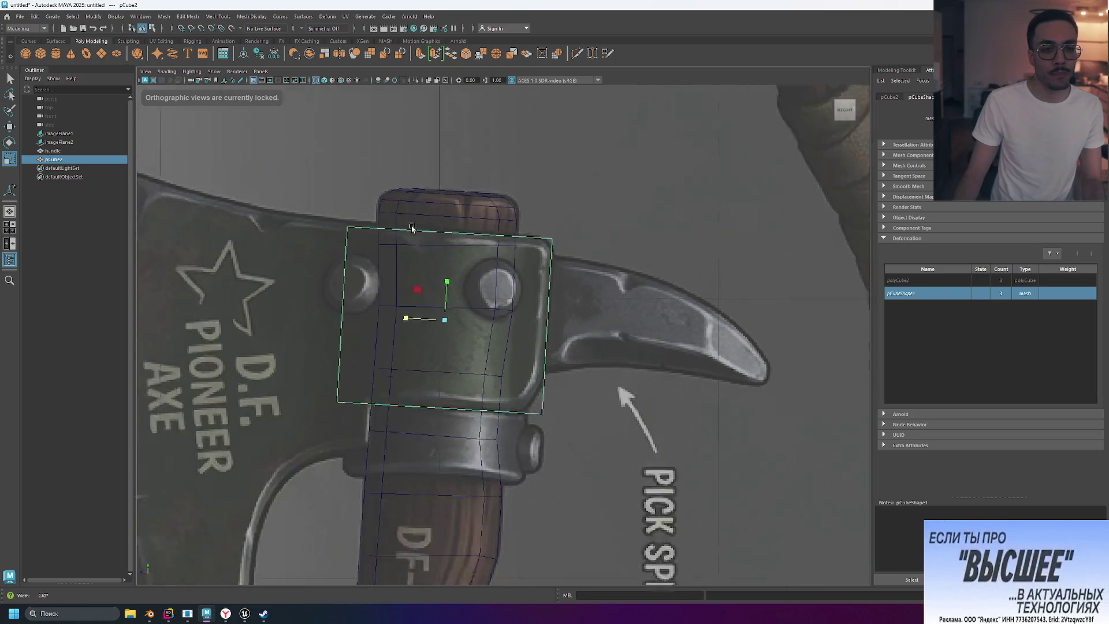
scroll(416, 236, "up", 3)
scroll(409, 229, "down", 1)
scroll(410, 228, "up", 1)
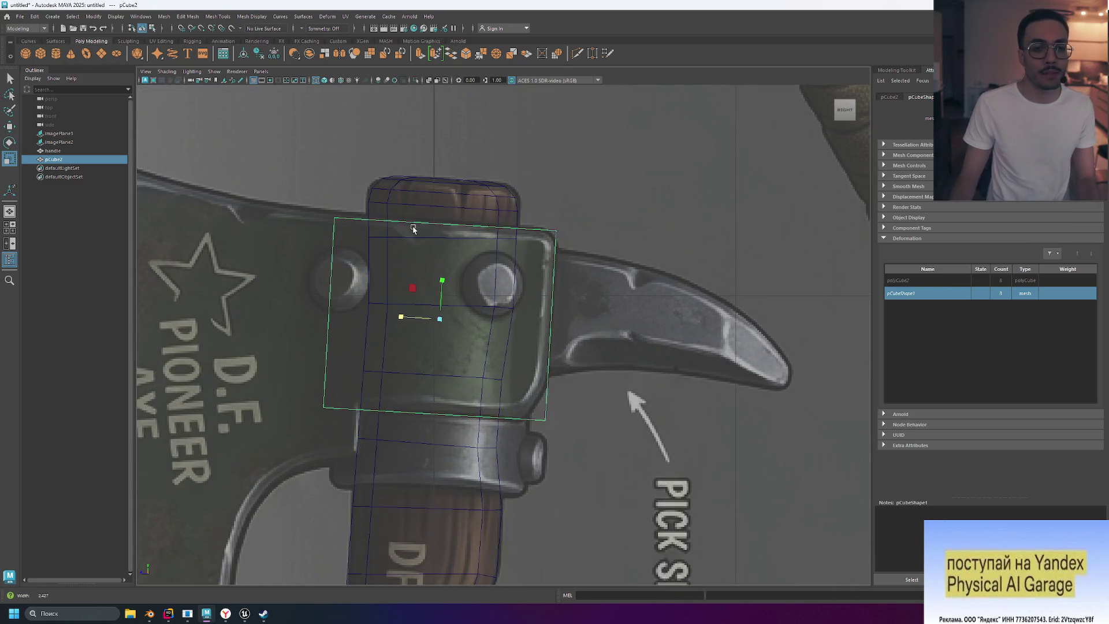
scroll(413, 227, "down", 2)
scroll(433, 242, "up", 1)
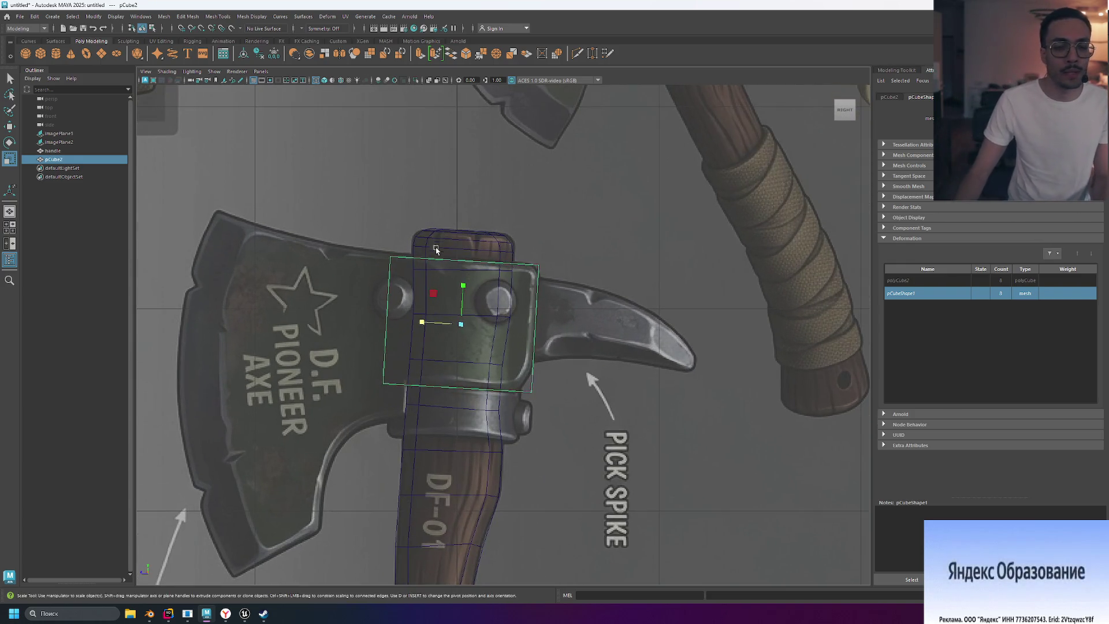
mouse_move(389, 301)
right_mouse_down()
mouse_move(370, 301)
mouse_move(399, 315)
mouse_move(366, 339)
mouse_move(396, 286)
mouse_move(403, 330)
mouse_move(343, 301)
right_mouse_up()
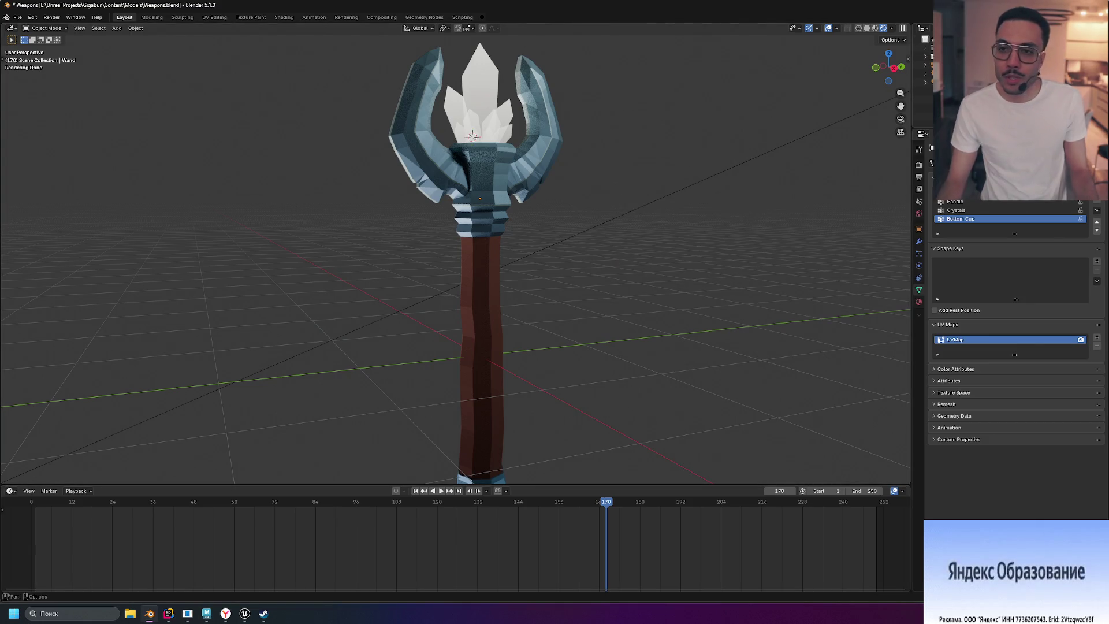
mouse_move(600, 150)
middle_mouse_down()
mouse_move(581, 136)
mouse_move(698, 144)
mouse_move(676, 195)
middle_mouse_up()
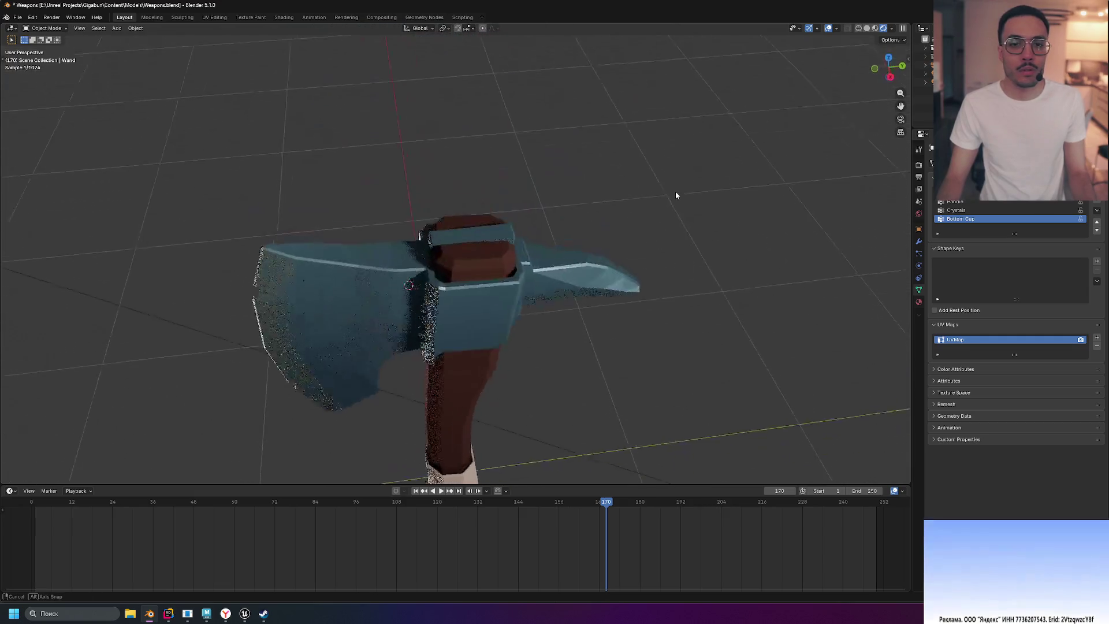
scroll(428, 265, "up", 4)
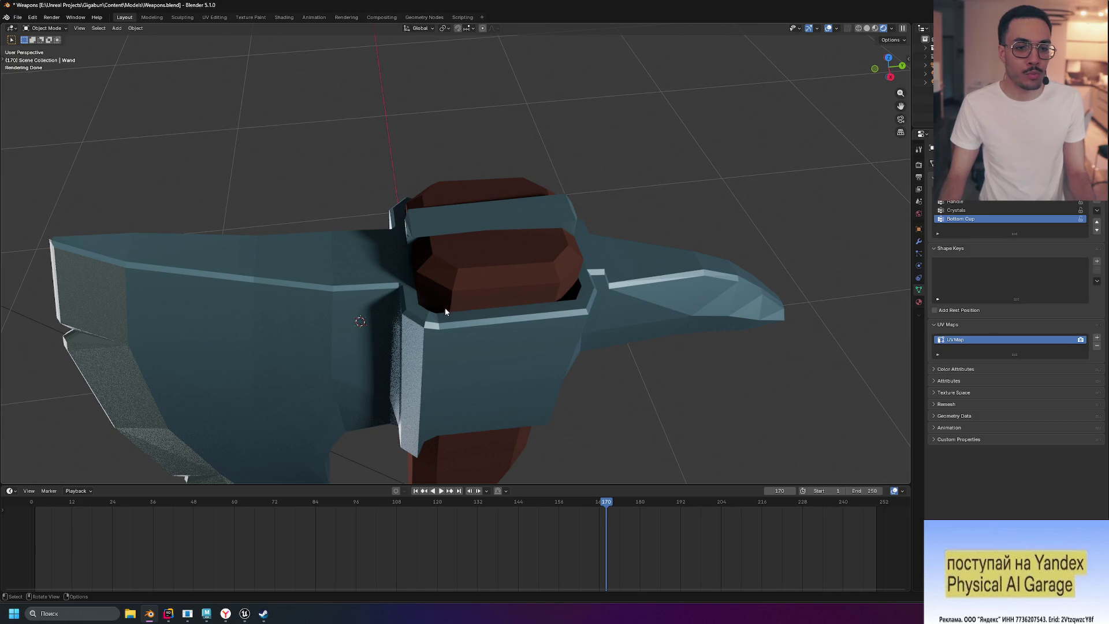
middle_click_drag(445, 311, 491, 306)
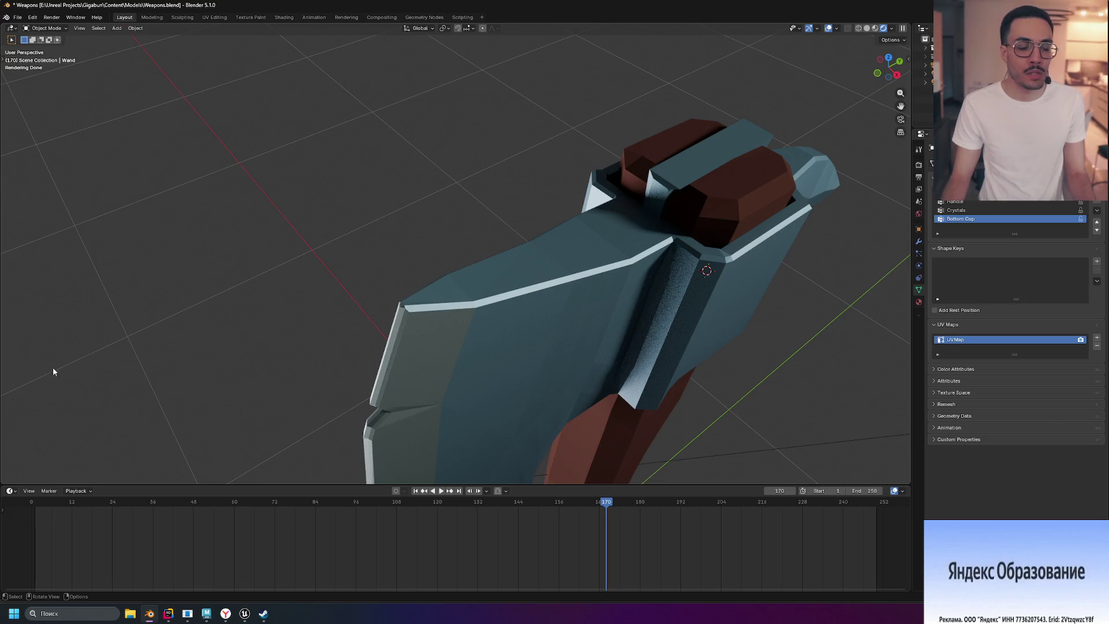
key("alt+Tab")
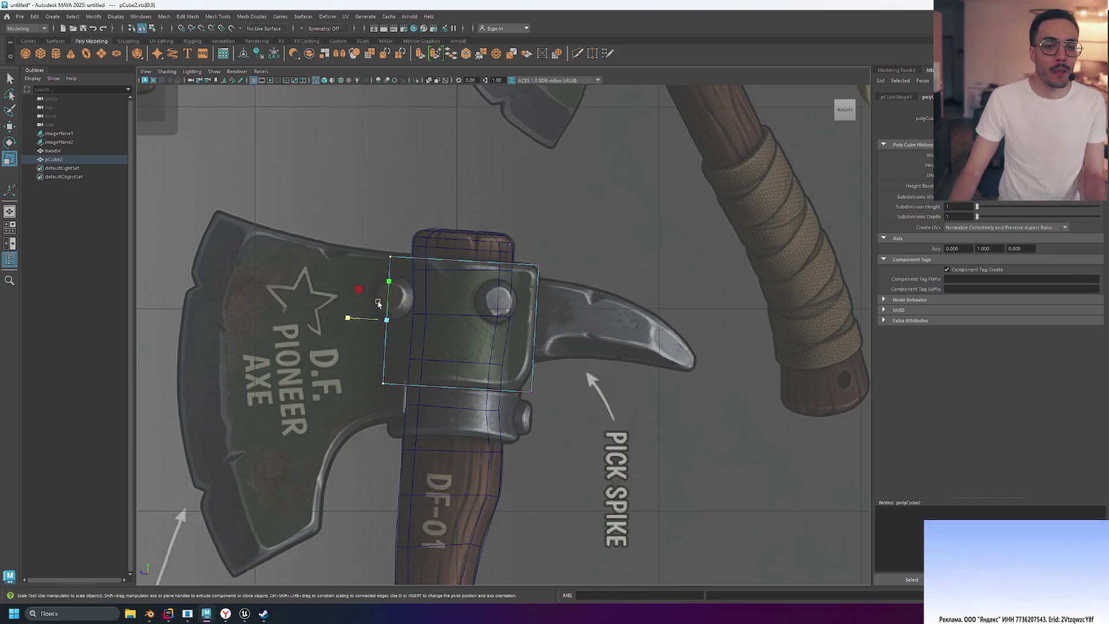
Step: Shorten the cube's left edge and slide its left-edge vertices to fit the eye
left_click_drag(358, 319, 387, 319)
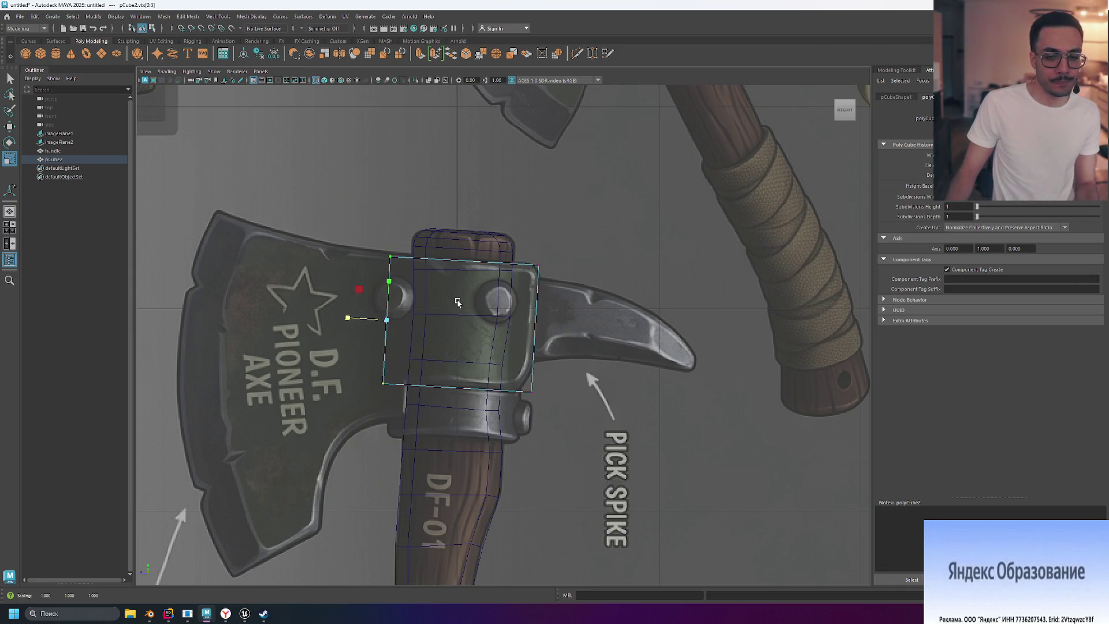
left_click_drag(402, 320, 402, 319)
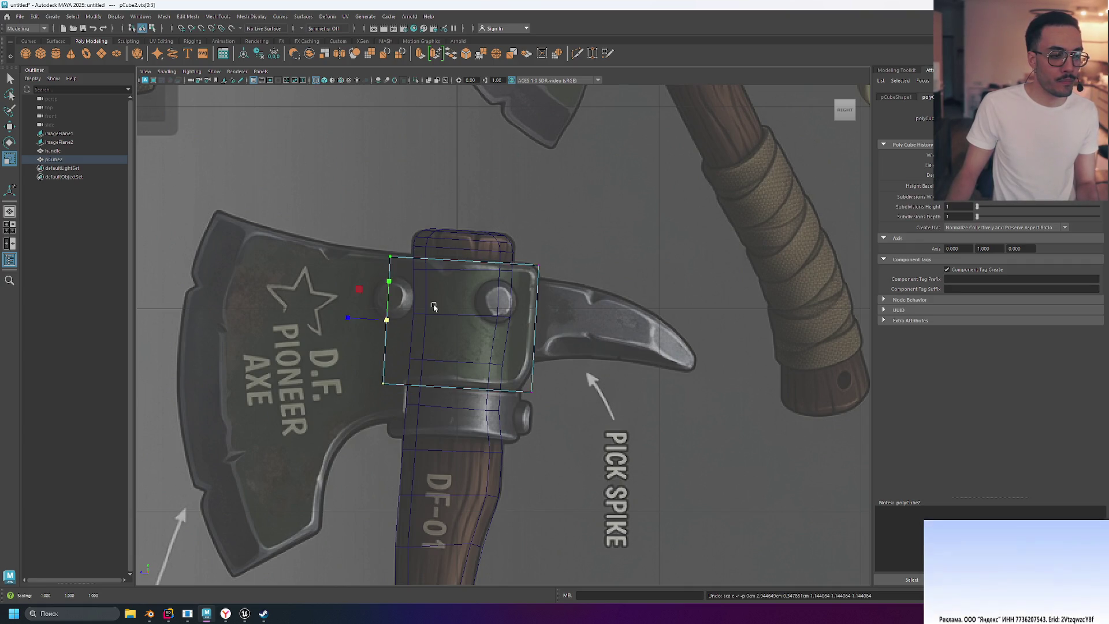
left_click(440, 191)
left_click_drag(348, 220, 400, 425)
key("w")
left_click_drag(345, 320, 357, 321)
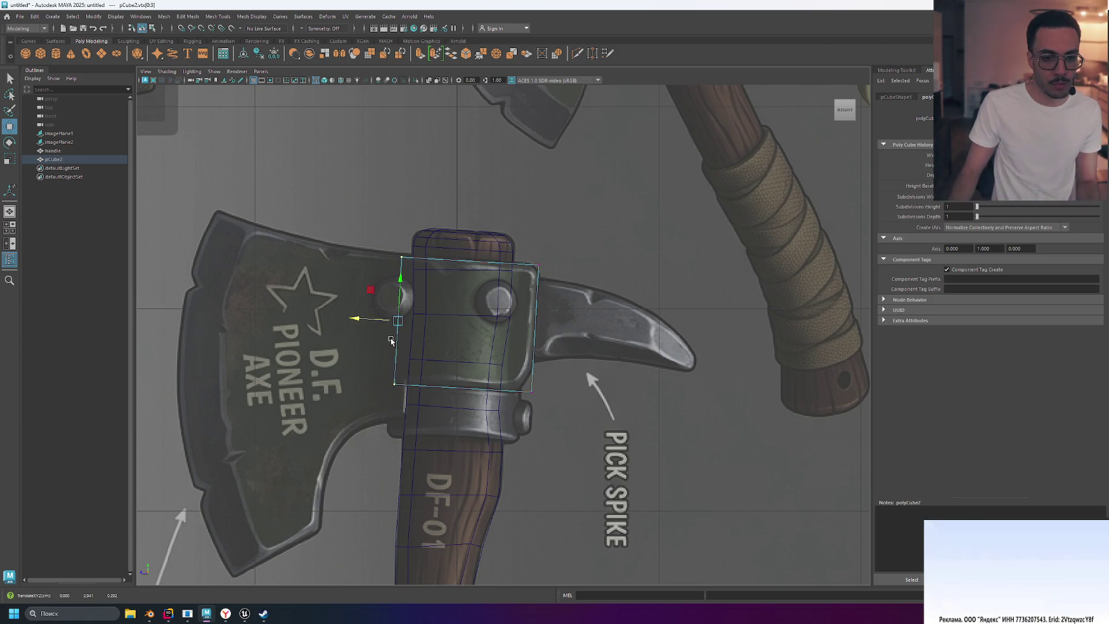
left_click_drag(355, 319, 357, 321)
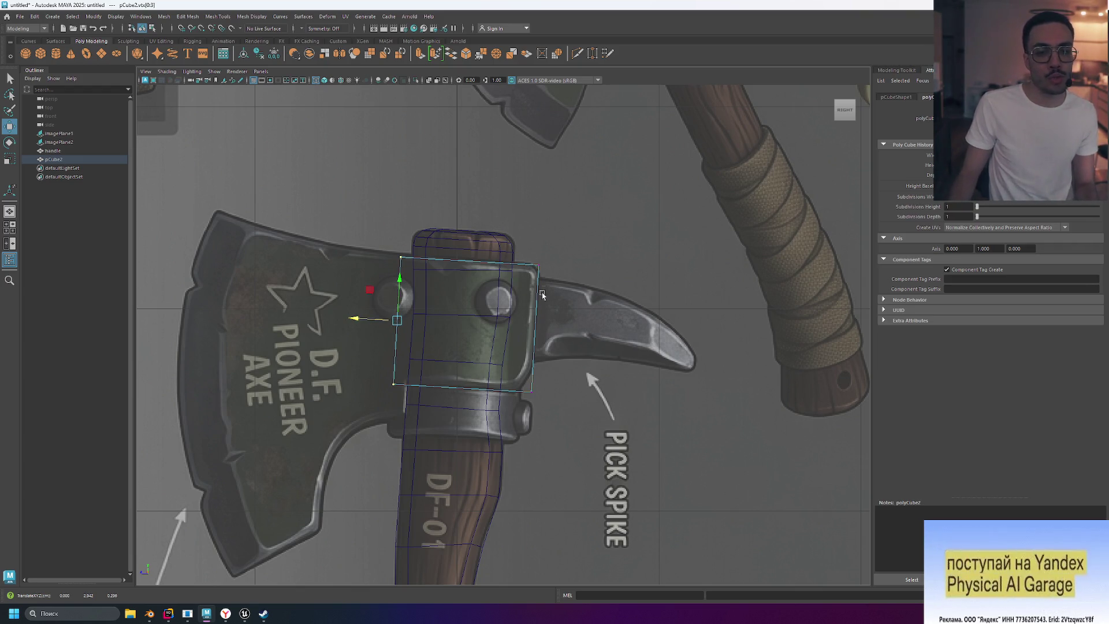
left_click_drag(355, 319, 356, 321)
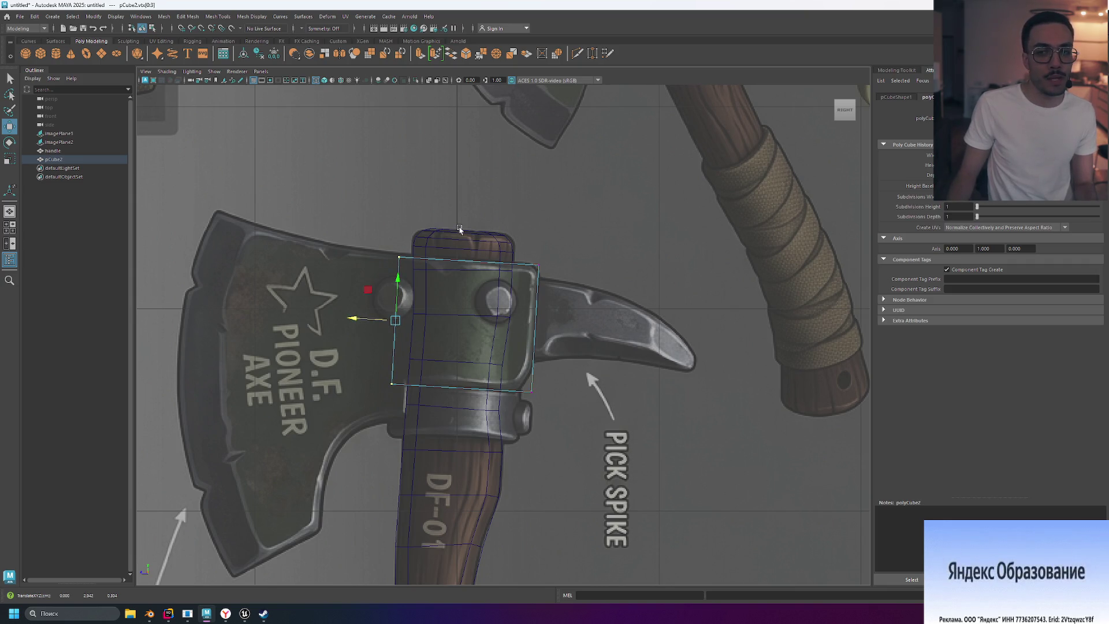
key("space")
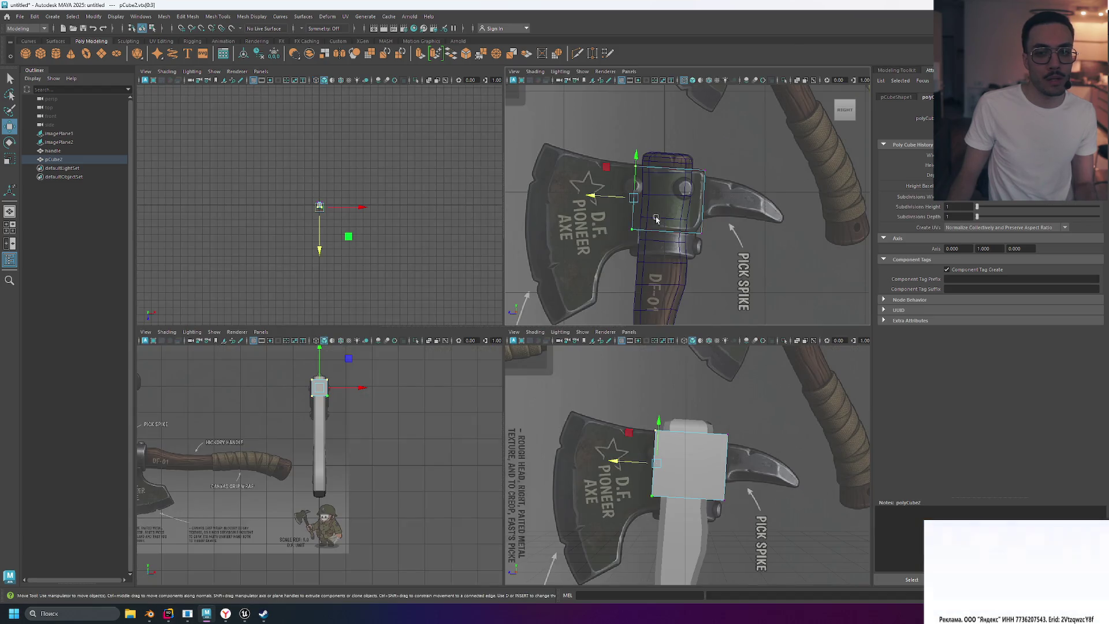
key("space")
mouse_move(441, 215)
middle_mouse_down()
mouse_move(472, 223)
mouse_move(456, 225)
middle_mouse_up()
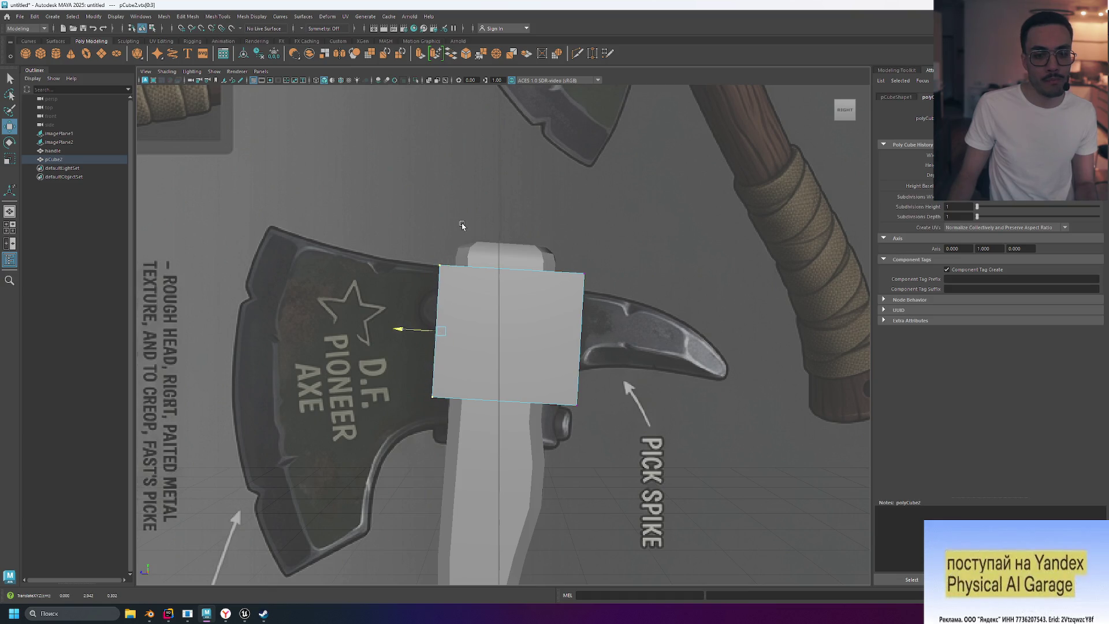
left_click(462, 217)
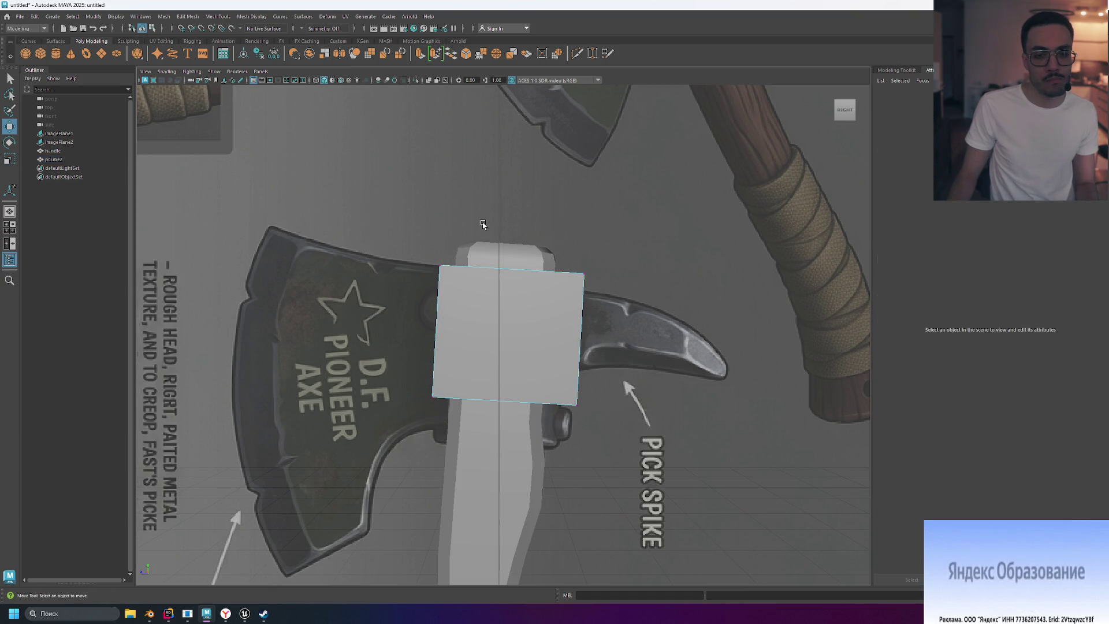
Step: In a perspective view, add vertical width subdivisions across the cube
scroll(508, 231, "up", 1)
left_click_drag(508, 231, 528, 262, "alt")
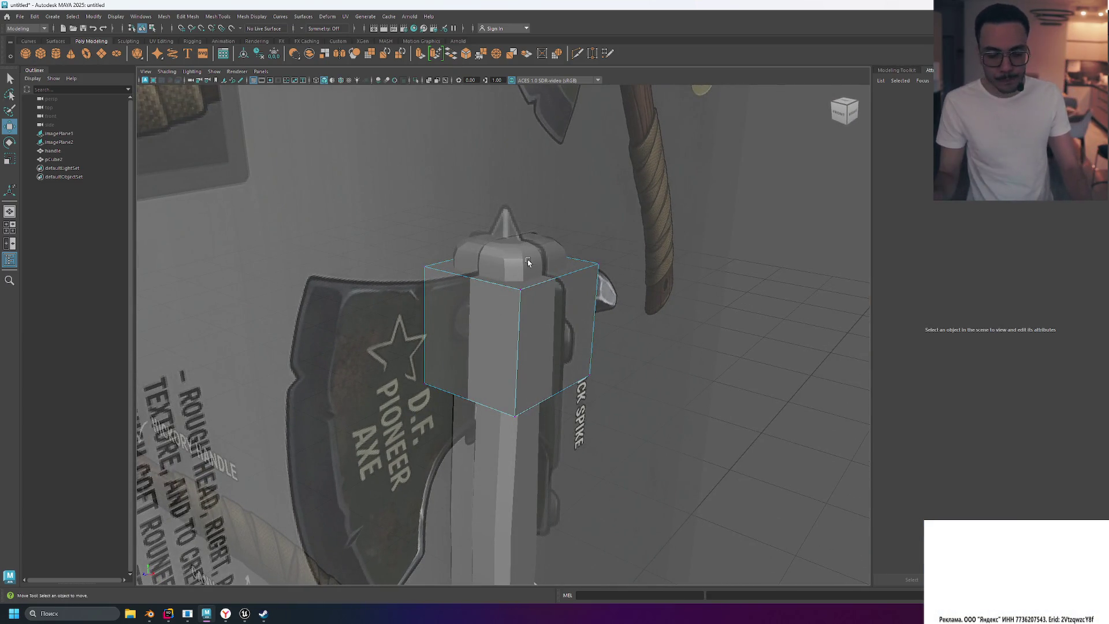
left_click(476, 317)
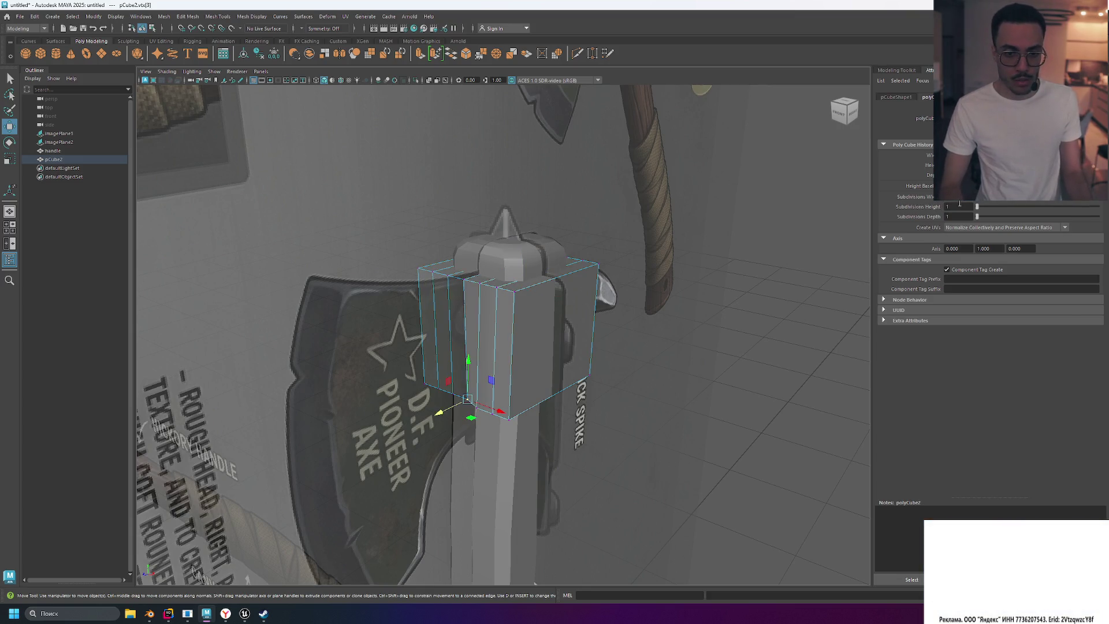
key("Return")
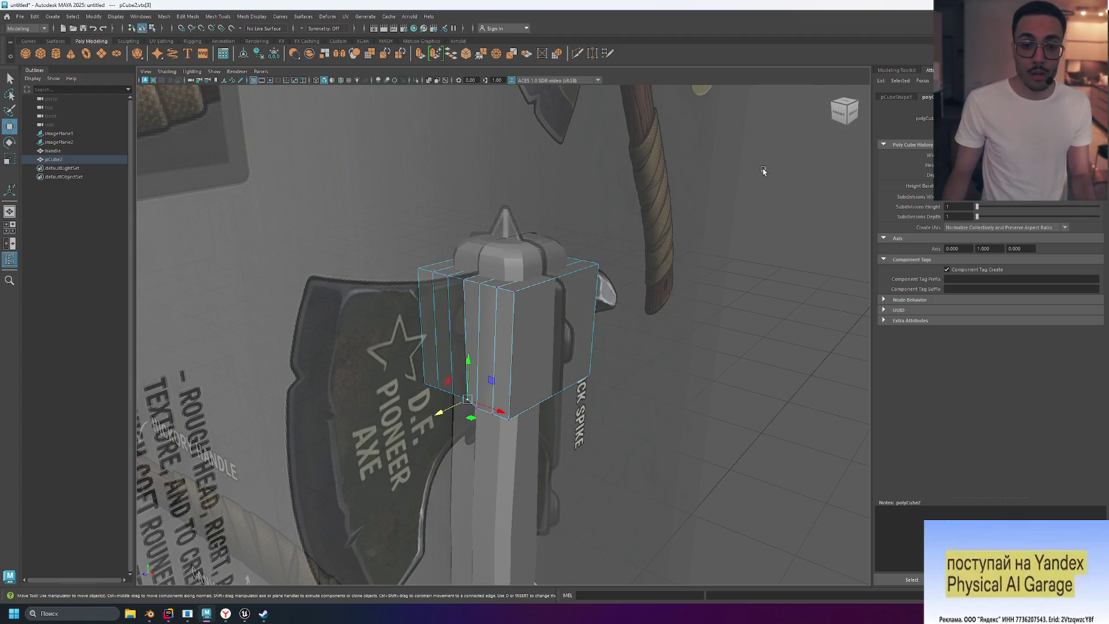
Step: Frame and tumble around the selected vertex, then undo the added width subdivisions
left_click(850, 105)
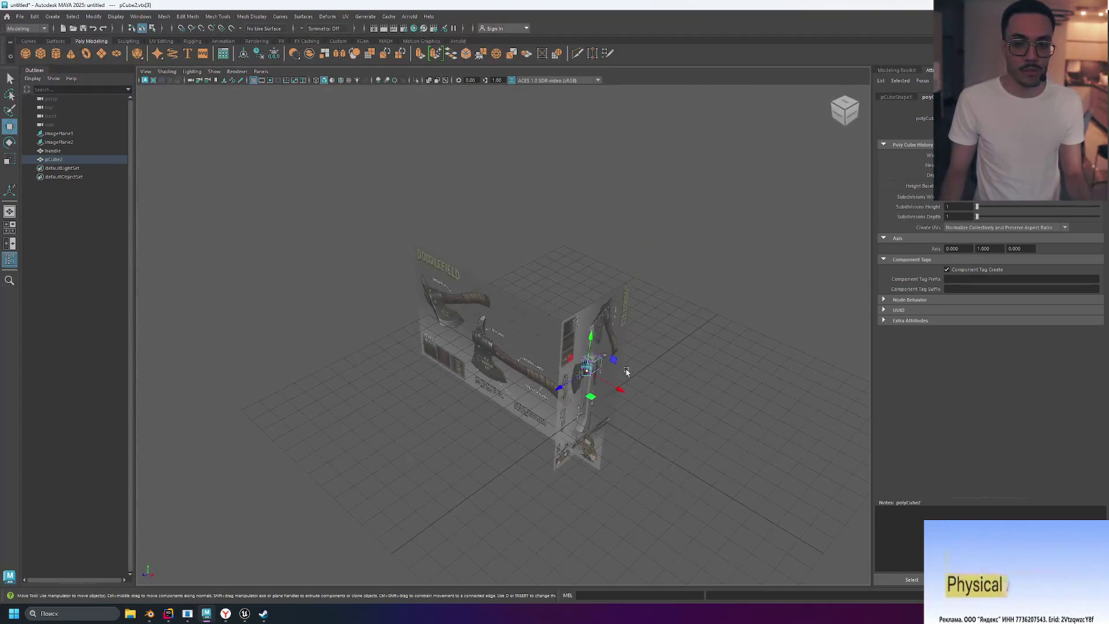
scroll(652, 348, "up", 5)
key("f")
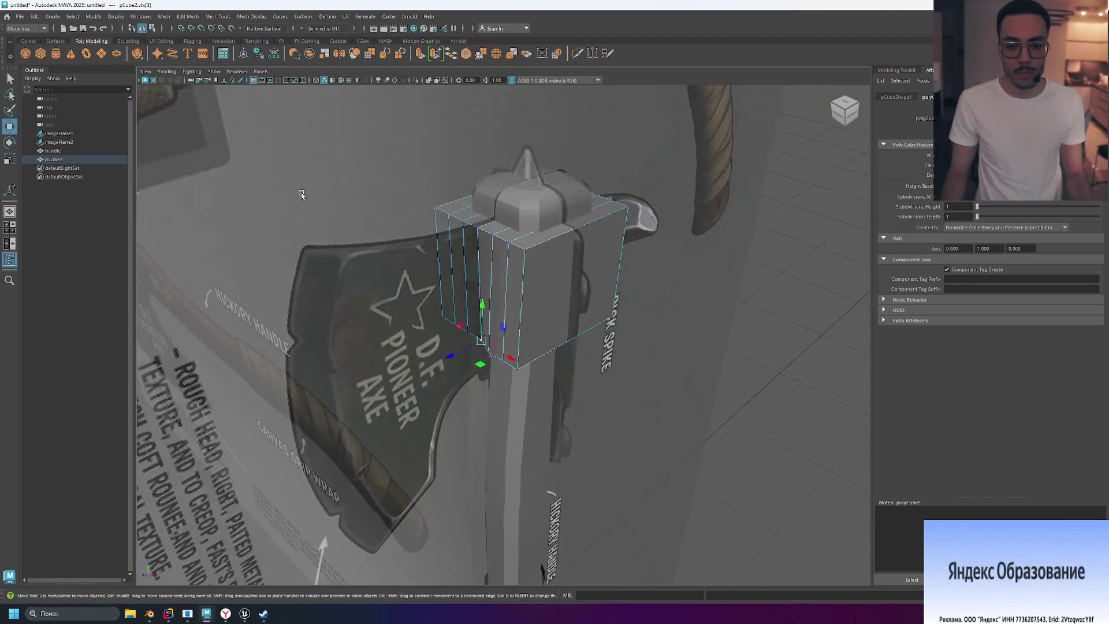
scroll(590, 275, "down", 5)
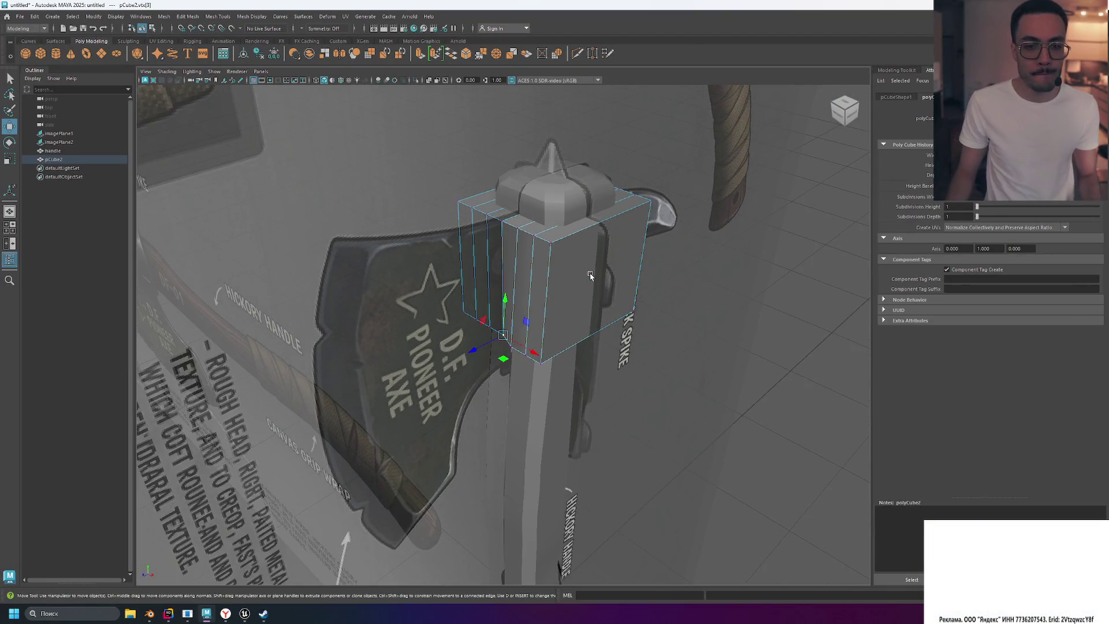
scroll(590, 276, "up", 6)
scroll(589, 277, "down", 3)
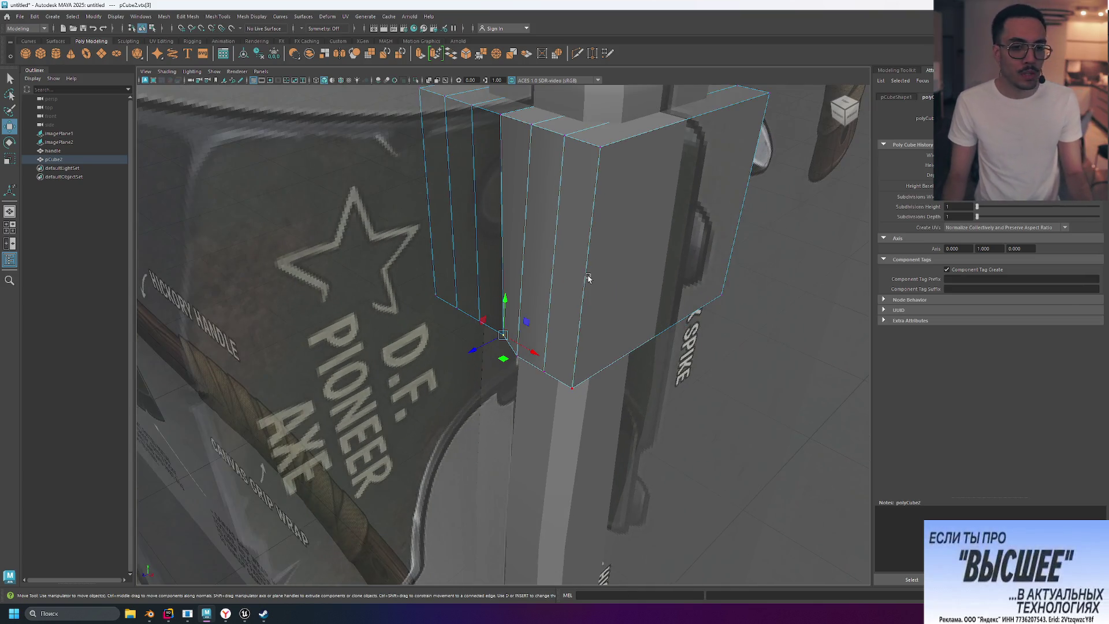
scroll(559, 359, "up", 5)
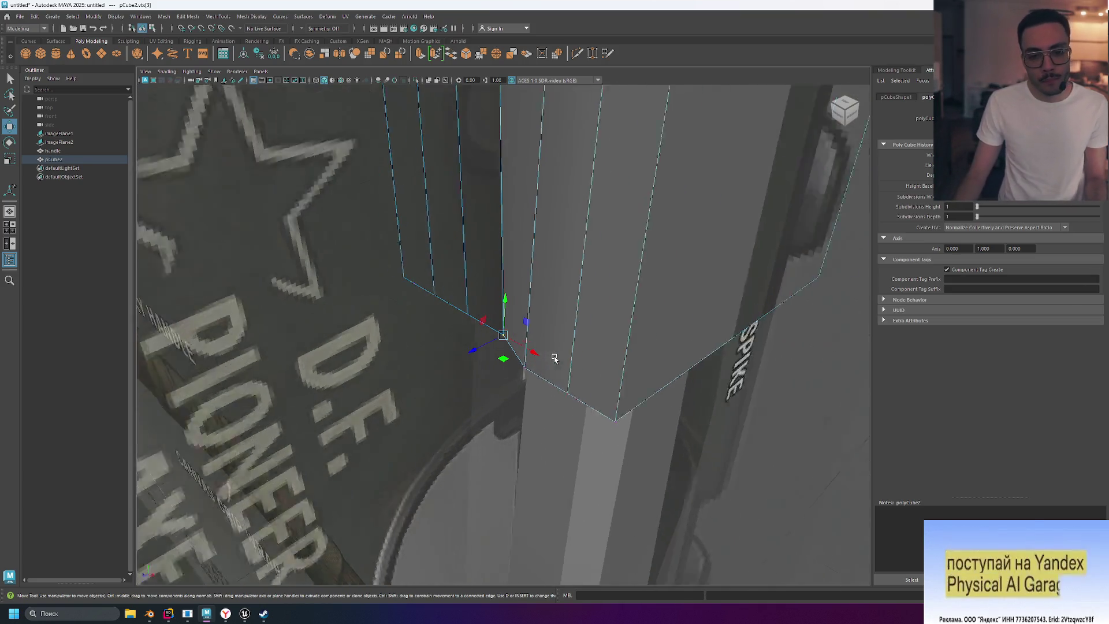
scroll(559, 347, "down", 3)
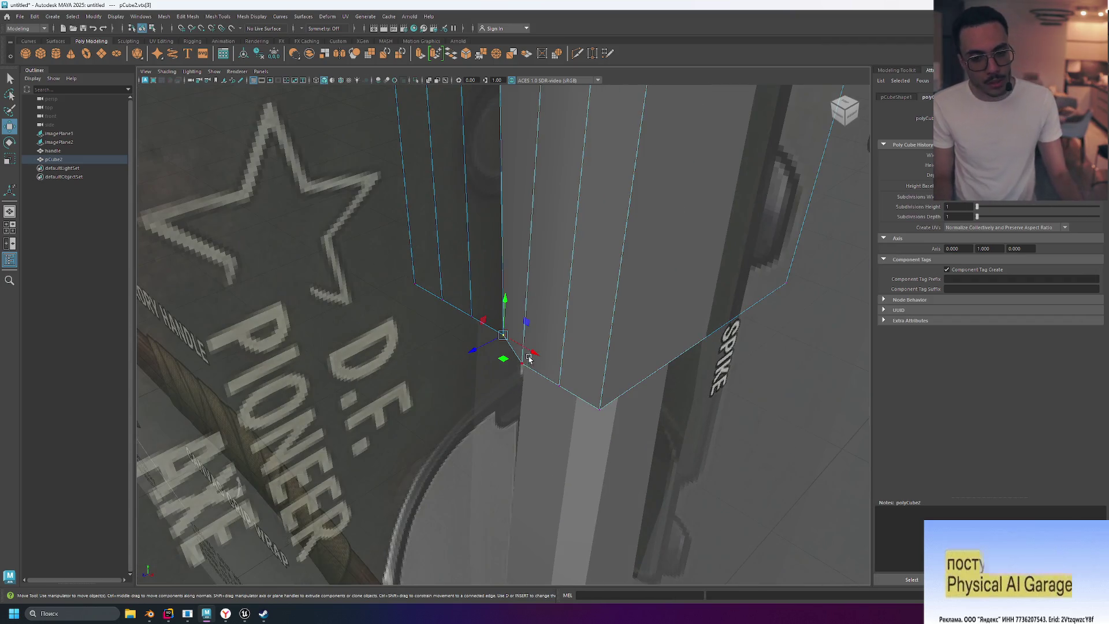
scroll(563, 303, "down", 3)
mouse_move(560, 304)
left_mouse_down("alt")
mouse_move(600, 330)
mouse_move(639, 307)
mouse_move(616, 268)
mouse_move(525, 262)
mouse_move(601, 285)
mouse_move(543, 312)
left_mouse_up("alt")
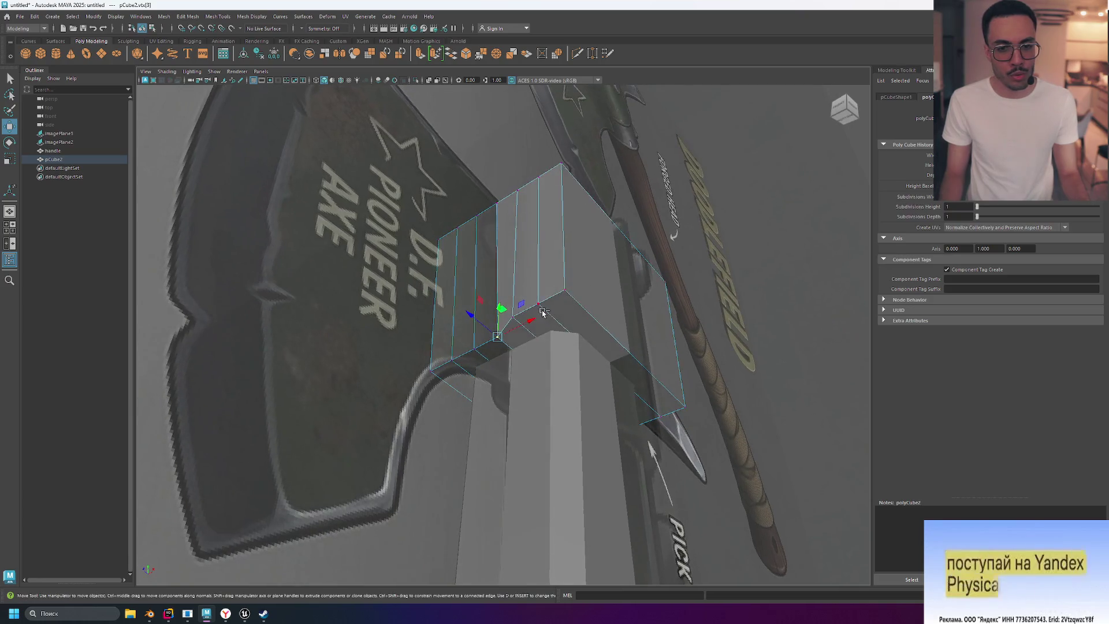
key("ctrl+z")
Step: Try 6 width subdivisions on the cube, inspect it, then undo them again
mouse_move(596, 279)
left_mouse_down("alt")
mouse_move(581, 284)
mouse_move(639, 322)
left_mouse_up("alt")
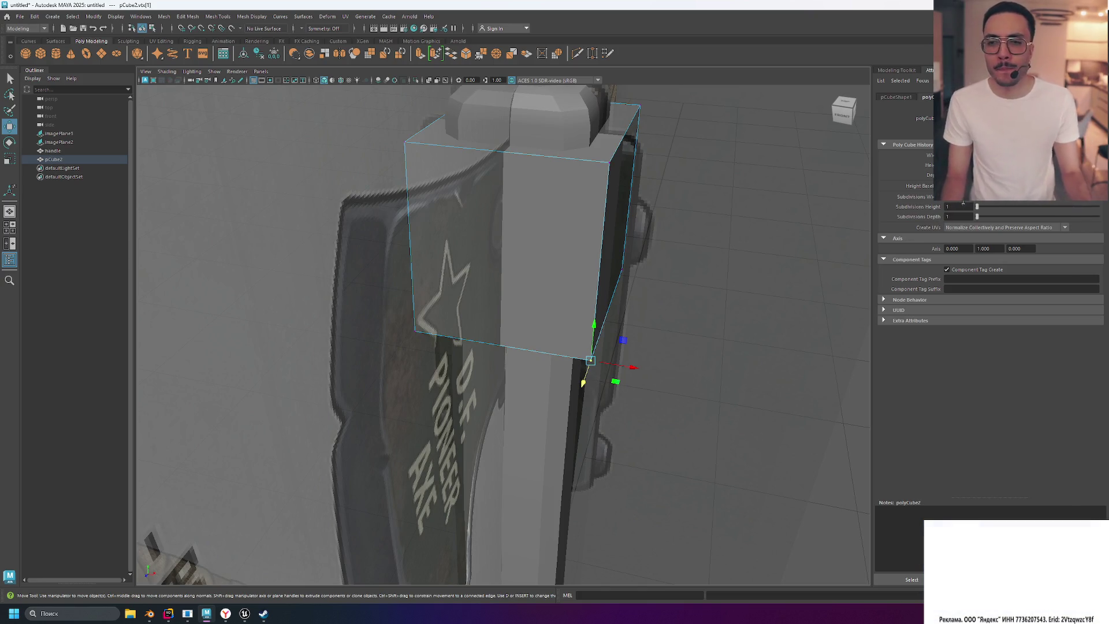
key("Return")
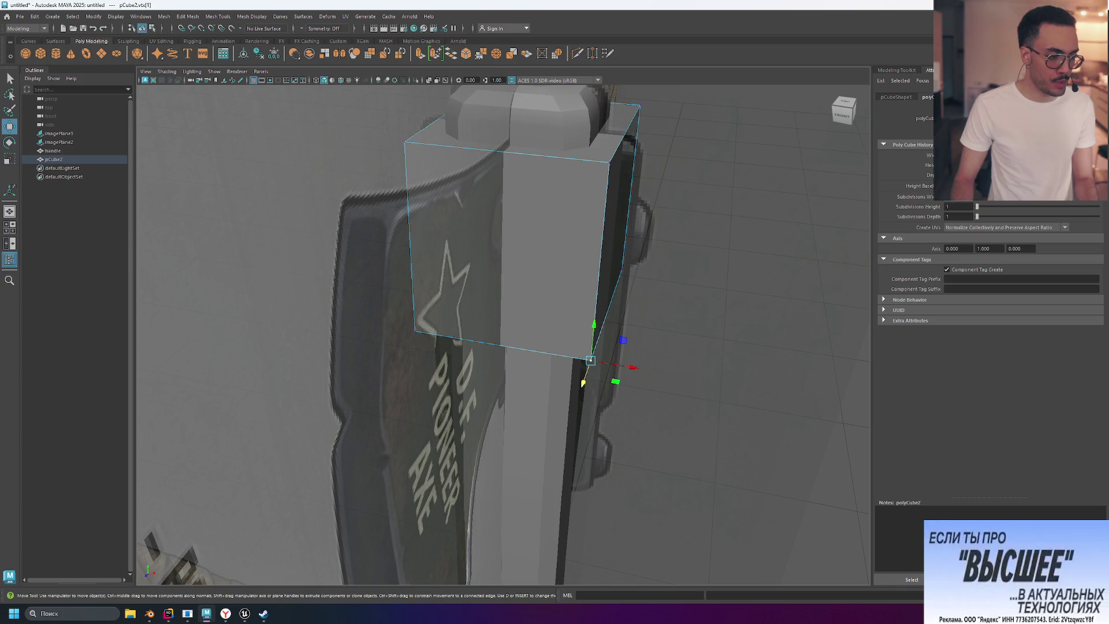
type("6")
key("Return")
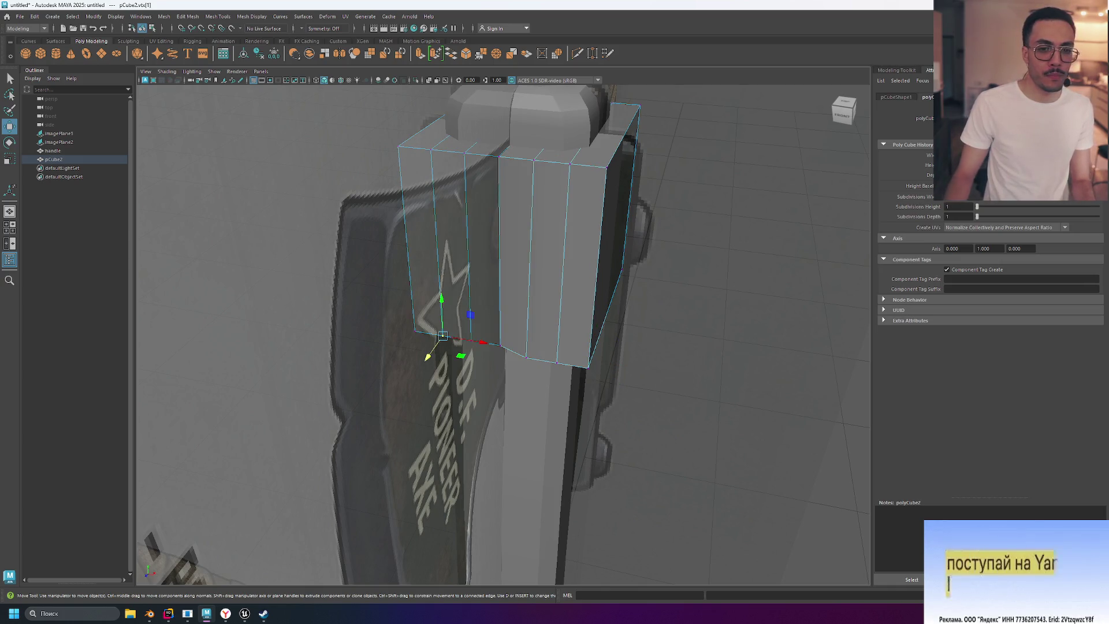
mouse_move(674, 233)
left_mouse_down("alt")
mouse_move(730, 227)
mouse_move(737, 188)
mouse_move(711, 181)
mouse_move(677, 202)
left_mouse_up("alt")
key("ctrl+z")
key("ctrl+z")
key("ctrl+z")
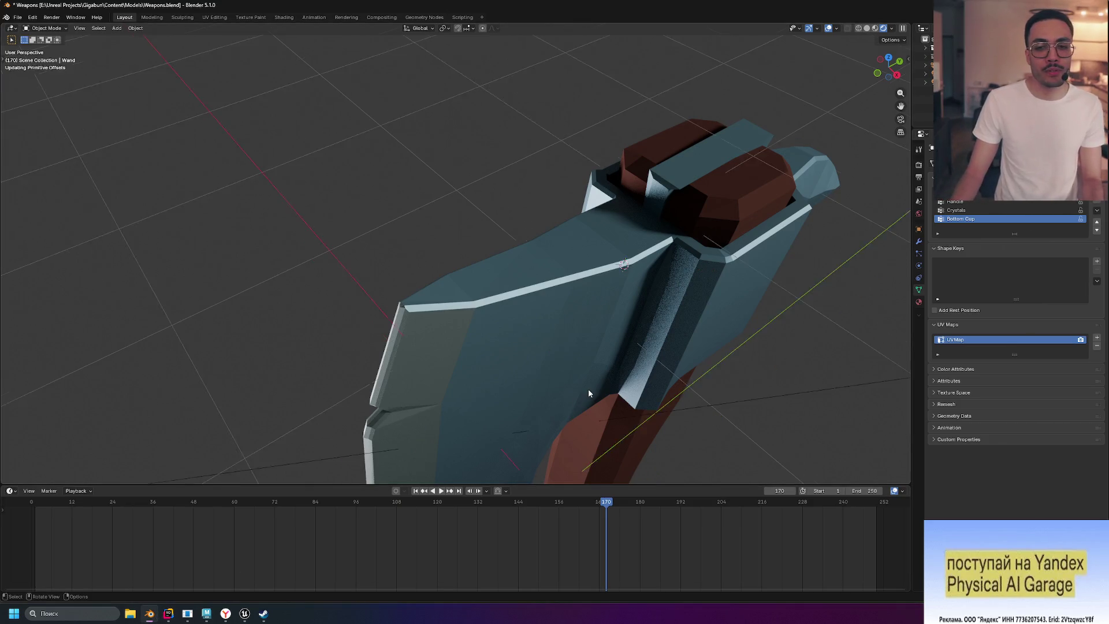
scroll(588, 391, "down", 4)
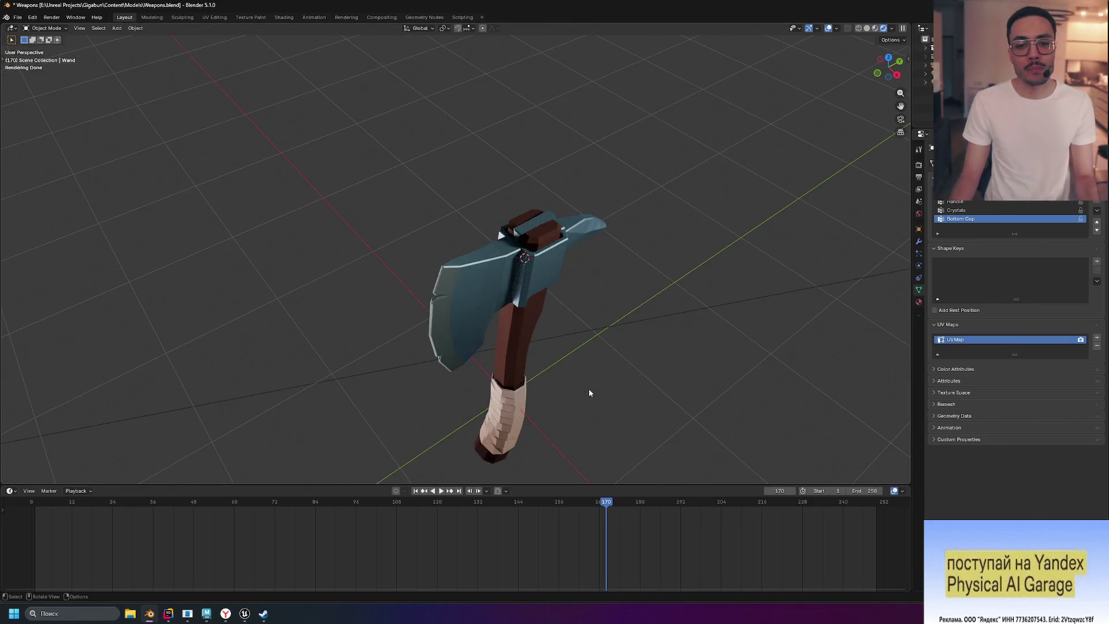
Step: Zoom the Blender view around the finished axe, then return to Maya
scroll(606, 372, "up", 3)
scroll(580, 351, "down", 2)
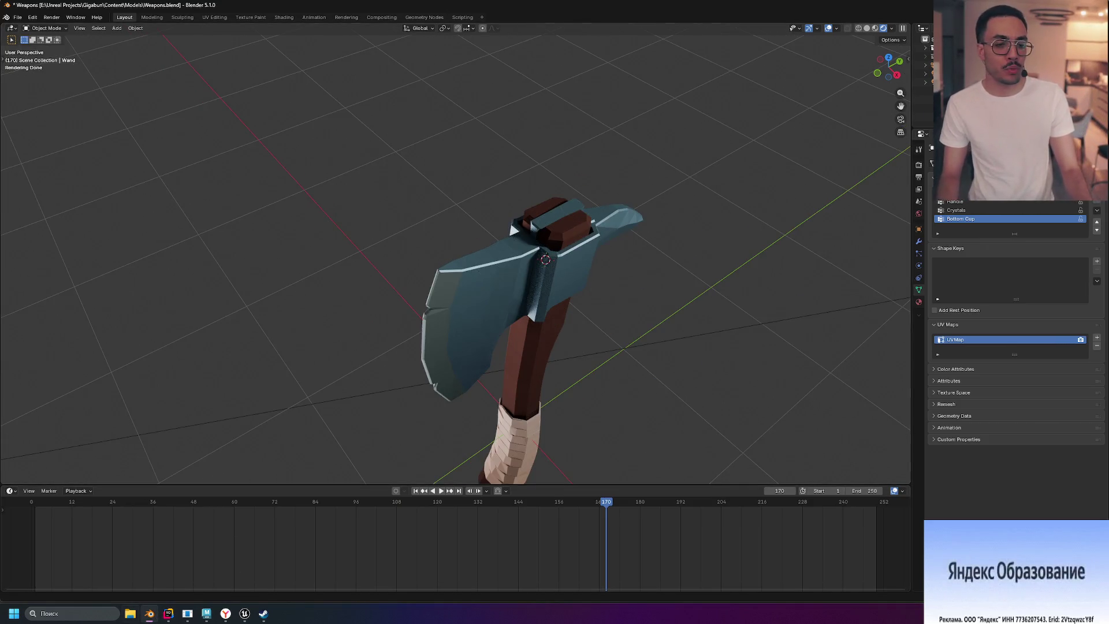
left_click(207, 613)
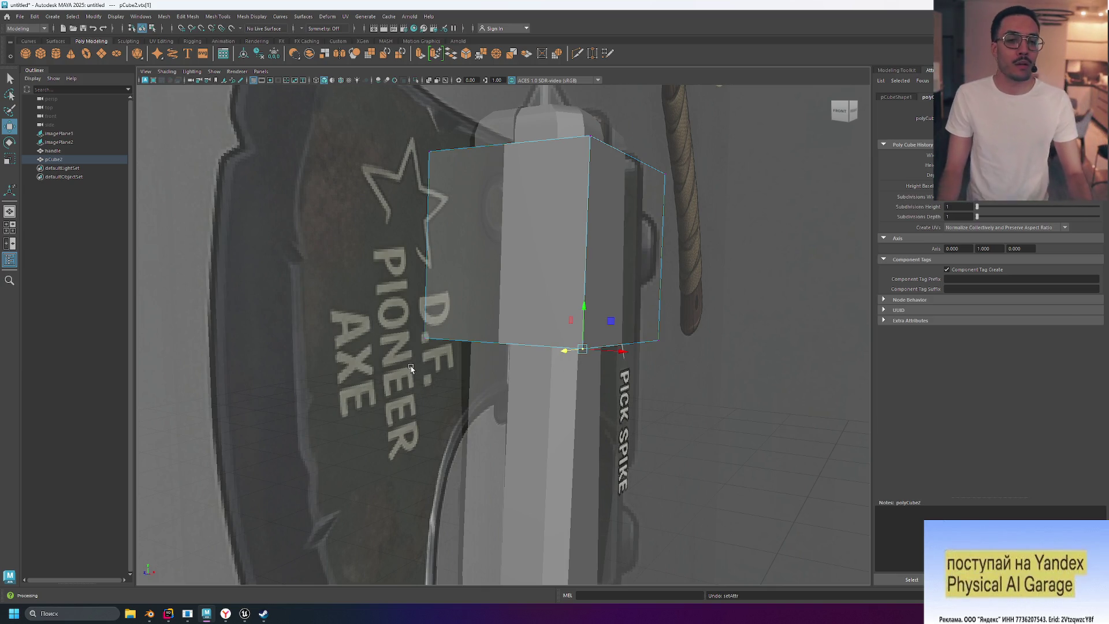
Step: Nudge the cube's front face slightly left in face mode, then orbit to look down on it
right_click_drag(511, 237, 508, 261)
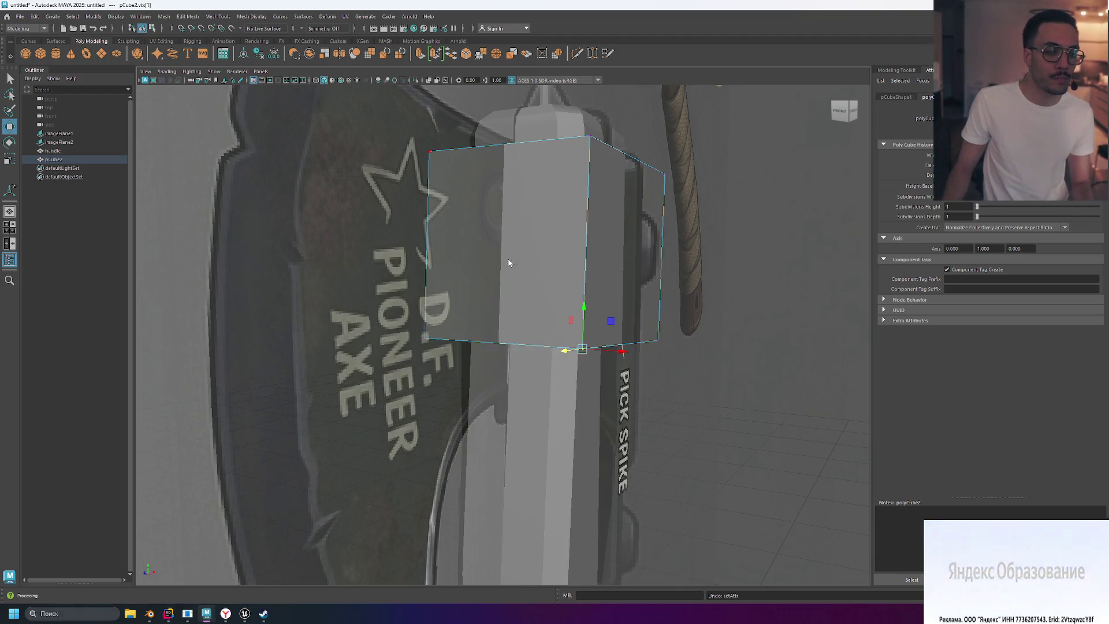
left_click(509, 261)
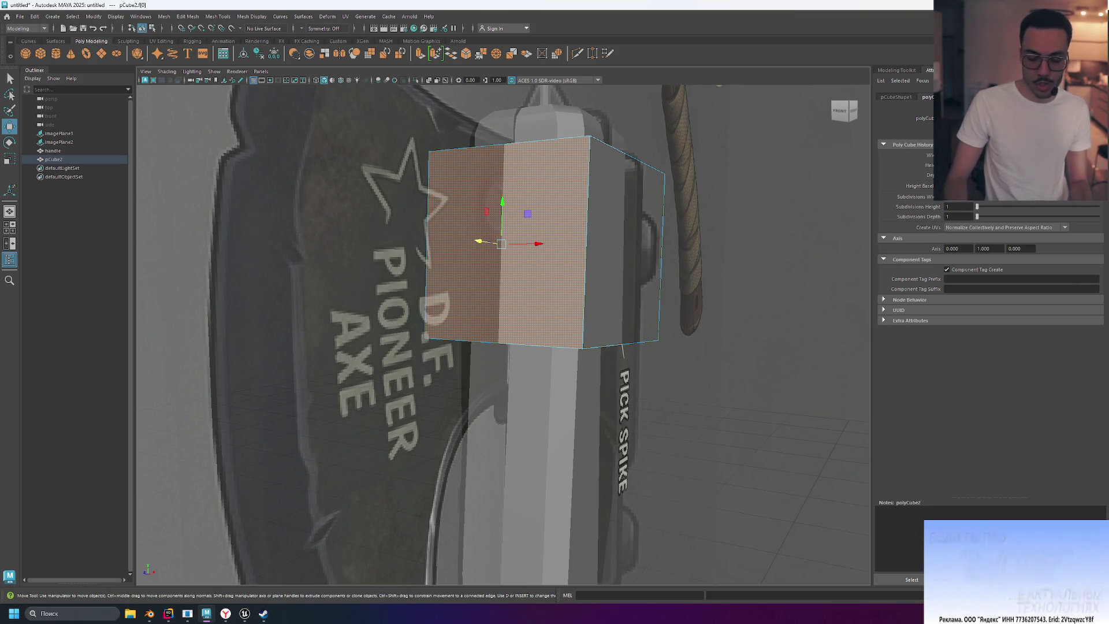
type("6")
key("Return")
mouse_move(726, 192)
middle_mouse_down()
mouse_move(740, 190)
mouse_move(726, 194)
middle_mouse_up()
mouse_move(725, 195)
left_mouse_down("alt")
mouse_move(747, 193)
mouse_move(840, 257)
mouse_move(745, 235)
mouse_move(640, 183)
mouse_move(595, 183)
mouse_move(683, 203)
mouse_move(815, 188)
left_mouse_up("alt")
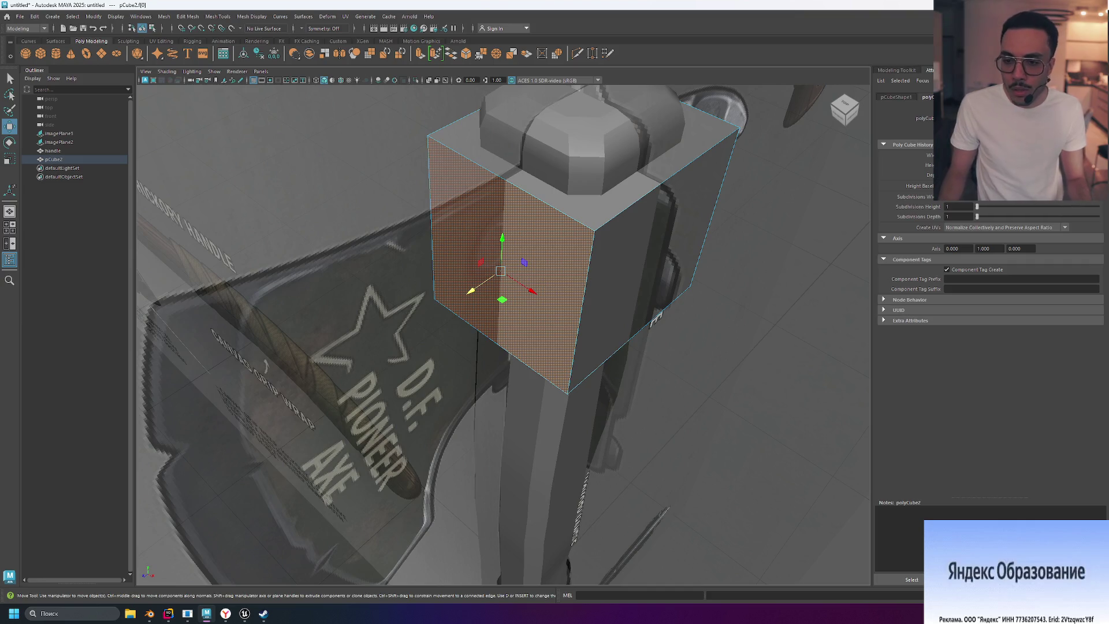
Step: Test 4 height subdivisions, reset to undivided, and return the cube to object mode
left_click_drag(977, 206, 977, 210)
left_click(818, 300)
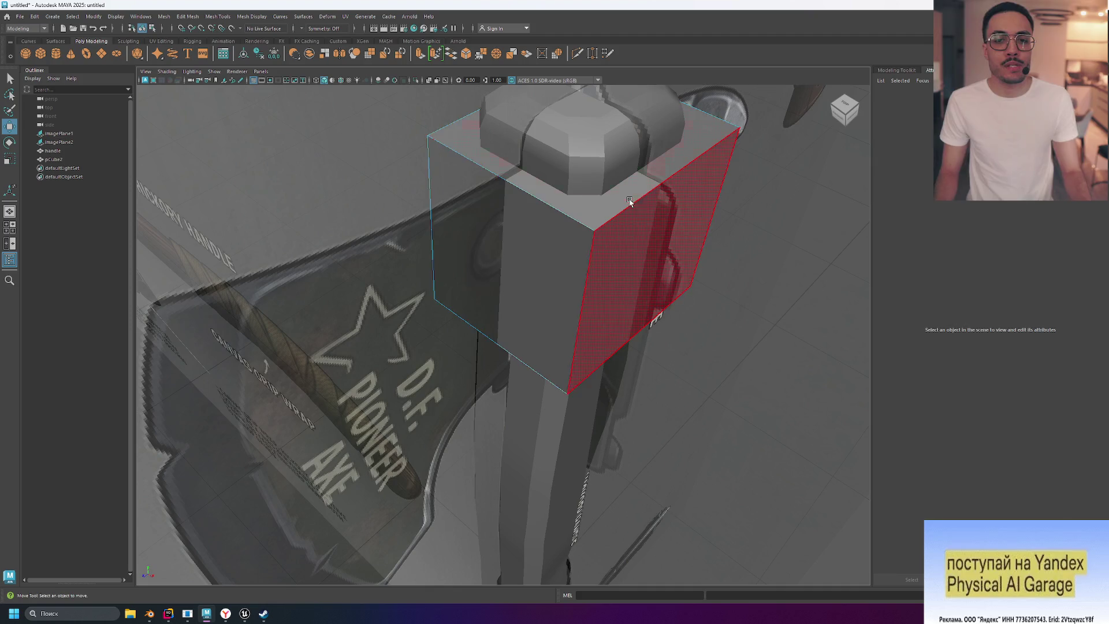
right_click_drag(518, 258, 549, 248)
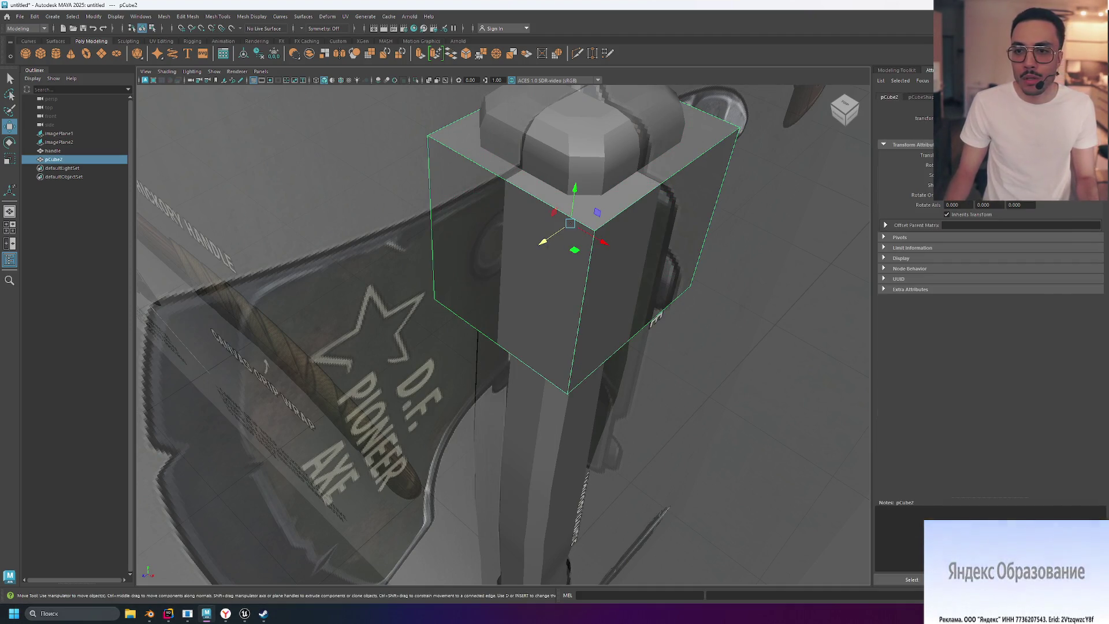
Step: Preview 4 height subdivisions on polyCube2 from the side, then set them back to 1
left_click(959, 96)
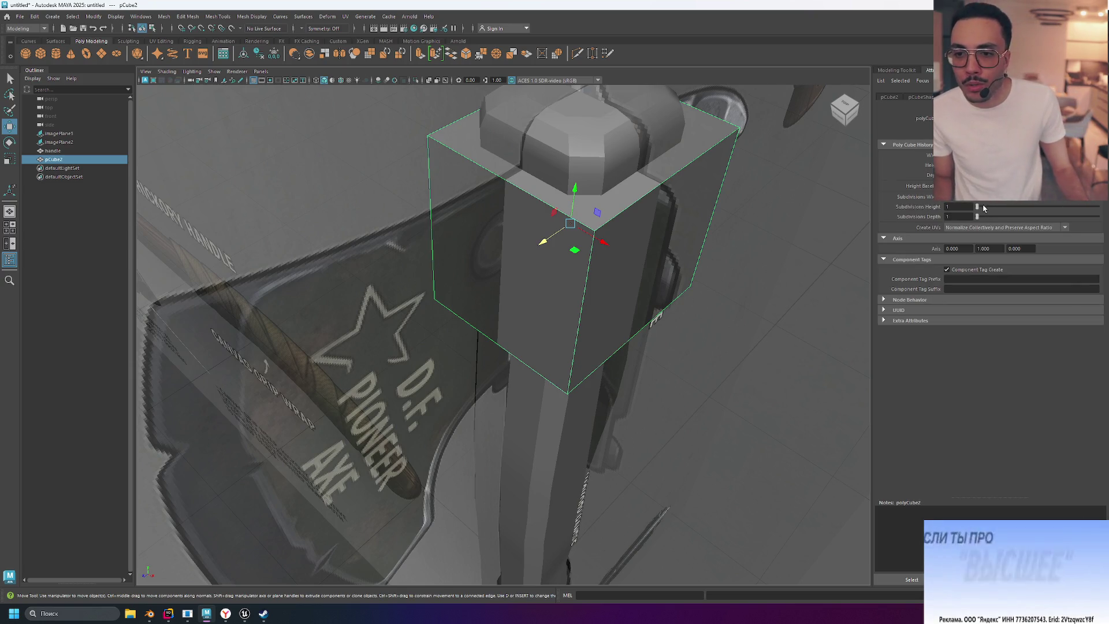
left_click_drag(977, 207, 993, 218)
mouse_move(831, 231)
left_mouse_down("alt")
mouse_move(797, 240)
mouse_move(749, 217)
mouse_move(774, 226)
mouse_move(806, 214)
mouse_move(754, 223)
left_mouse_up("alt")
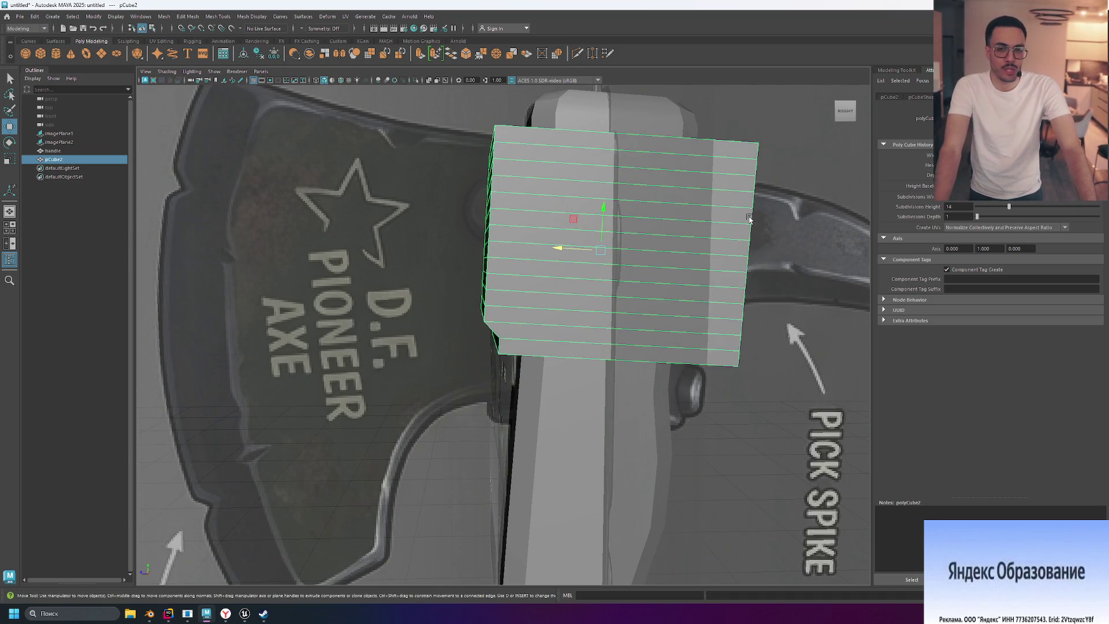
mouse_move(1015, 223)
left_mouse_down()
mouse_move(975, 213)
mouse_move(991, 215)
mouse_move(976, 212)
mouse_move(986, 203)
left_mouse_up()
left_click_drag(797, 206, 780, 134, "alt")
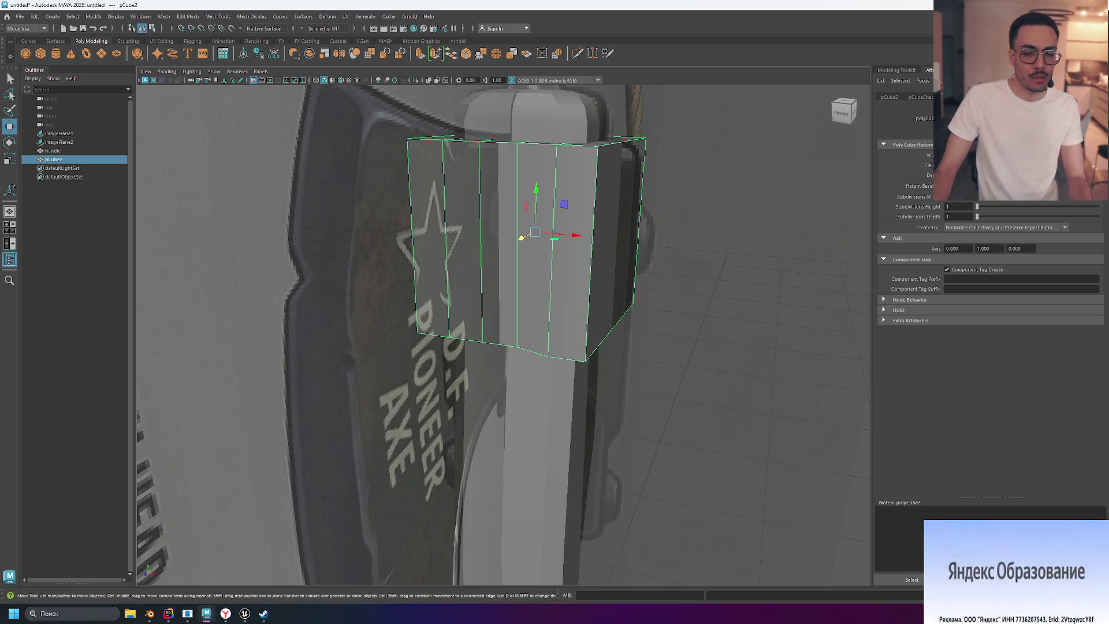
key("ctrl+z")
key("ctrl+z")
key("ctrl+z")
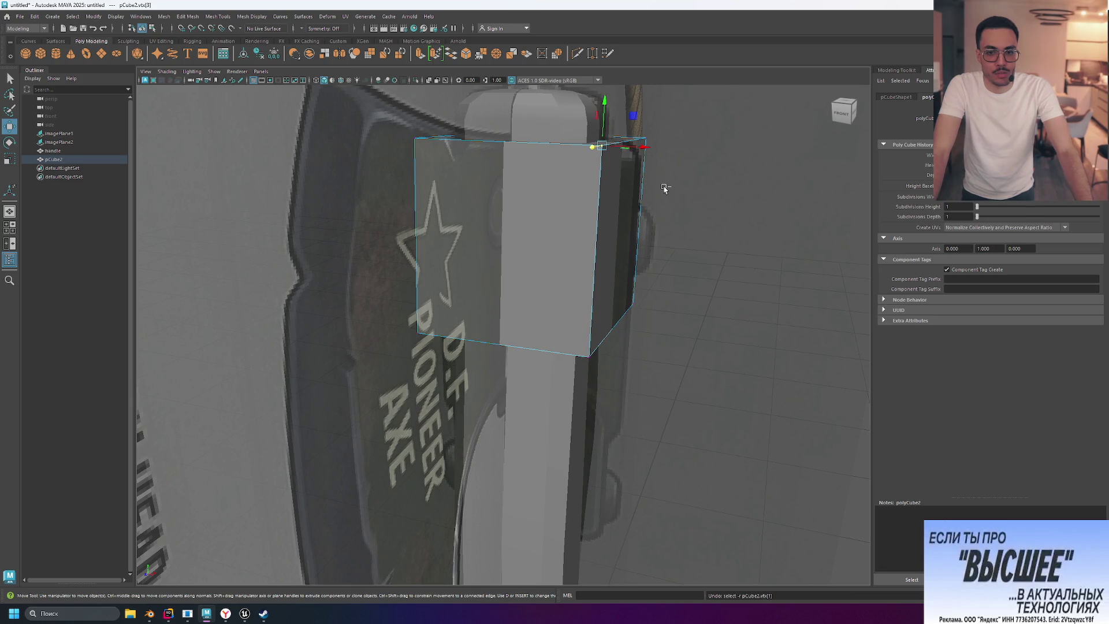
Step: Step back through the cube's undo history to restore its selection
key("ctrl+z")
key("ctrl+z")
key("ctrl+z")
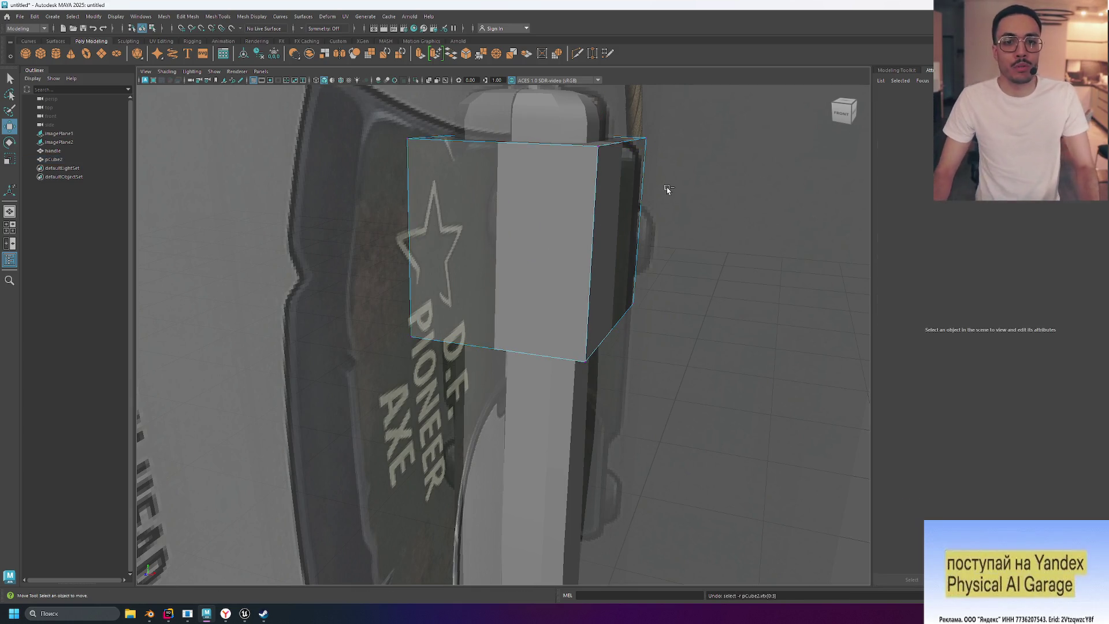
key("shift+z")
key("ctrl+z")
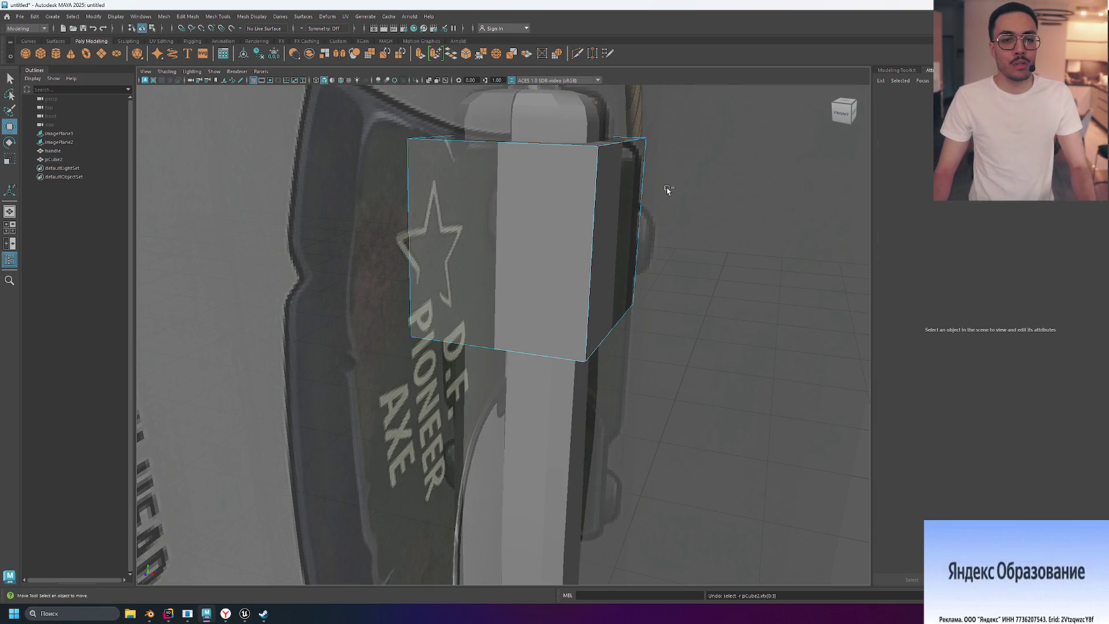
key("ctrl+z")
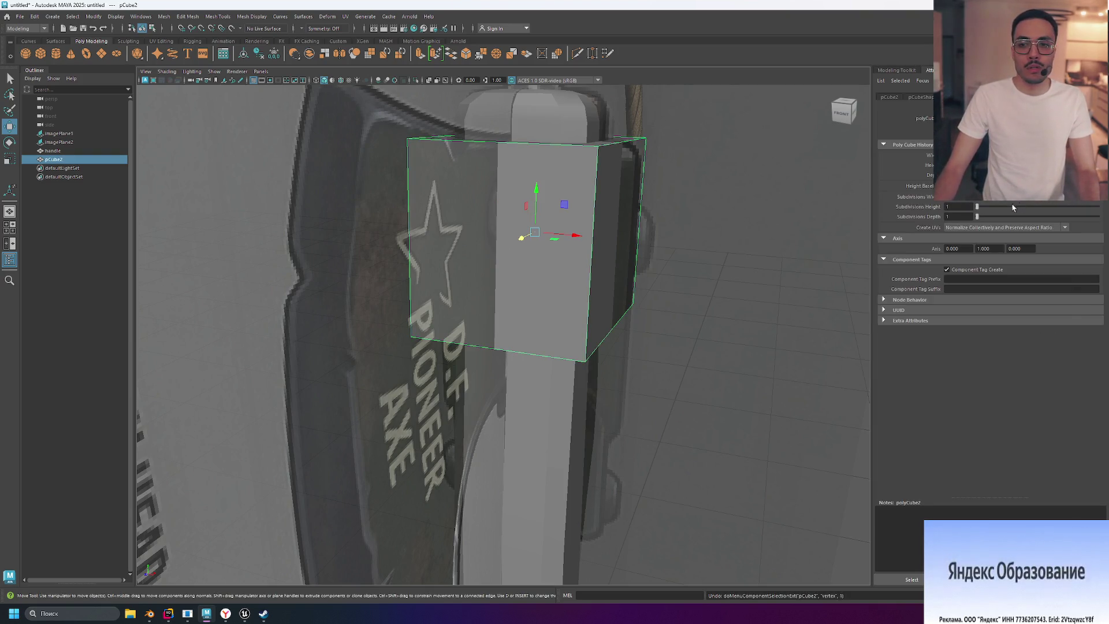
Step: Lower the cube's Subdivisions Width for fewer, wider vertical divisions, then switch to the YouTube browser
mouse_move(977, 206)
left_mouse_down()
mouse_move(1000, 213)
mouse_move(960, 215)
left_mouse_up()
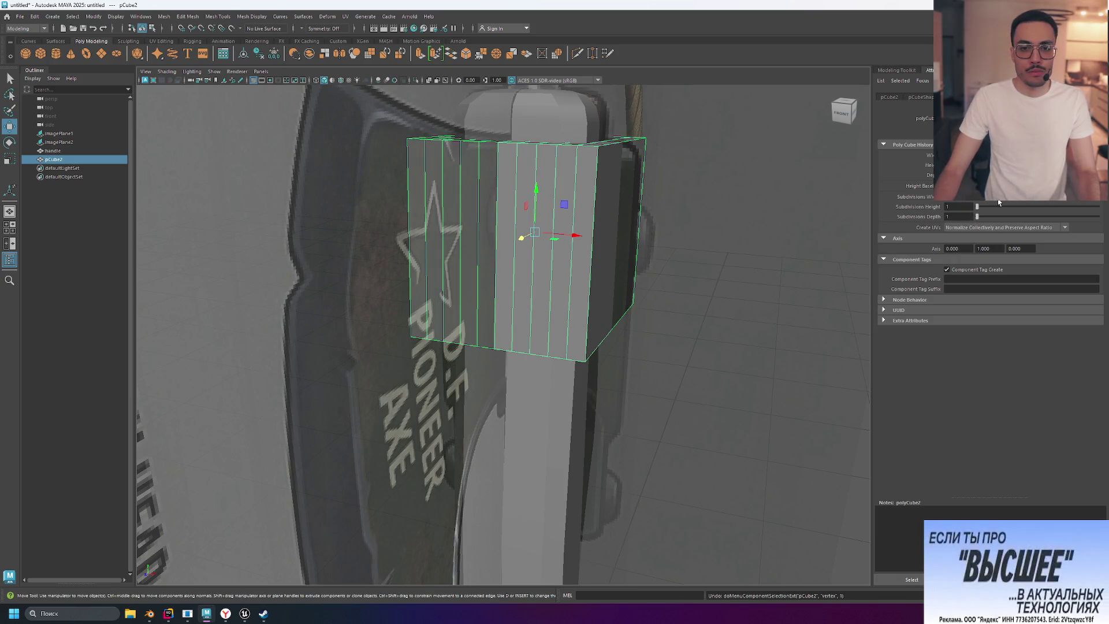
left_click_drag(998, 202, 988, 201)
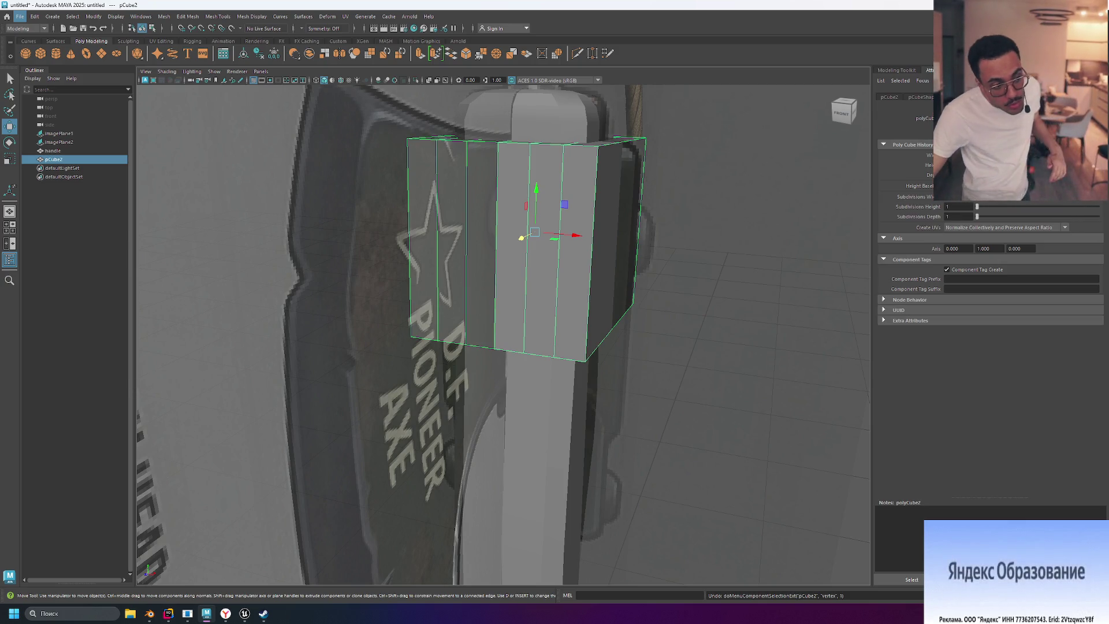
key("alt+Tab")
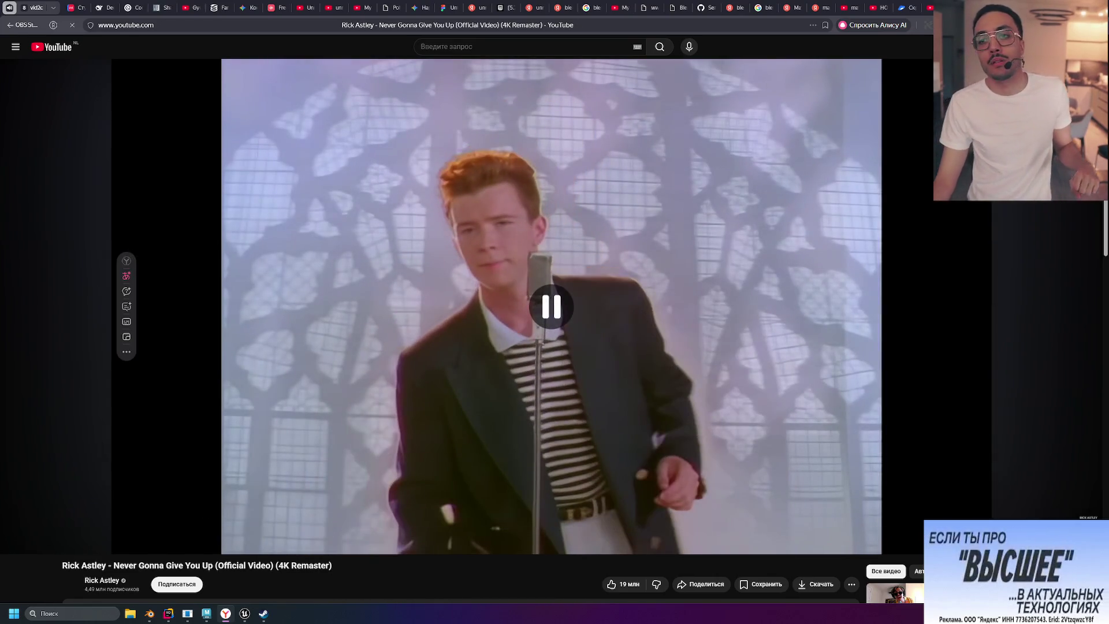
Step: Leave the playing YouTube video and return to the Maya scene
key("alt+Tab")
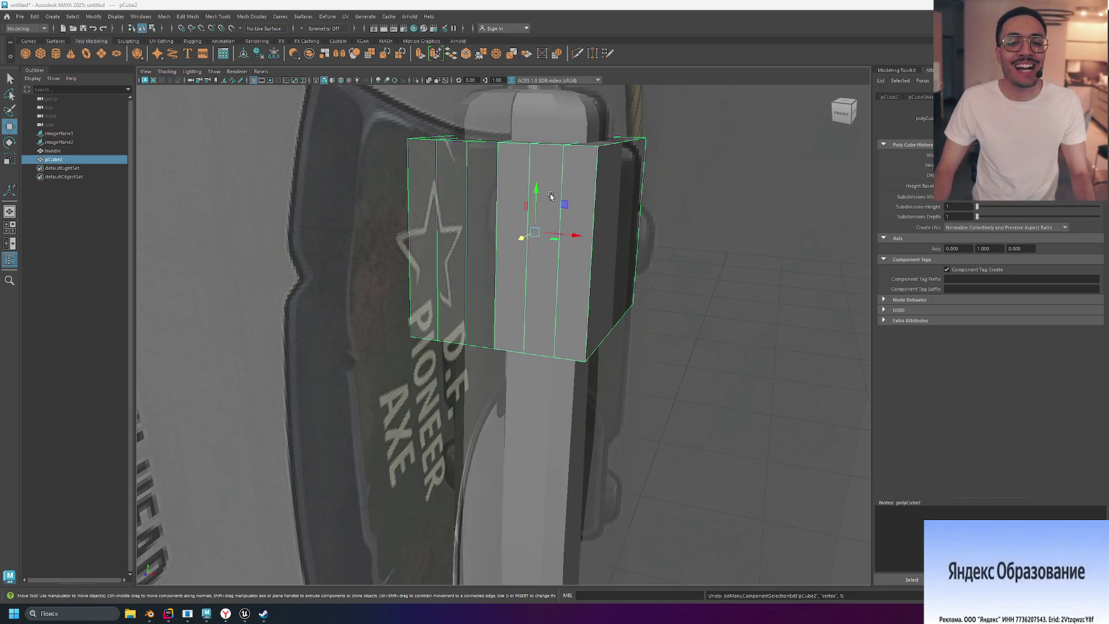
Step: Switch the cube to vertex editing and show the top, front, side and perspective panels
mouse_move(670, 195)
left_mouse_down("alt")
mouse_move(708, 192)
mouse_move(682, 139)
mouse_move(668, 228)
left_mouse_up("alt")
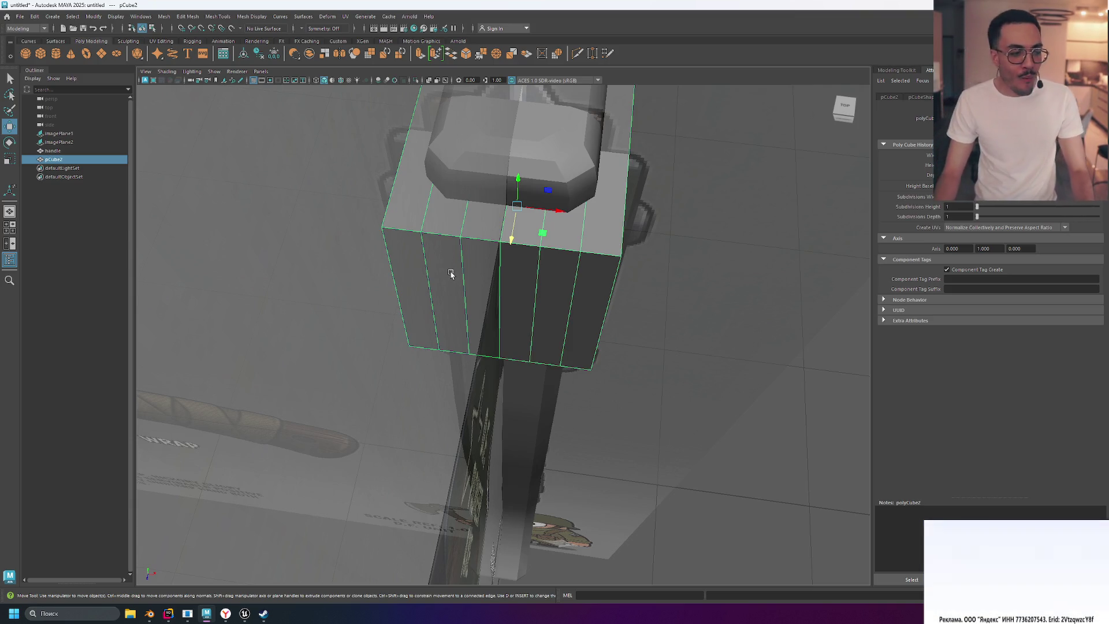
right_click(525, 264)
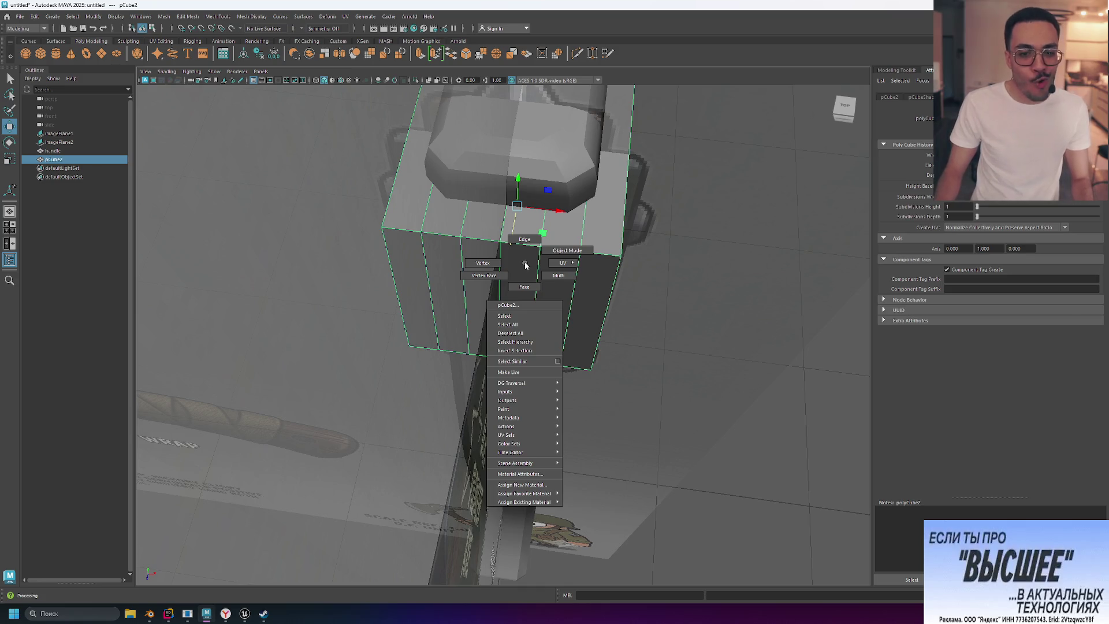
left_click(491, 261)
key("space")
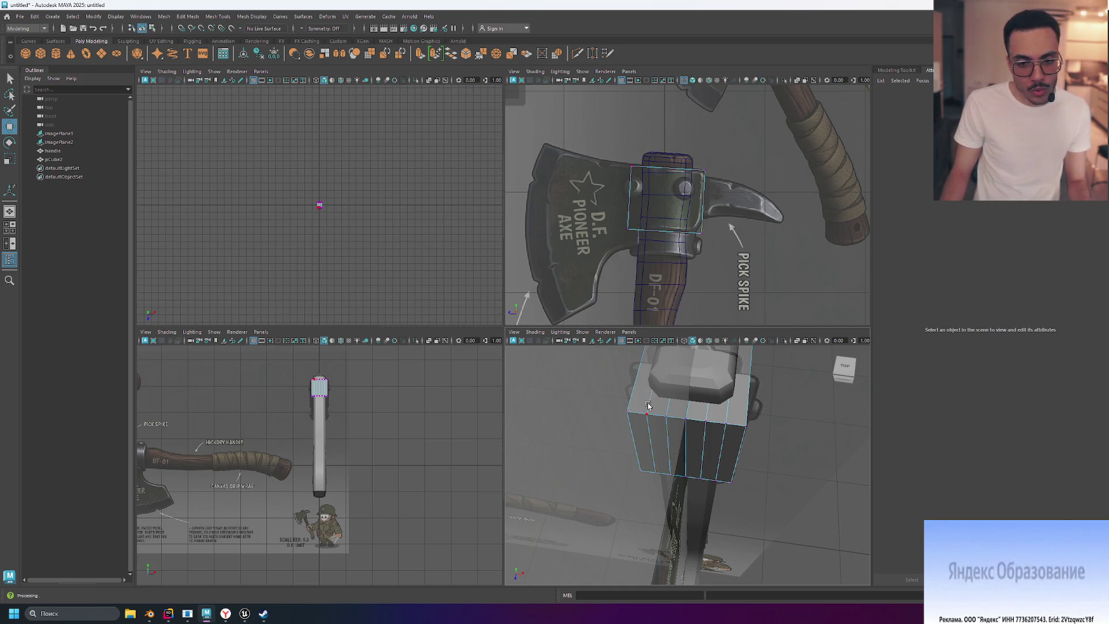
Step: Marquee-select a group of the cube's vertices in the perspective panel
mouse_move(648, 391)
left_mouse_down()
mouse_move(688, 478)
mouse_move(724, 501)
mouse_move(714, 506)
left_mouse_up()
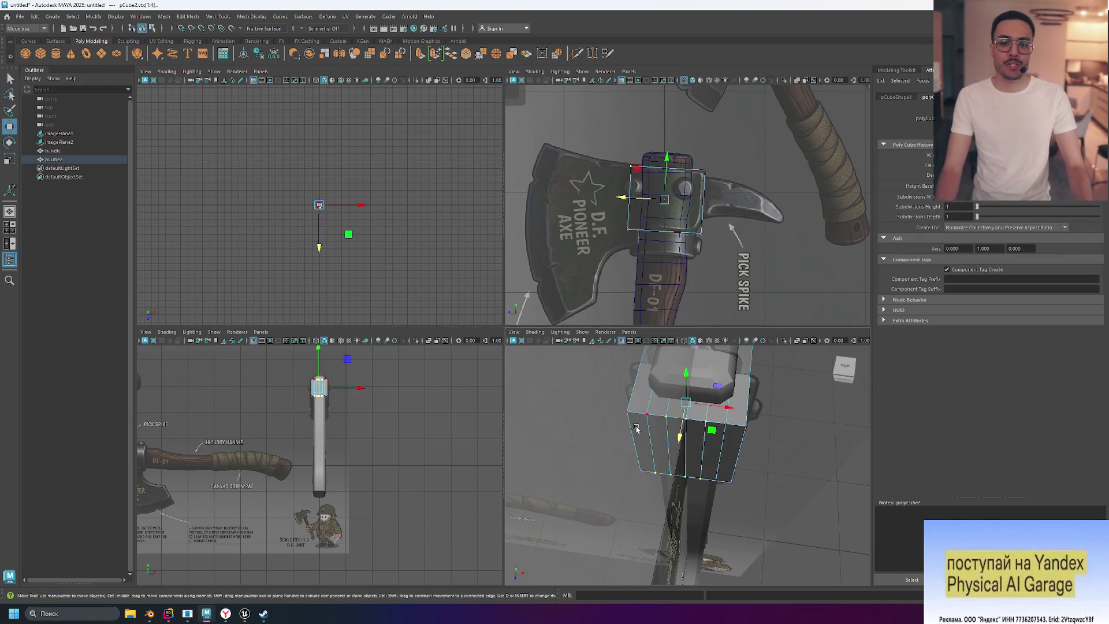